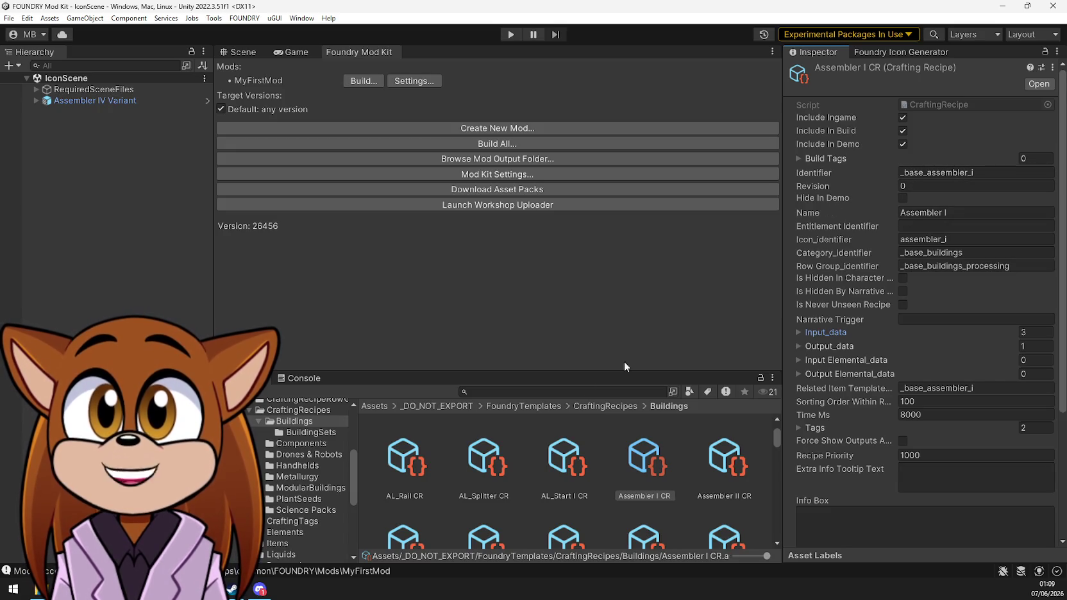
Show MyFirstMod's Assets folder with its FoundryAssets and ResourcesV2 subfolders
{"action": "scroll", "coordinate": [311, 505], "scroll_direction": "down", "scroll_amount": 5}
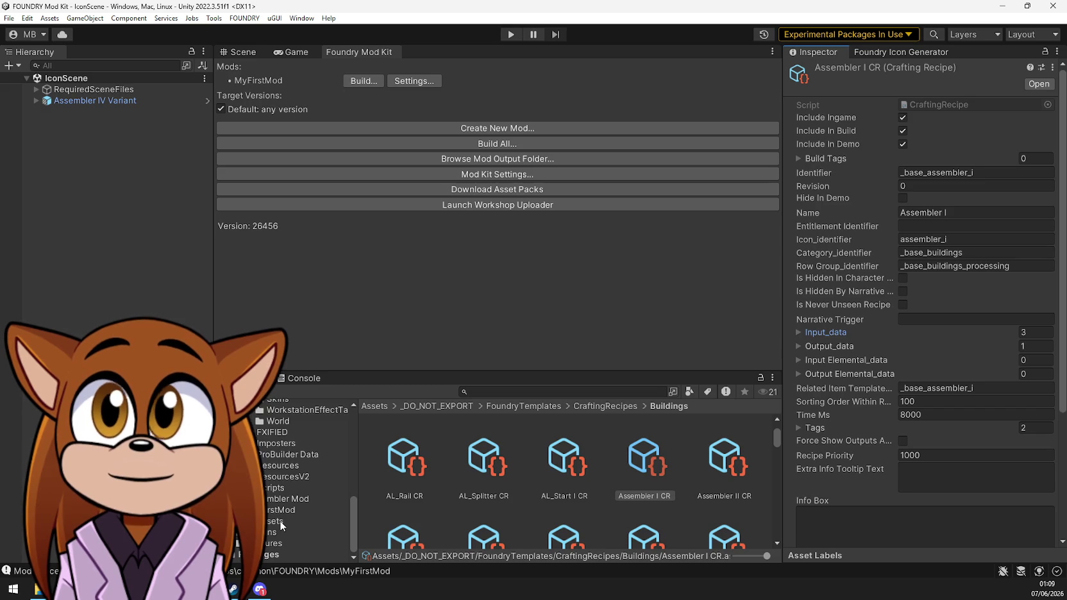
{"action": "left_click", "coordinate": [681, 465]}
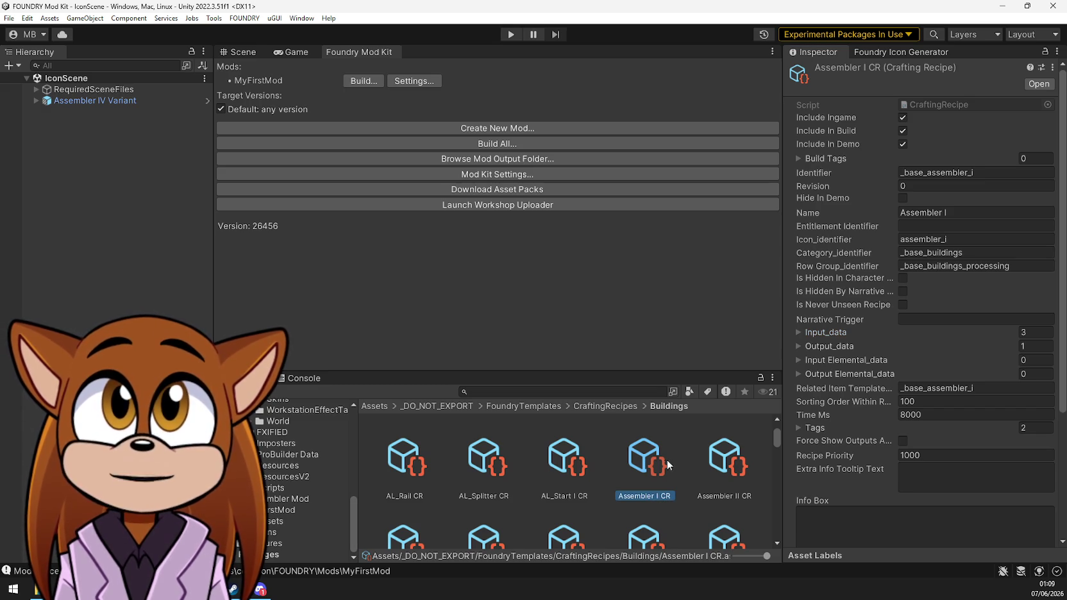
{"action": "left_click", "coordinate": [277, 521]}
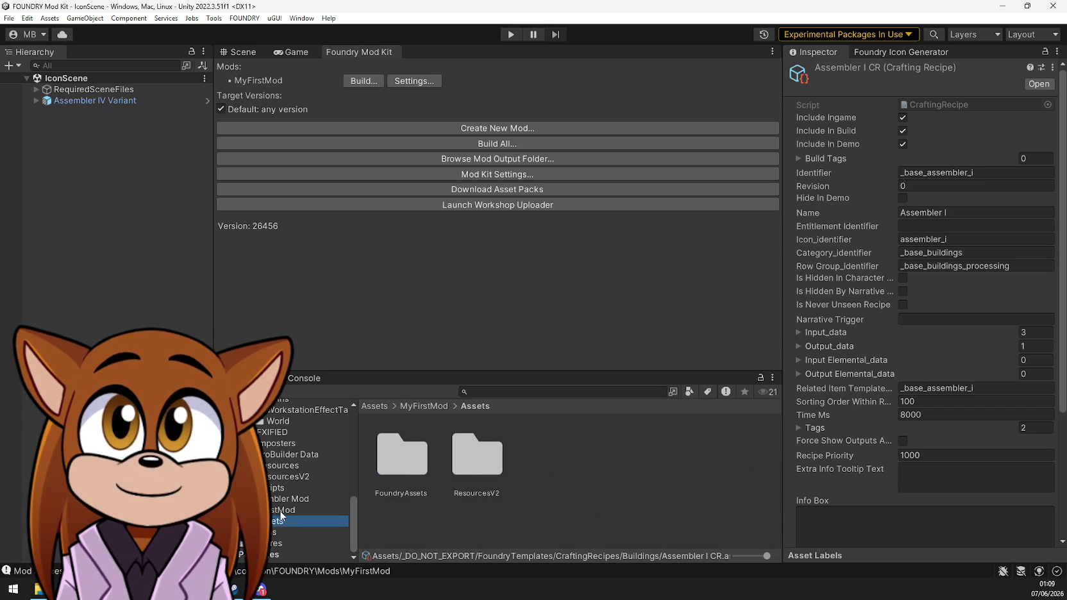
In MyFirstMod, inspect Assembler IV BOT and Assembler IV CR against Assembler I CR
{"action": "left_click", "coordinate": [282, 509]}
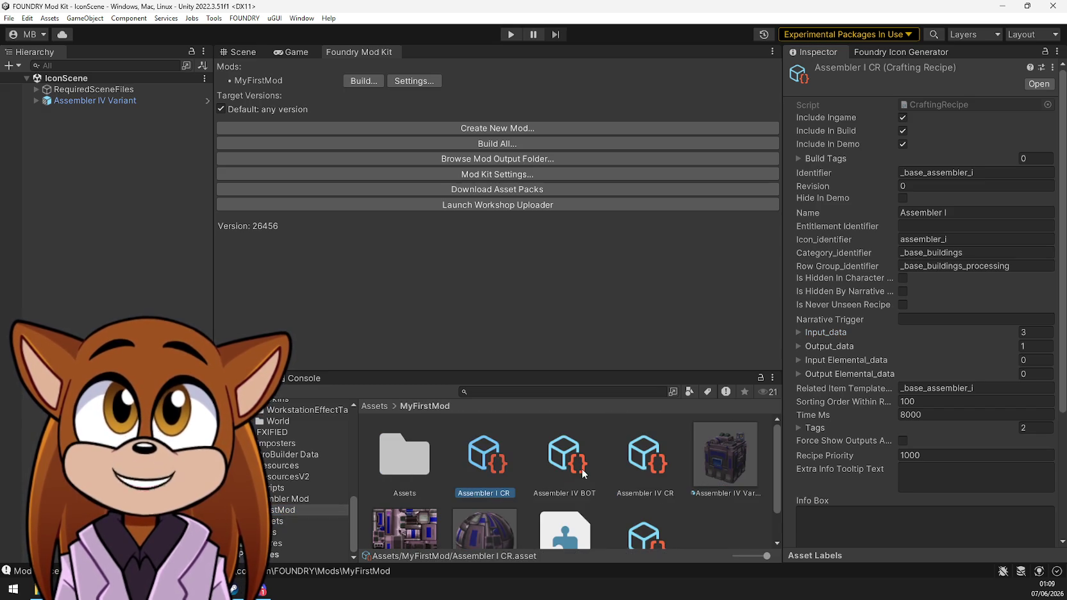
{"action": "left_click", "coordinate": [565, 469]}
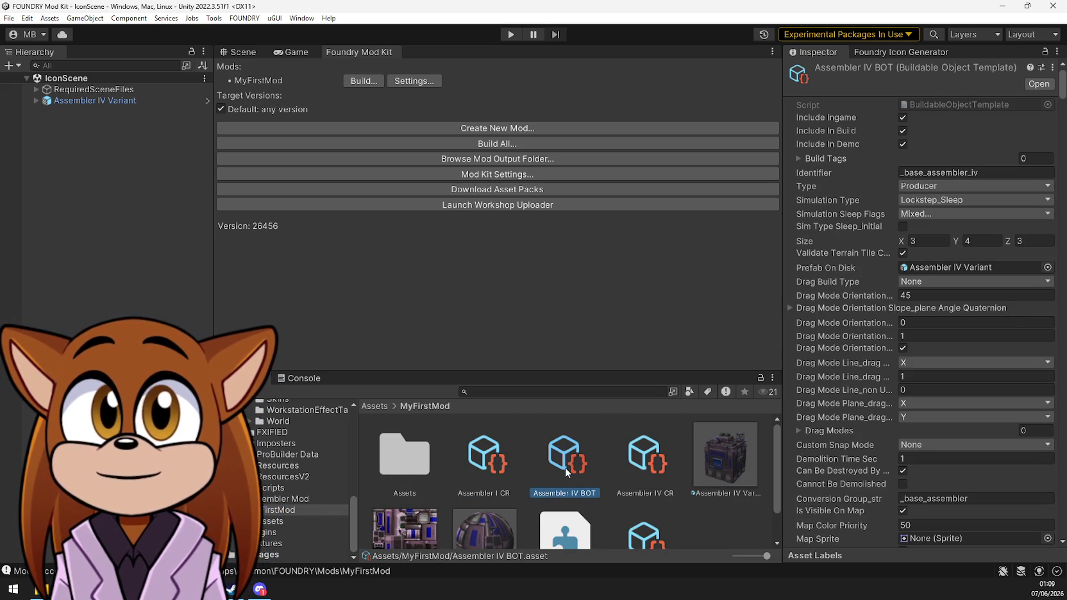
{"action": "left_click", "coordinate": [631, 463]}
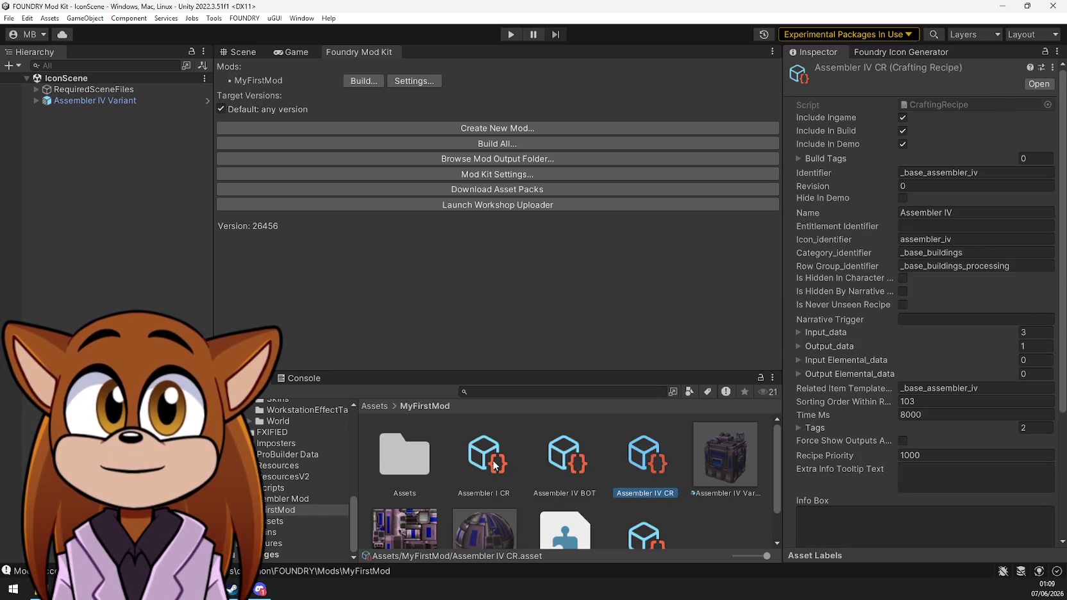
{"action": "left_click", "coordinate": [494, 465]}
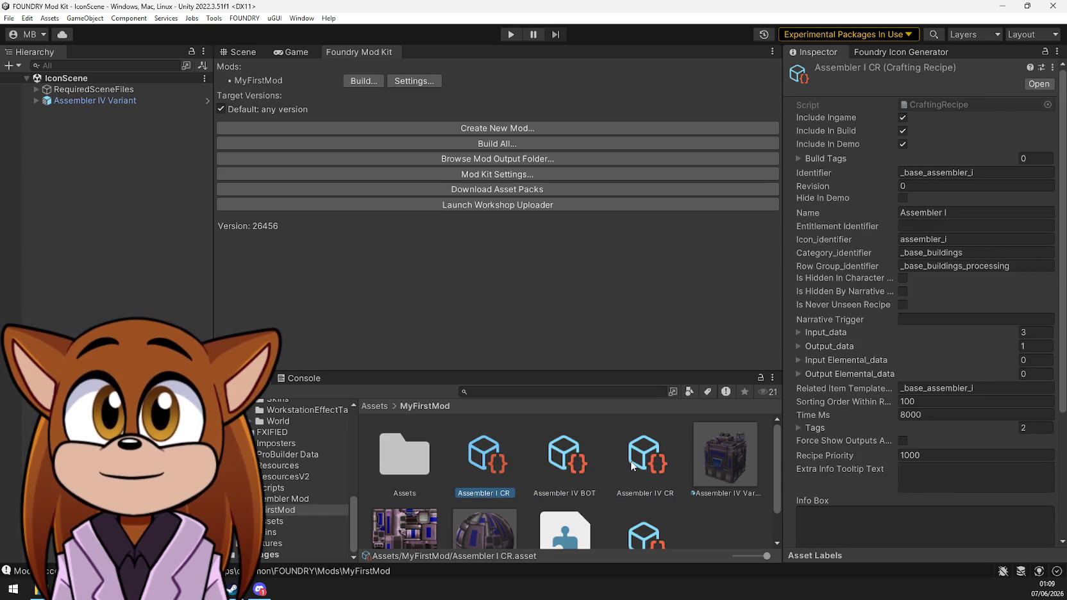
{"action": "key", "text": "ctrl+z"}
{"action": "left_click", "coordinate": [484, 463]}
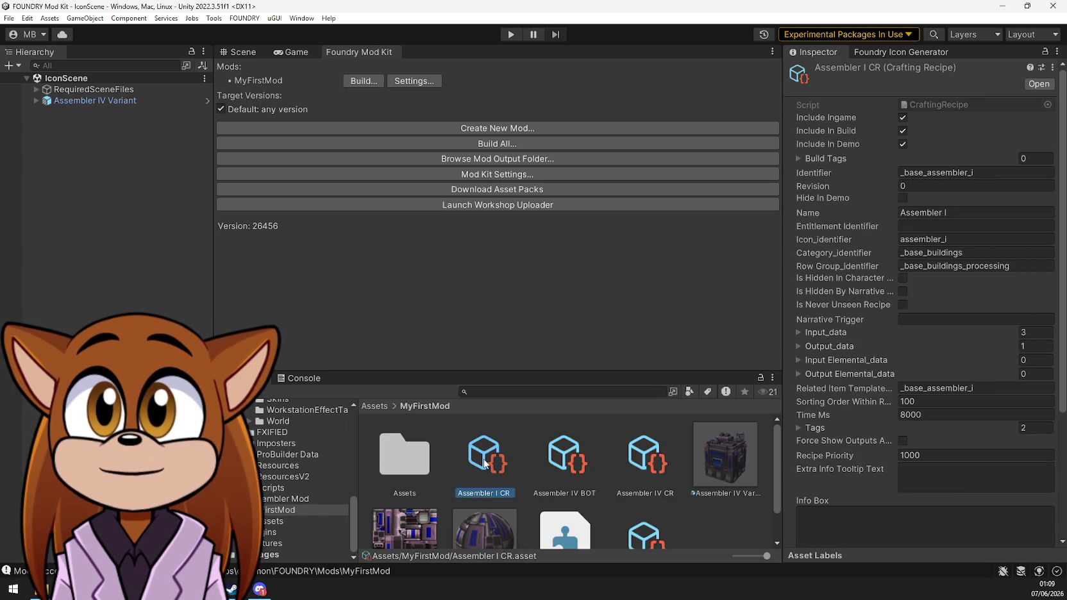
{"action": "left_click", "coordinate": [645, 464]}
Switch between Assembler I CR, Assembler IV CR and Assembler IV BOT to compare settings
{"action": "left_click", "coordinate": [500, 466]}
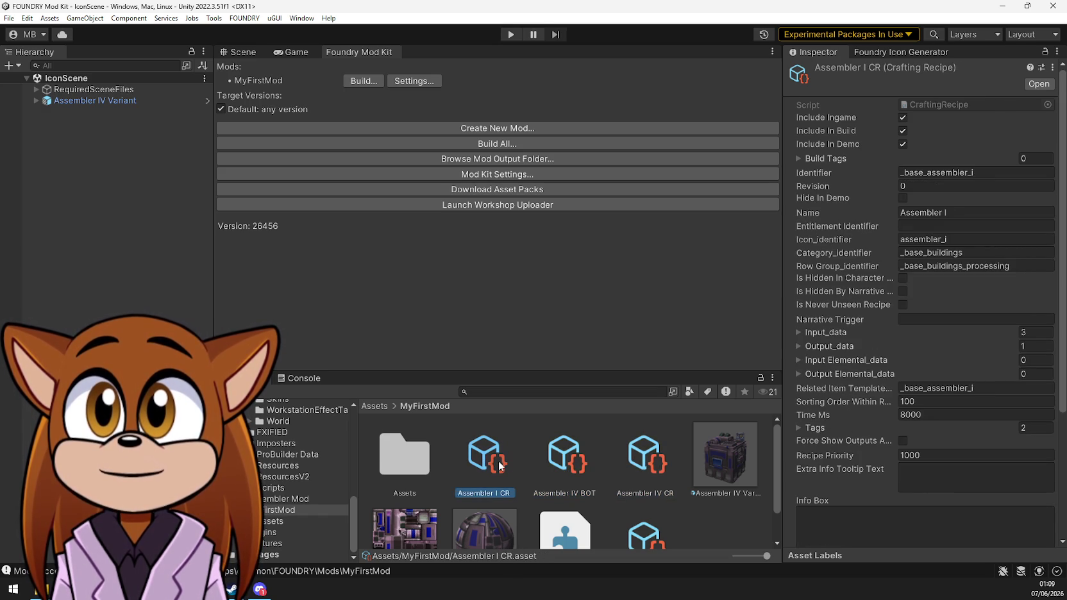
{"action": "left_click", "coordinate": [644, 460]}
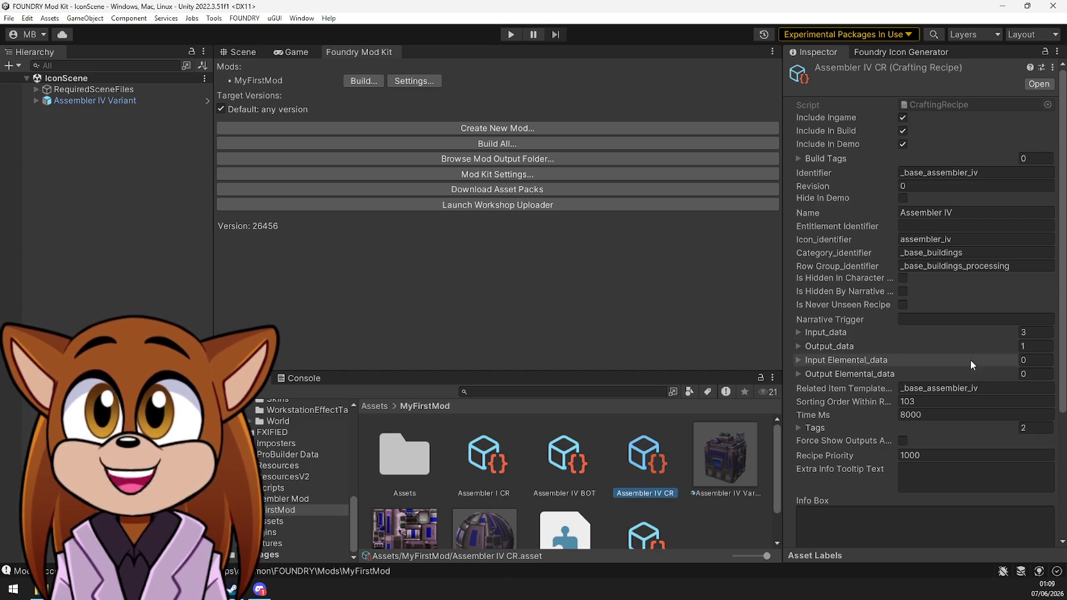
{"action": "scroll", "coordinate": [971, 358], "scroll_direction": "down", "scroll_amount": 1}
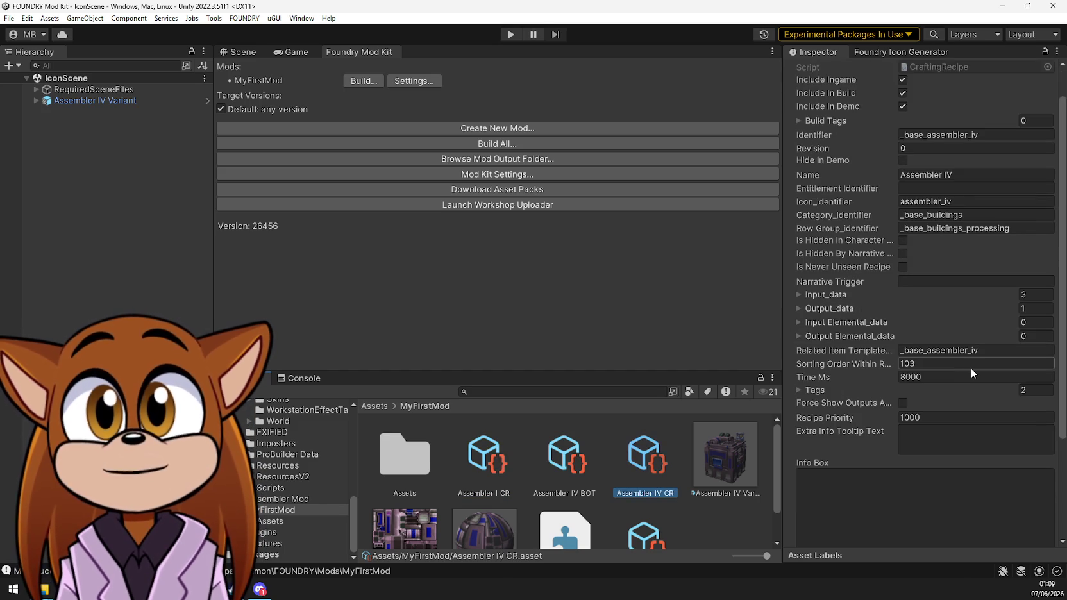
{"action": "scroll", "coordinate": [970, 368], "scroll_direction": "up", "scroll_amount": 1}
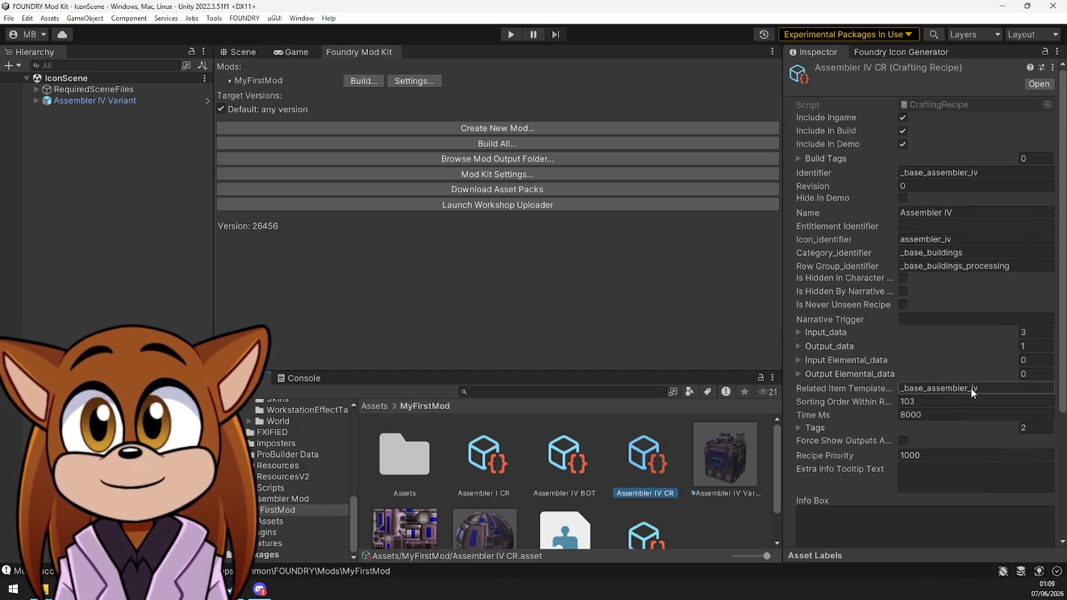
{"action": "left_click", "coordinate": [562, 468]}
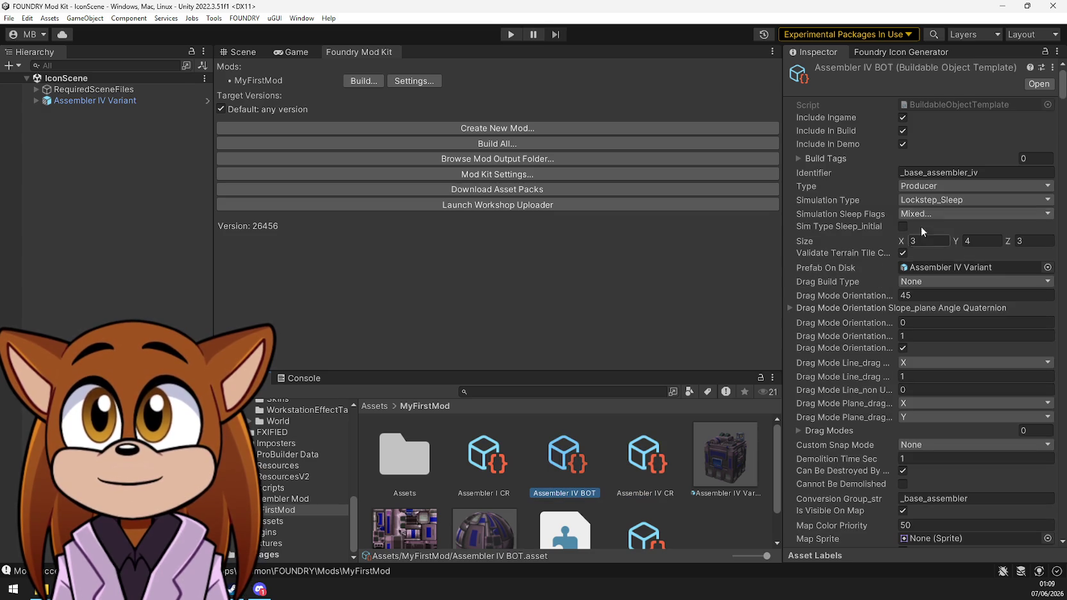
{"action": "left_click", "coordinate": [648, 467]}
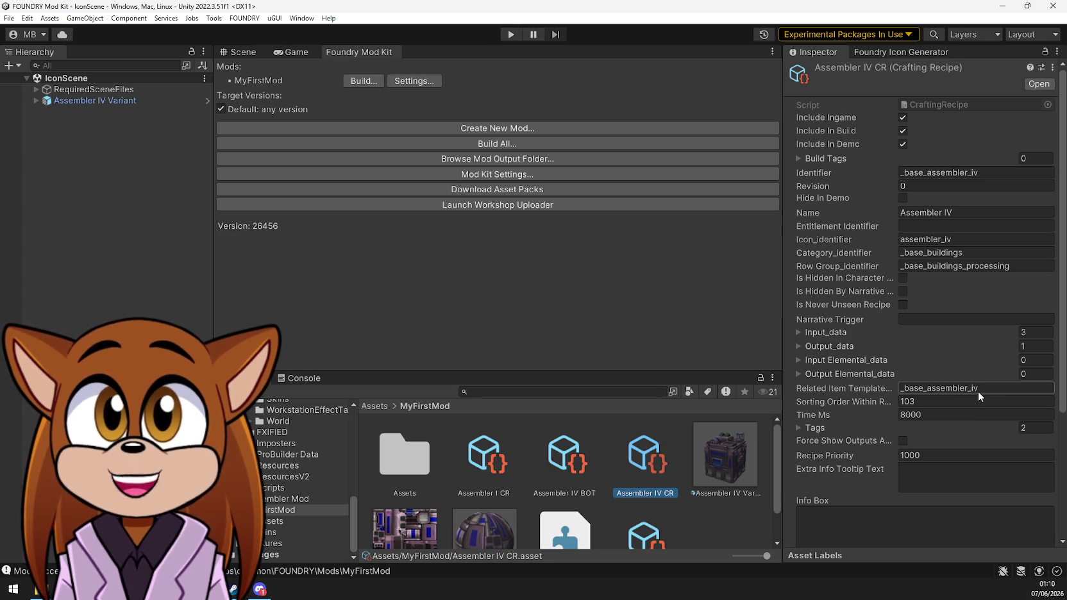
{"action": "left_click", "coordinate": [570, 466]}
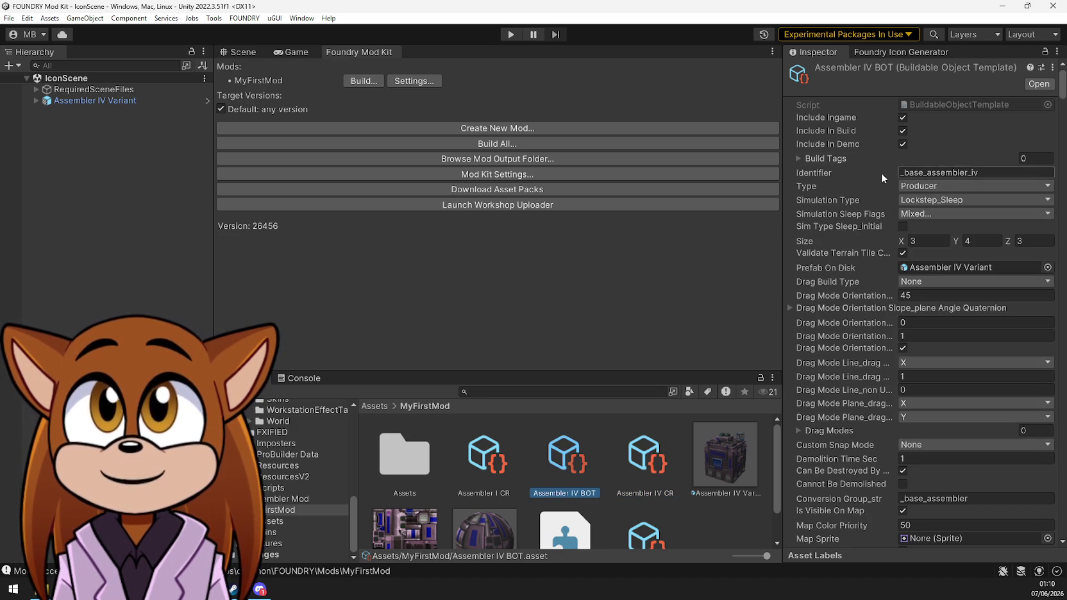
{"action": "scroll", "coordinate": [304, 478], "scroll_direction": "up", "scroll_amount": 10}
{"action": "scroll", "coordinate": [306, 481], "scroll_direction": "up", "scroll_amount": 3}
Search project assets for 'assembler' and inspect the Assembler crafting tag
{"action": "left_click", "coordinate": [596, 392]}
{"action": "type", "text": "assemble"}
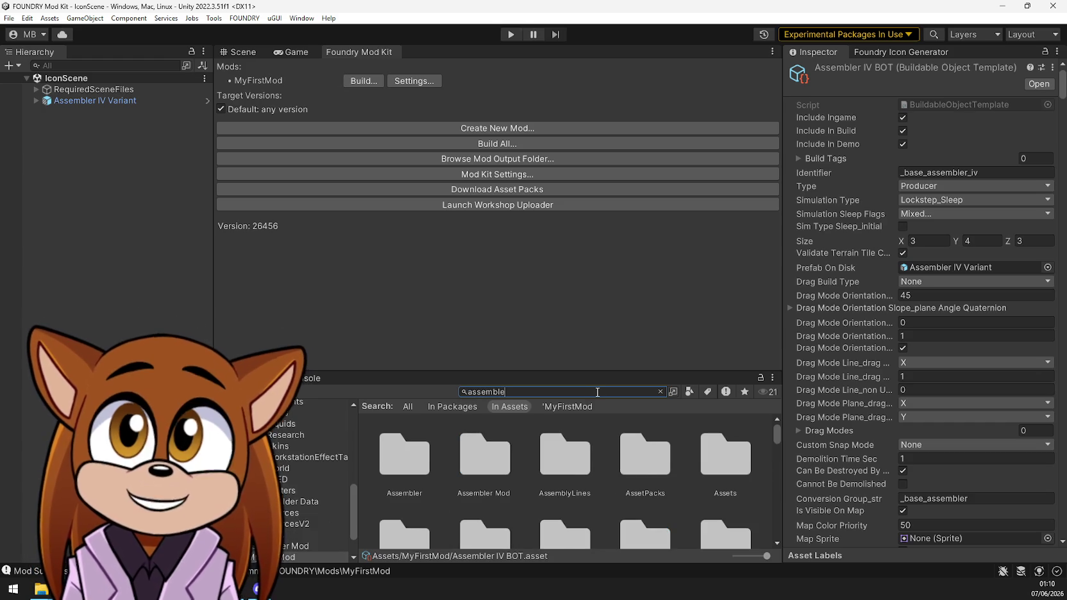
{"action": "type", "text": "r"}
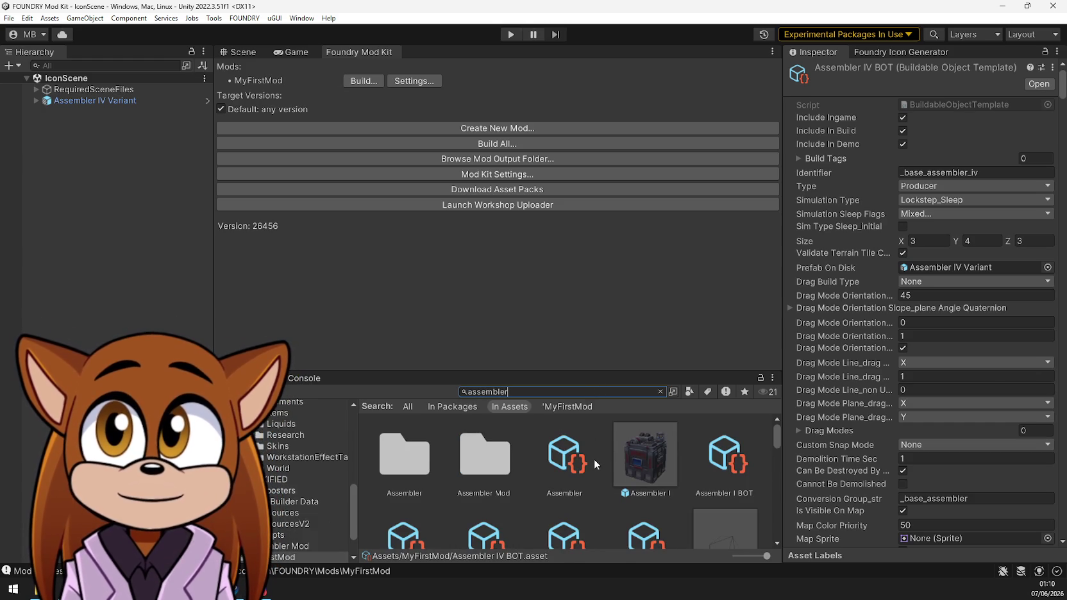
{"action": "left_click", "coordinate": [564, 467]}
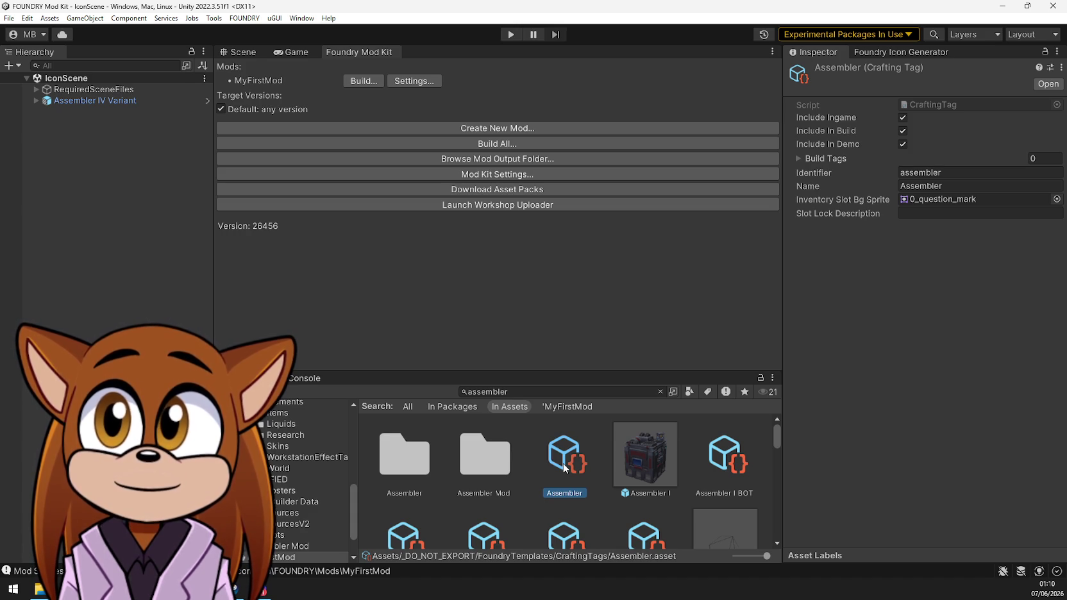
Inspect Assembler I BOT, Assembler II IT and the Assembler II RT research template
{"action": "left_click", "coordinate": [722, 456]}
{"action": "scroll", "coordinate": [721, 457], "scroll_direction": "down", "scroll_amount": 2}
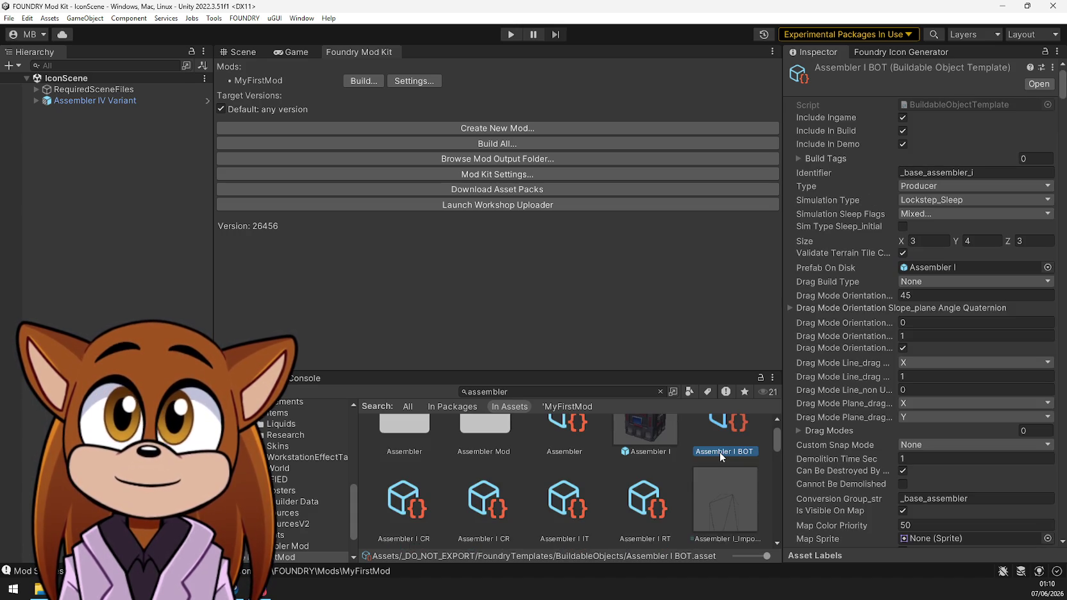
{"action": "scroll", "coordinate": [720, 456], "scroll_direction": "up", "scroll_amount": 2}
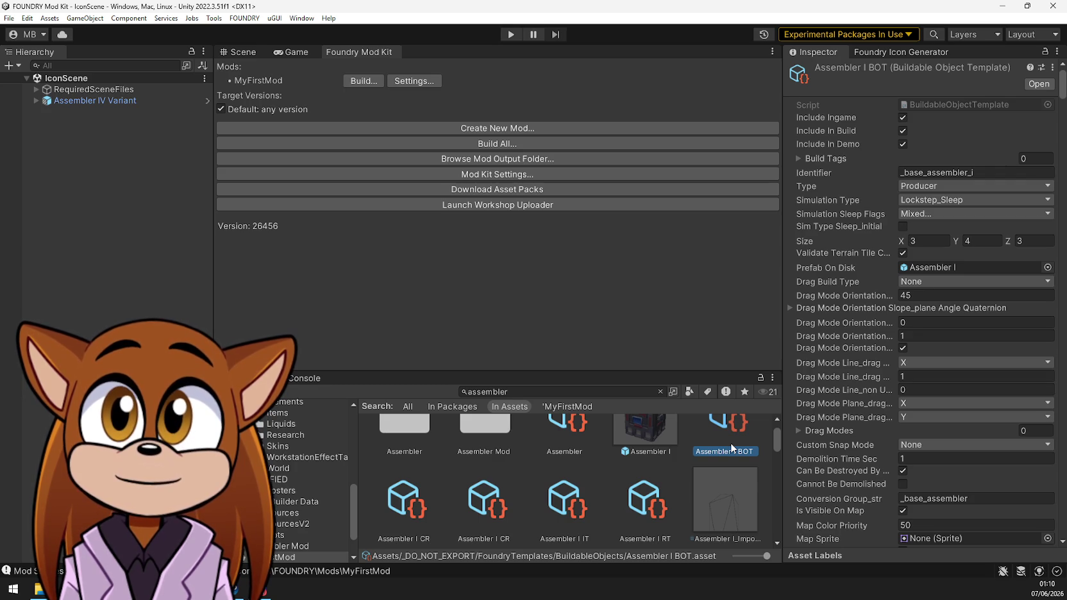
{"action": "scroll", "coordinate": [705, 492], "scroll_direction": "down", "scroll_amount": 3}
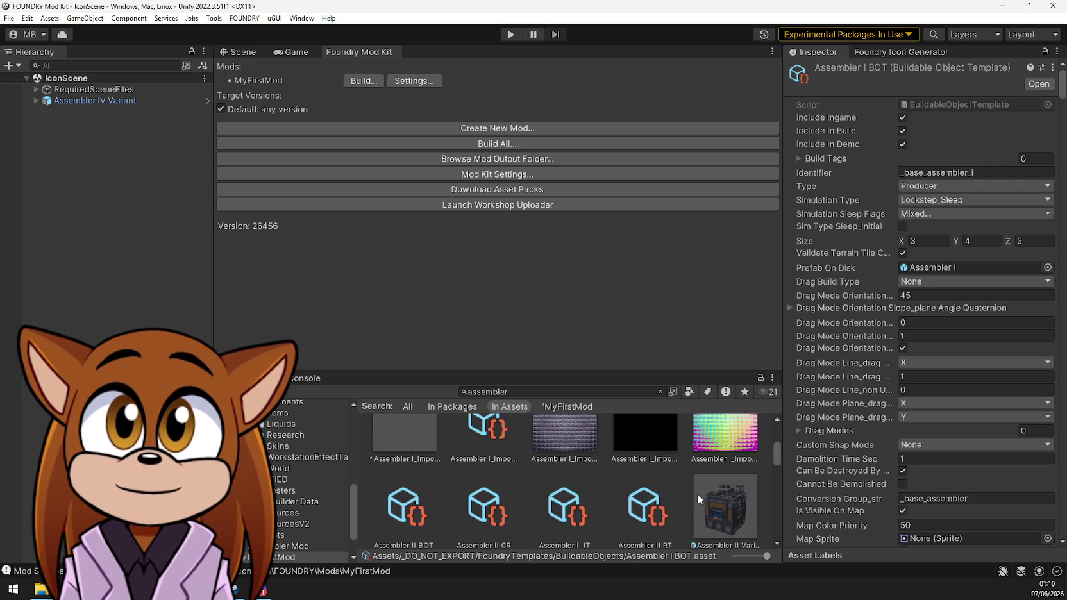
{"action": "scroll", "coordinate": [697, 493], "scroll_direction": "down", "scroll_amount": 1}
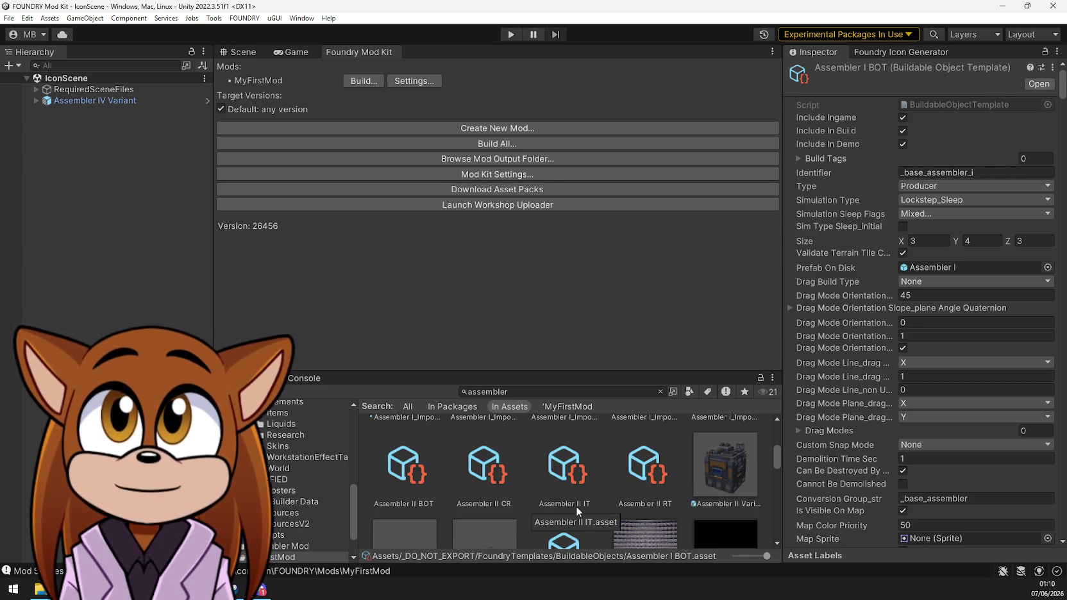
{"action": "left_click", "coordinate": [566, 486]}
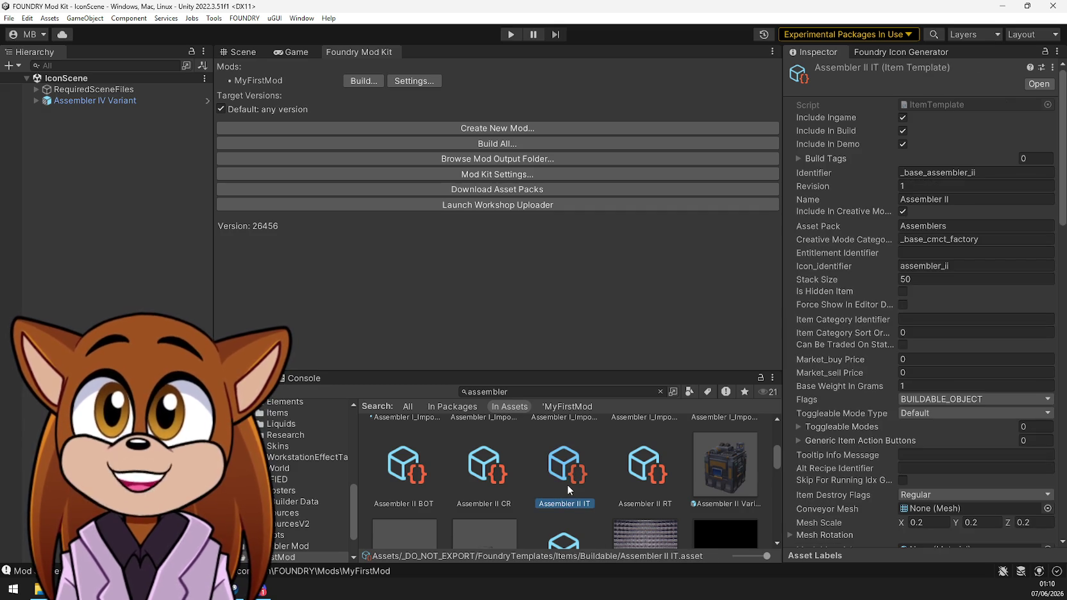
{"action": "left_click", "coordinate": [629, 473]}
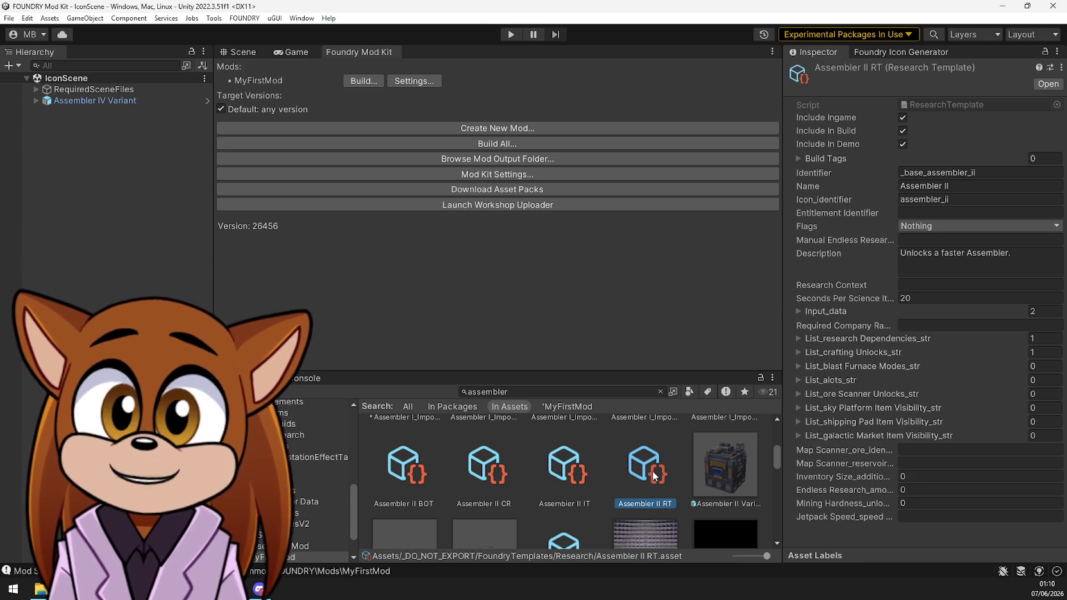
Scroll the assembler results and inspect the Assembler I IT item template
{"action": "scroll", "coordinate": [646, 481], "scroll_direction": "down", "scroll_amount": 3}
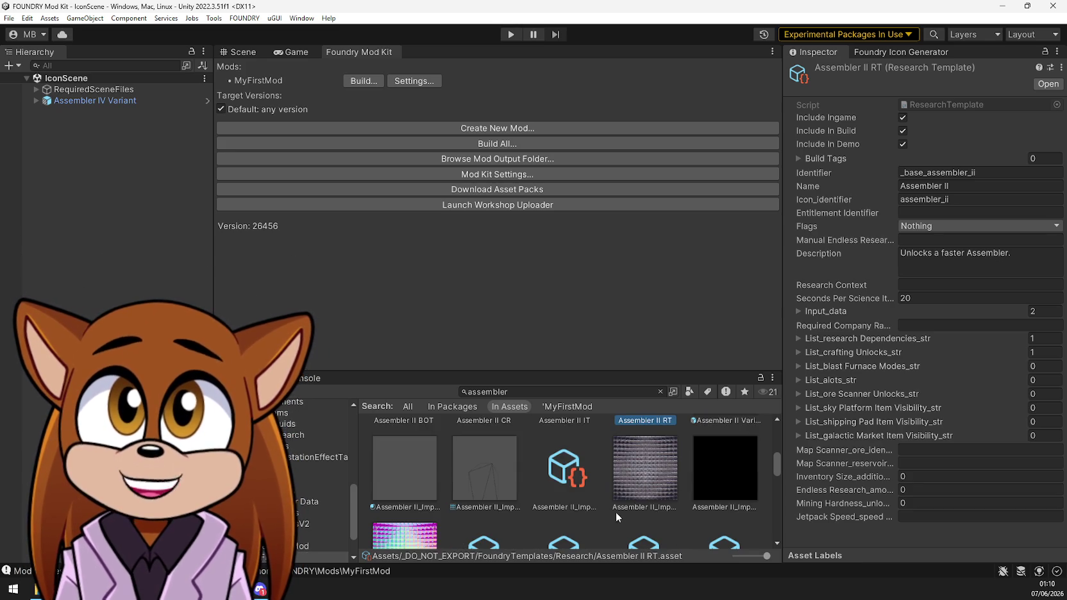
{"action": "scroll", "coordinate": [616, 513], "scroll_direction": "up", "scroll_amount": 3}
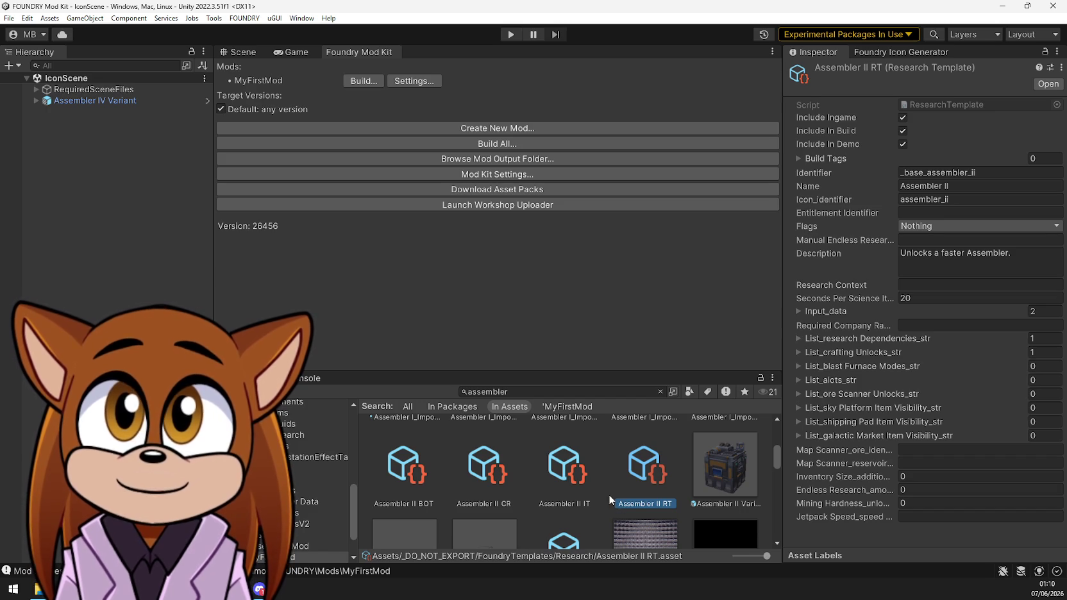
{"action": "scroll", "coordinate": [609, 498], "scroll_direction": "down", "scroll_amount": 3}
{"action": "scroll", "coordinate": [608, 497], "scroll_direction": "down", "scroll_amount": 2}
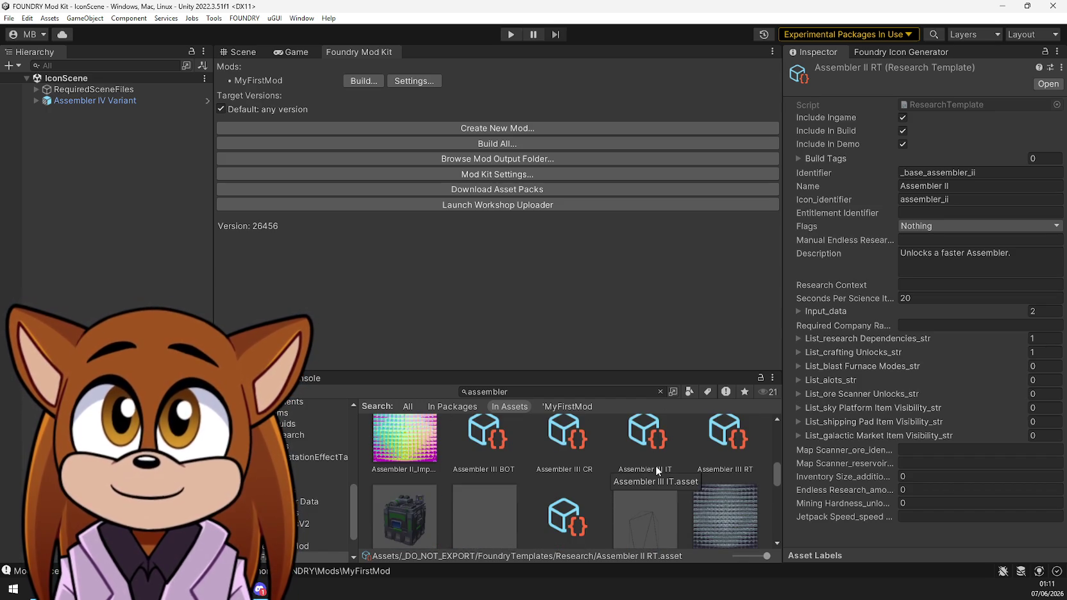
{"action": "scroll", "coordinate": [655, 464], "scroll_direction": "down", "scroll_amount": 5}
{"action": "scroll", "coordinate": [655, 467], "scroll_direction": "up", "scroll_amount": 5}
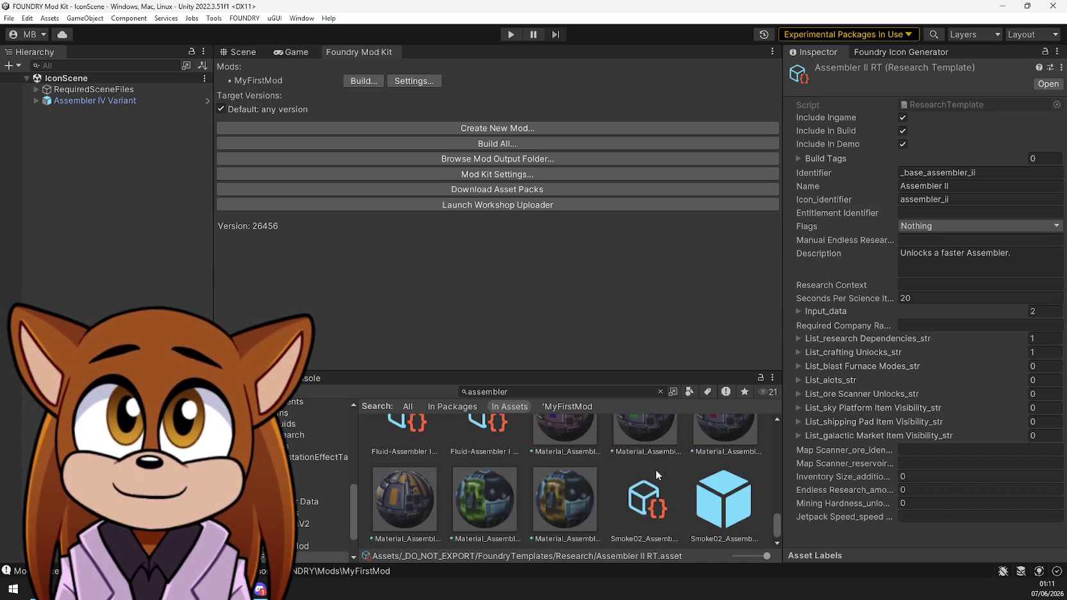
{"action": "scroll", "coordinate": [660, 492], "scroll_direction": "up", "scroll_amount": 4}
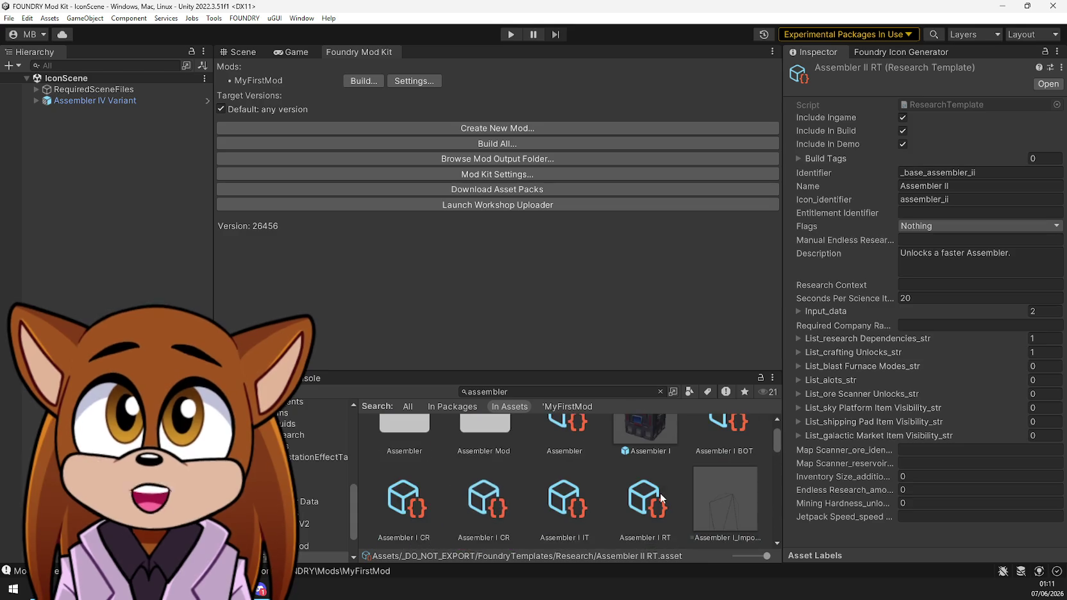
{"action": "scroll", "coordinate": [660, 497], "scroll_direction": "down", "scroll_amount": 1}
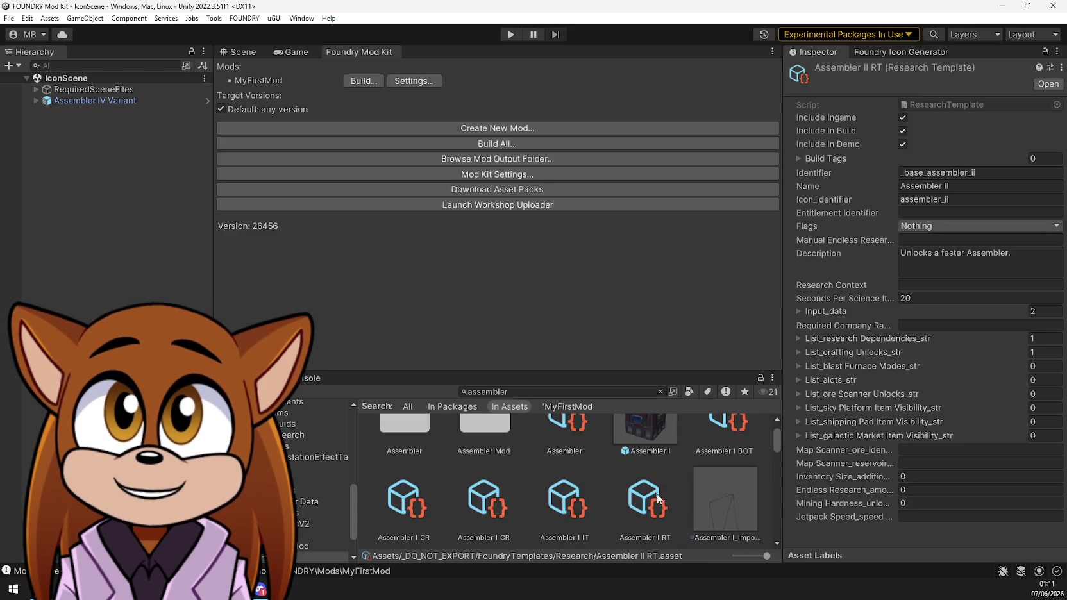
{"action": "left_click", "coordinate": [577, 510]}
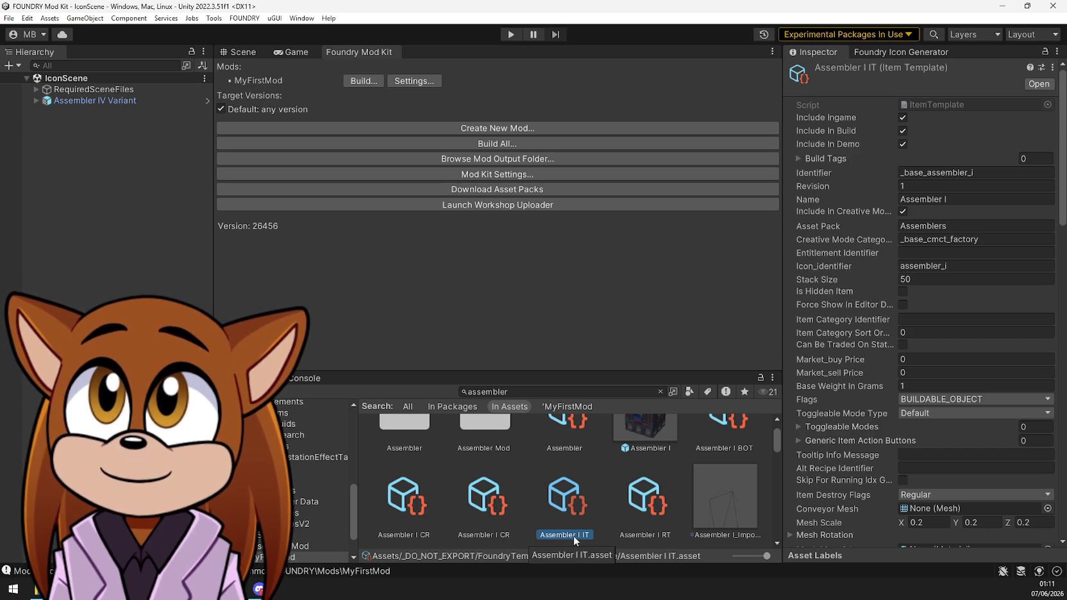
Show the Assembler I RT research template's settings and return to the search box
{"action": "left_click", "coordinate": [648, 502]}
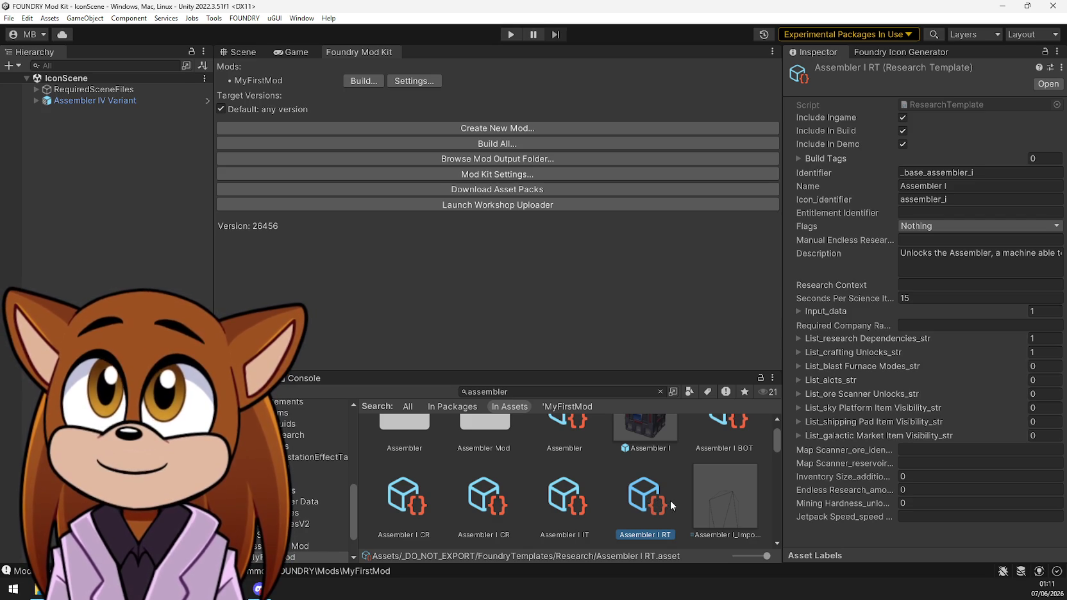
{"action": "scroll", "coordinate": [666, 498], "scroll_direction": "down", "scroll_amount": 3}
{"action": "scroll", "coordinate": [663, 500], "scroll_direction": "up", "scroll_amount": 5}
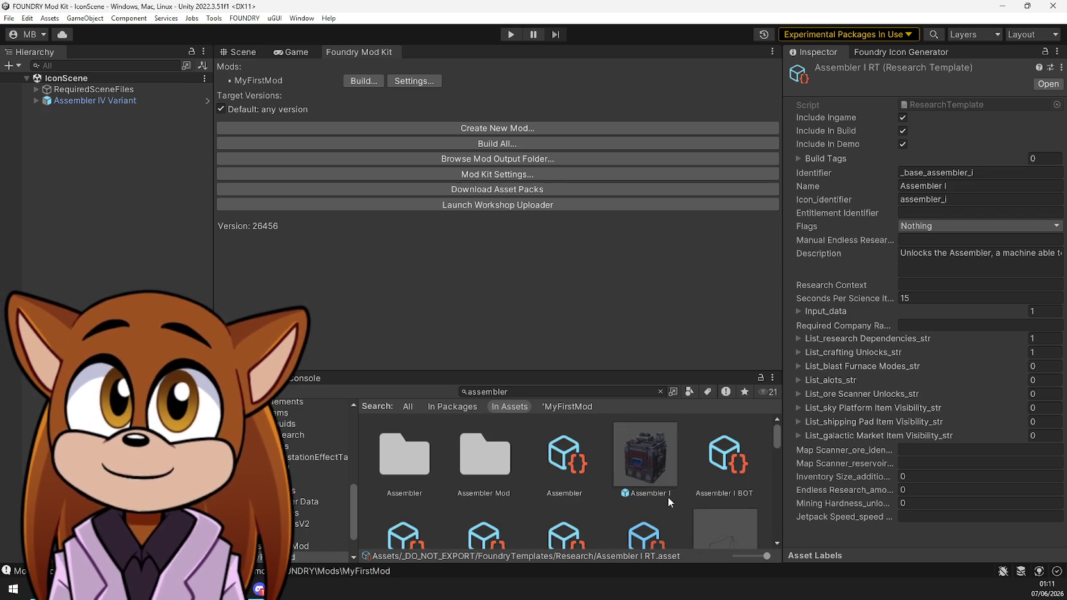
{"action": "left_click", "coordinate": [594, 395]}
{"action": "type", "text": "i"}
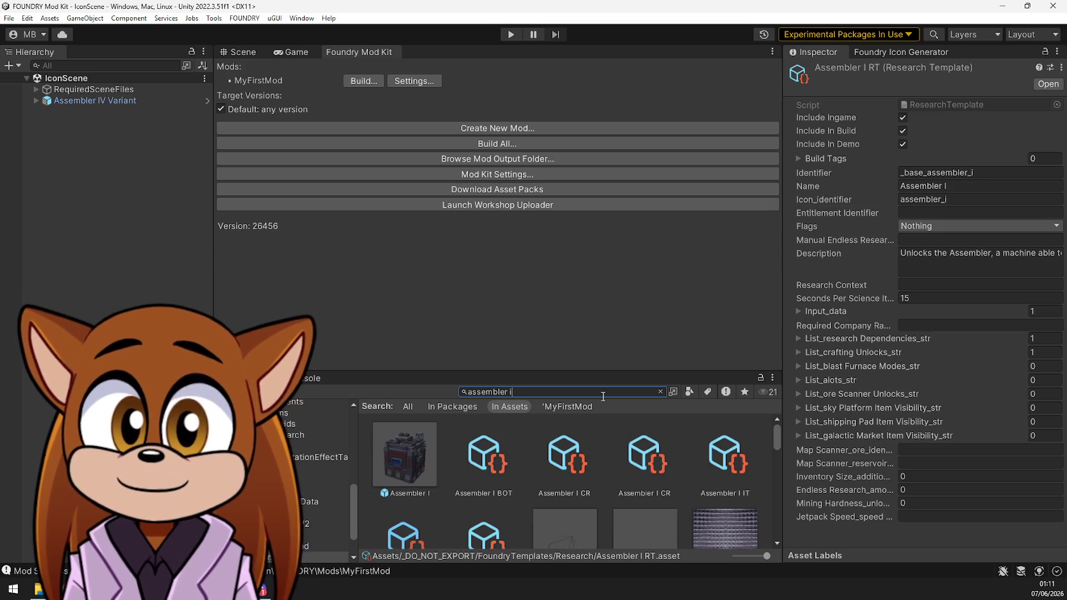
Scroll through the 'assembler i' results listing Assembler I and Assembler II assets
{"action": "scroll", "coordinate": [545, 474], "scroll_direction": "down", "scroll_amount": 5}
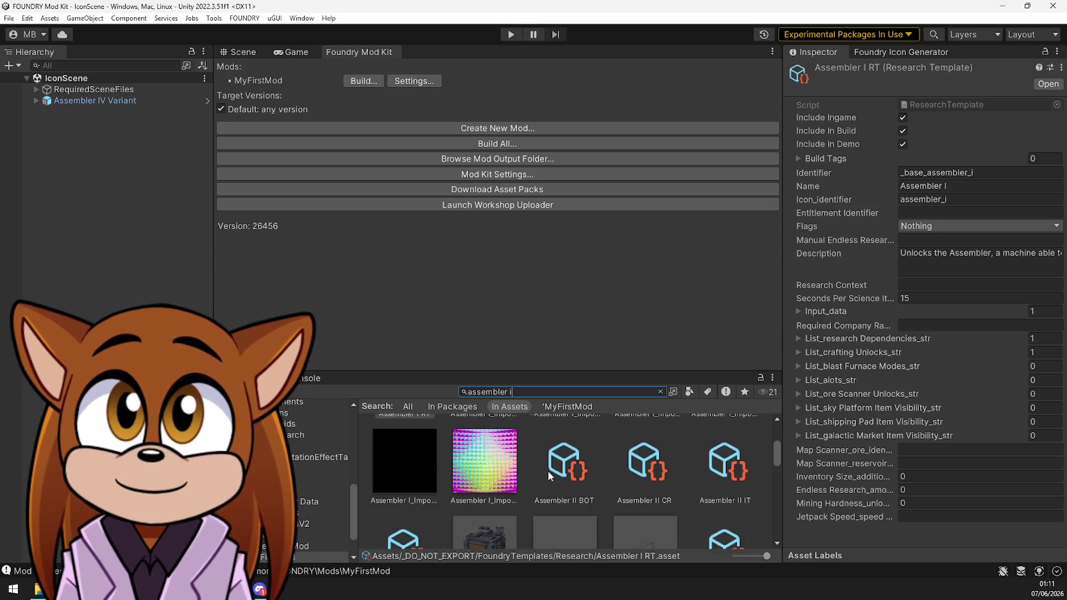
{"action": "scroll", "coordinate": [548, 475], "scroll_direction": "down", "scroll_amount": 5}
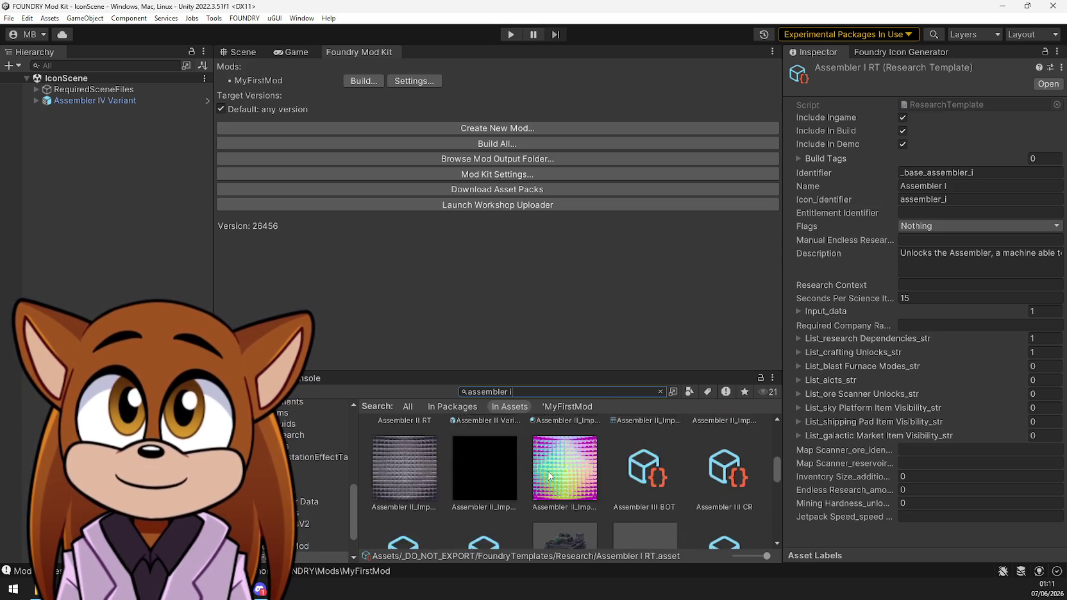
{"action": "scroll", "coordinate": [548, 475], "scroll_direction": "down", "scroll_amount": 5}
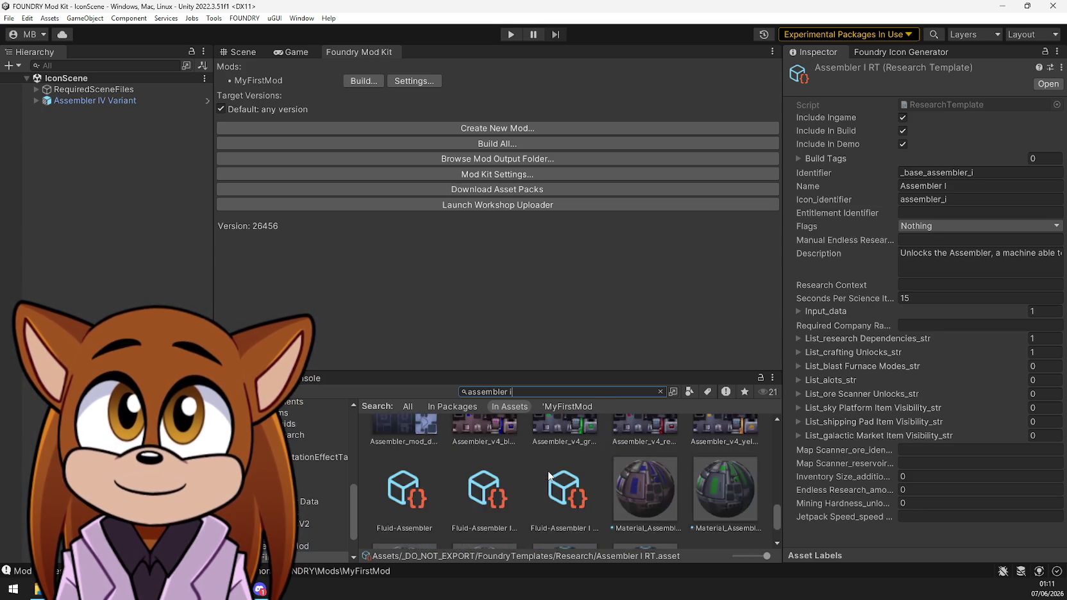
{"action": "scroll", "coordinate": [547, 471], "scroll_direction": "up", "scroll_amount": 2}
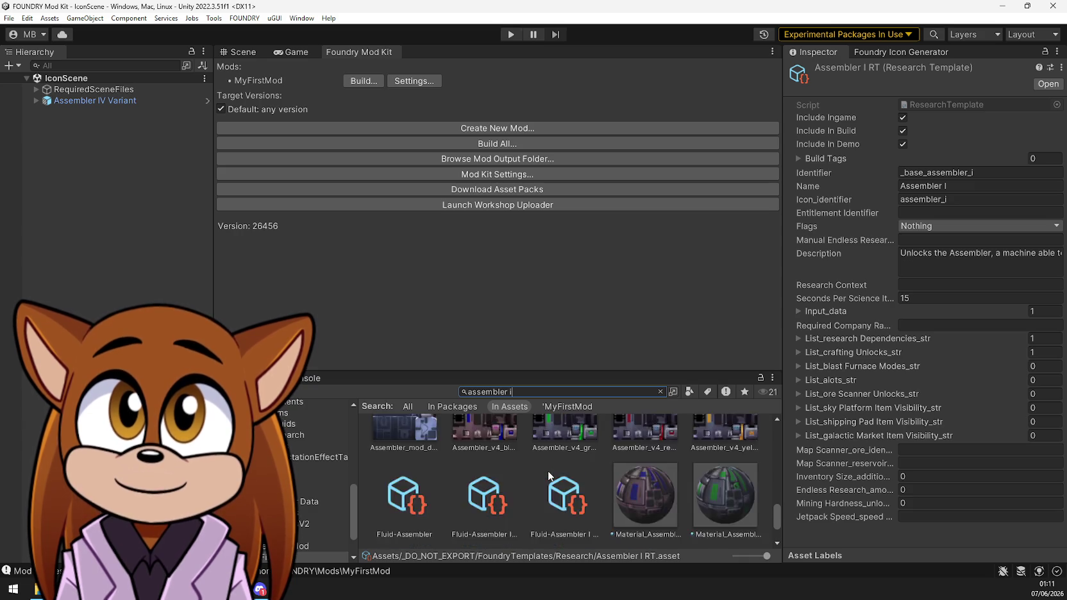
{"action": "scroll", "coordinate": [548, 471], "scroll_direction": "up", "scroll_amount": 5}
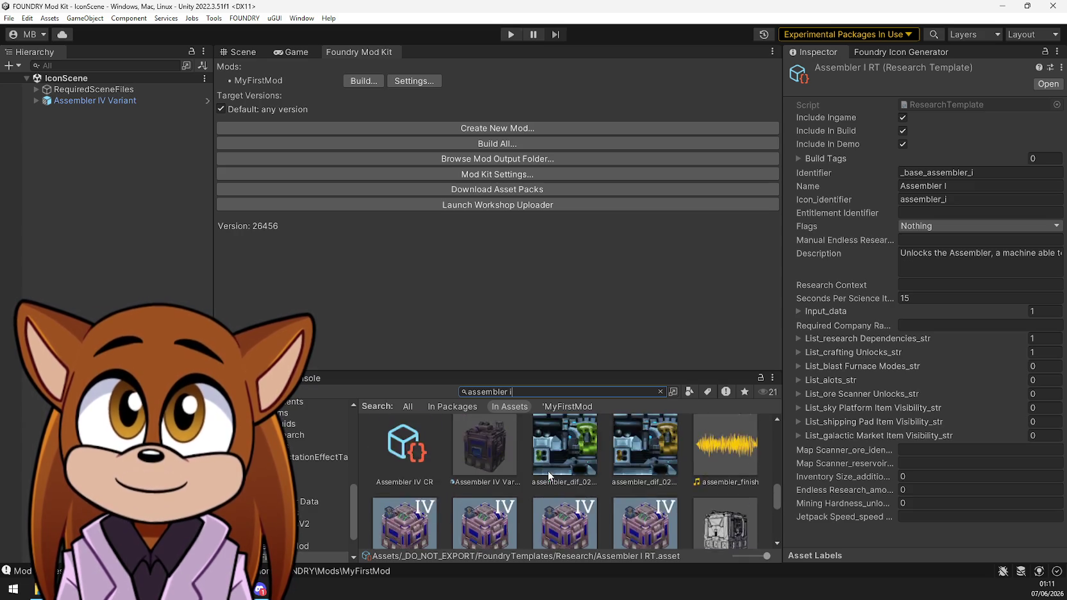
{"action": "scroll", "coordinate": [548, 471], "scroll_direction": "down", "scroll_amount": 3}
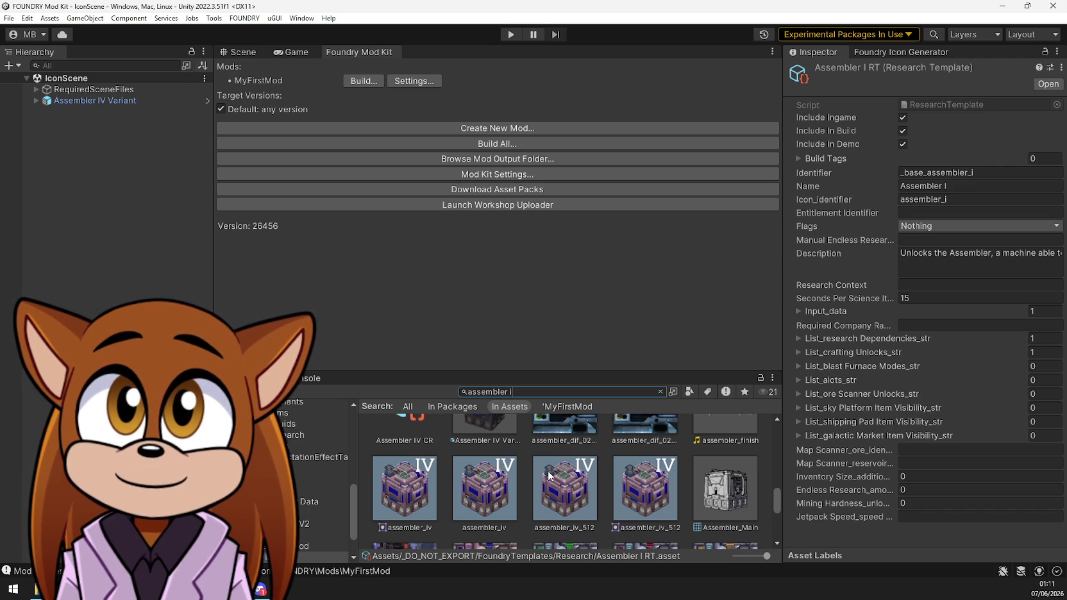
{"action": "scroll", "coordinate": [549, 476], "scroll_direction": "up", "scroll_amount": 3}
{"action": "scroll", "coordinate": [548, 470], "scroll_direction": "up", "scroll_amount": 3}
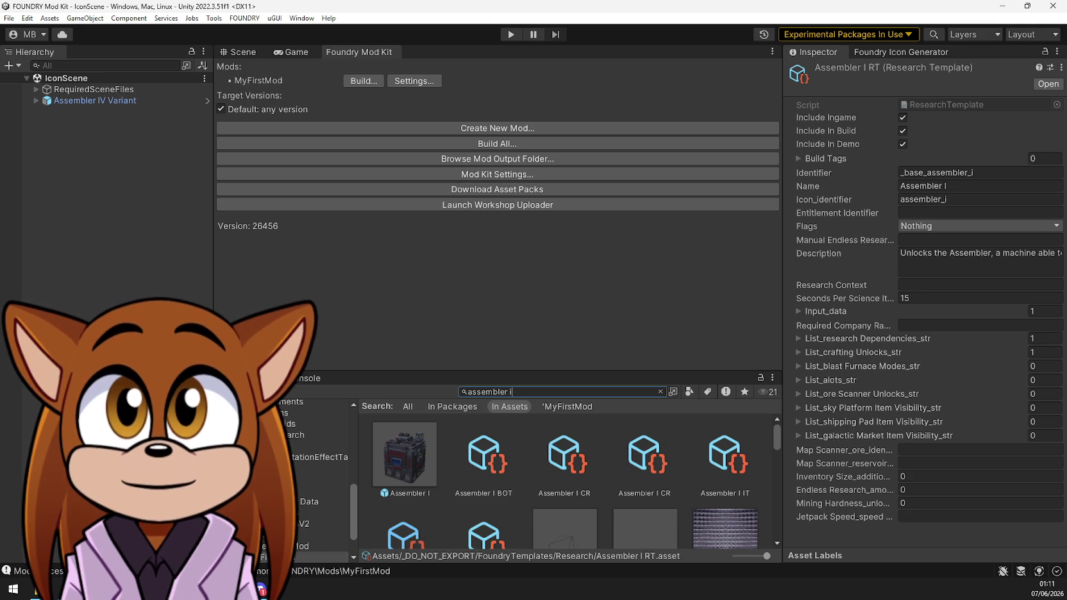
{"action": "scroll", "coordinate": [314, 478], "scroll_direction": "down", "scroll_amount": 2}
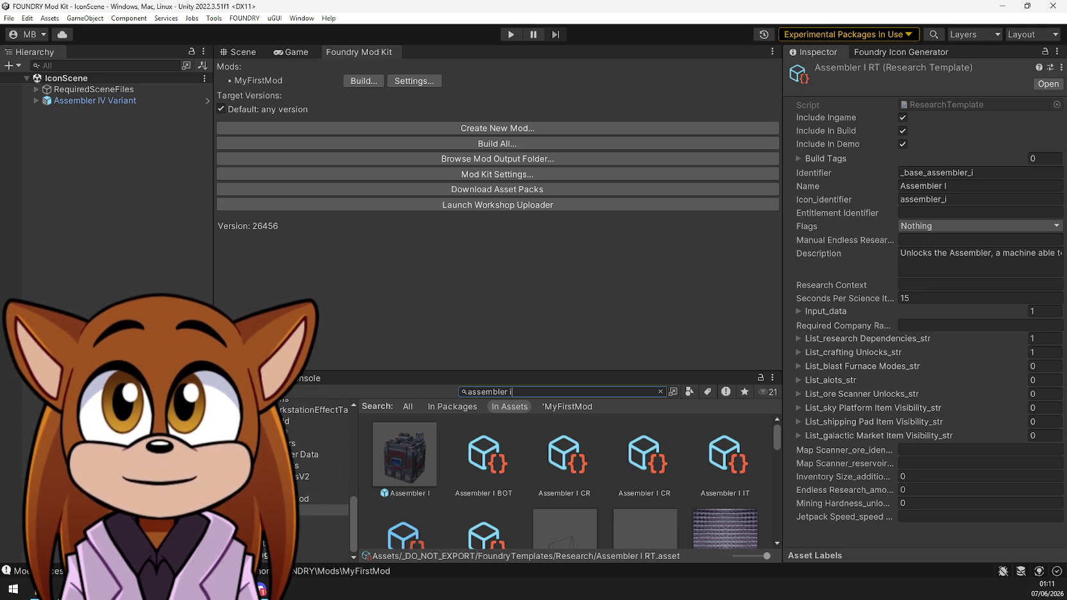
{"action": "scroll", "coordinate": [408, 490], "scroll_direction": "down", "scroll_amount": 3}
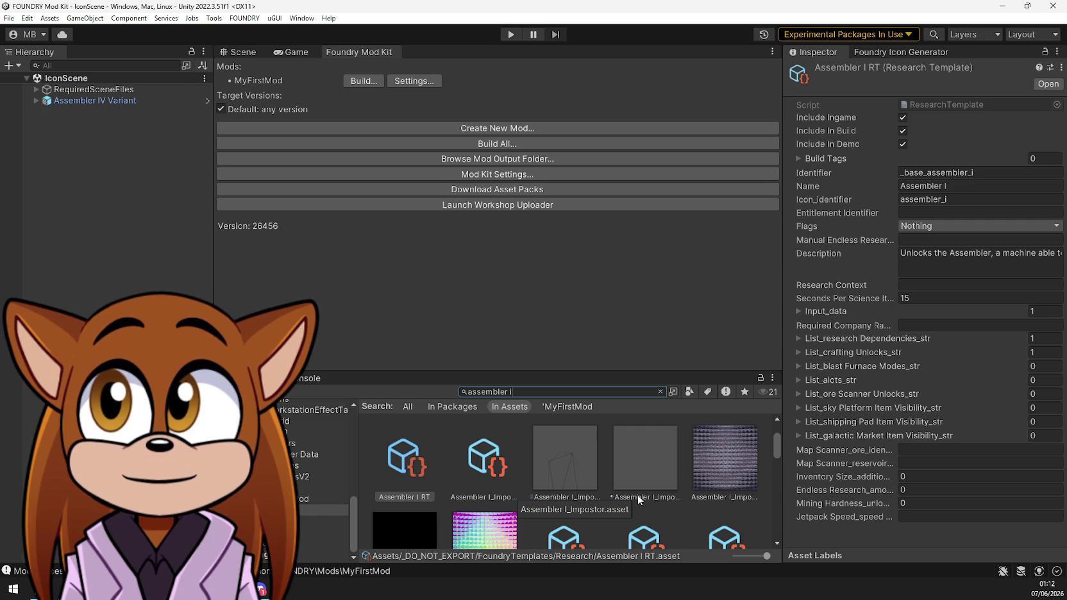
{"action": "scroll", "coordinate": [638, 496], "scroll_direction": "down", "scroll_amount": 3}
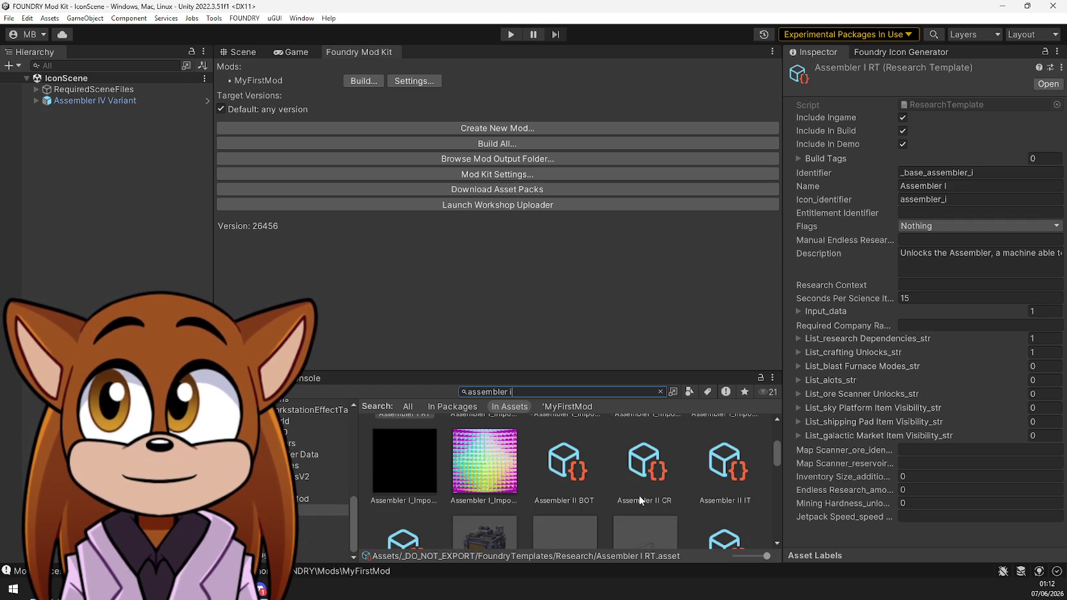
{"action": "scroll", "coordinate": [638, 495], "scroll_direction": "down", "scroll_amount": 3}
{"action": "scroll", "coordinate": [638, 495], "scroll_direction": "up", "scroll_amount": 3}
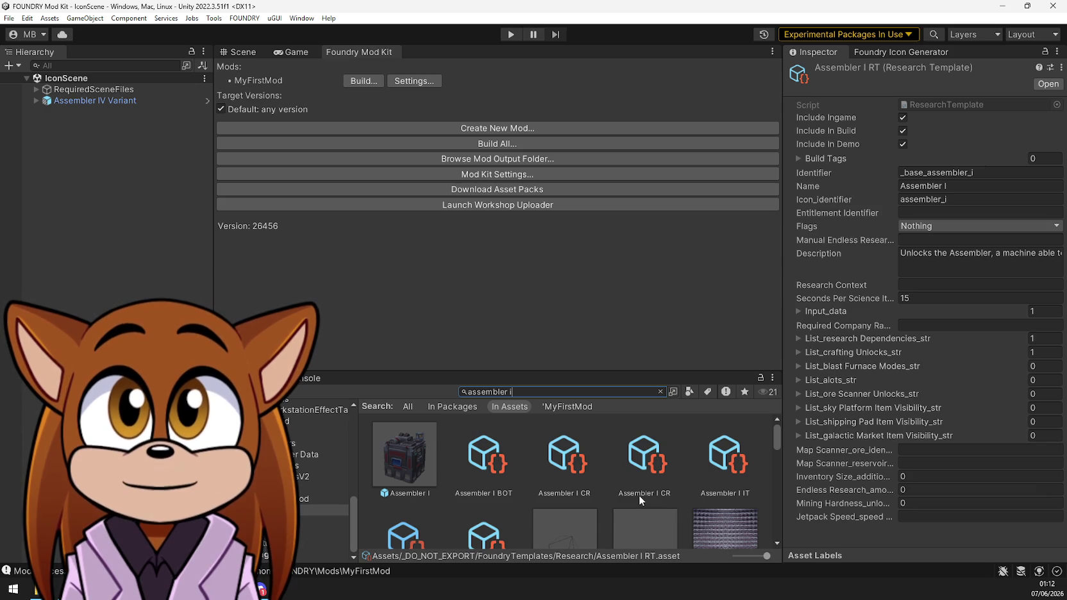
Delete the Assembler Mod folder from the project
{"action": "left_click", "coordinate": [335, 504]}
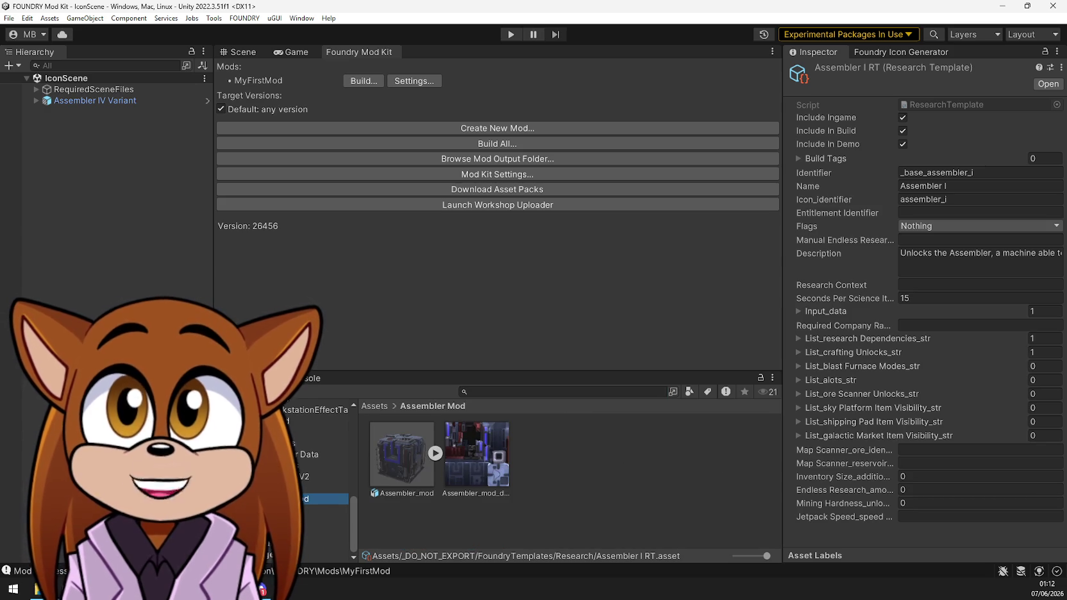
{"action": "key", "text": "Delete"}
{"action": "left_click", "coordinate": [570, 316]}
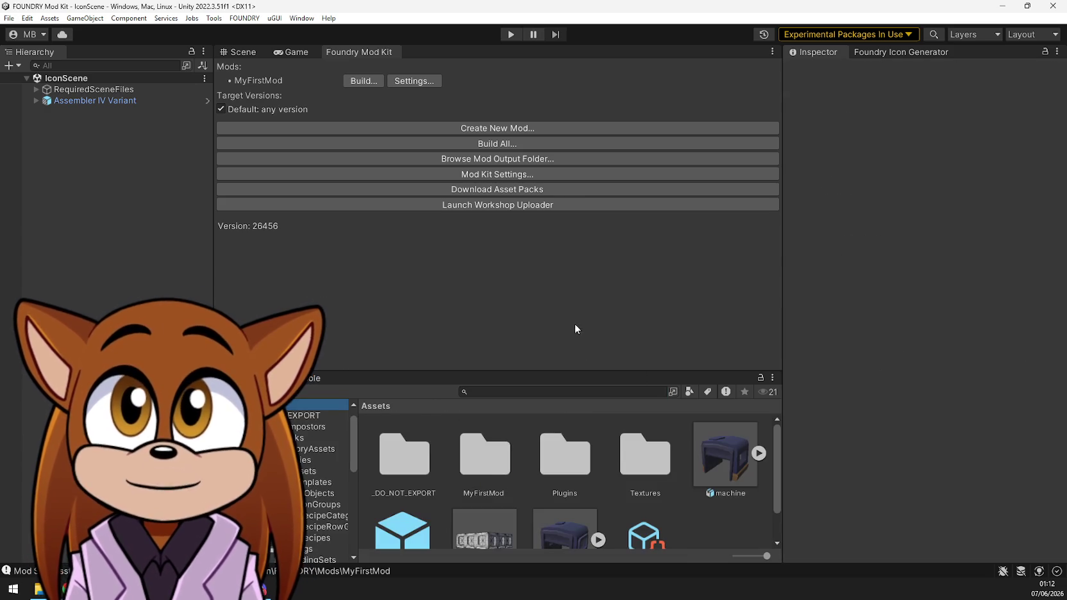
Open MyFirstMod and look over its assembly definition
{"action": "scroll", "coordinate": [317, 471], "scroll_direction": "down", "scroll_amount": 5}
{"action": "scroll", "coordinate": [316, 472], "scroll_direction": "down", "scroll_amount": 5}
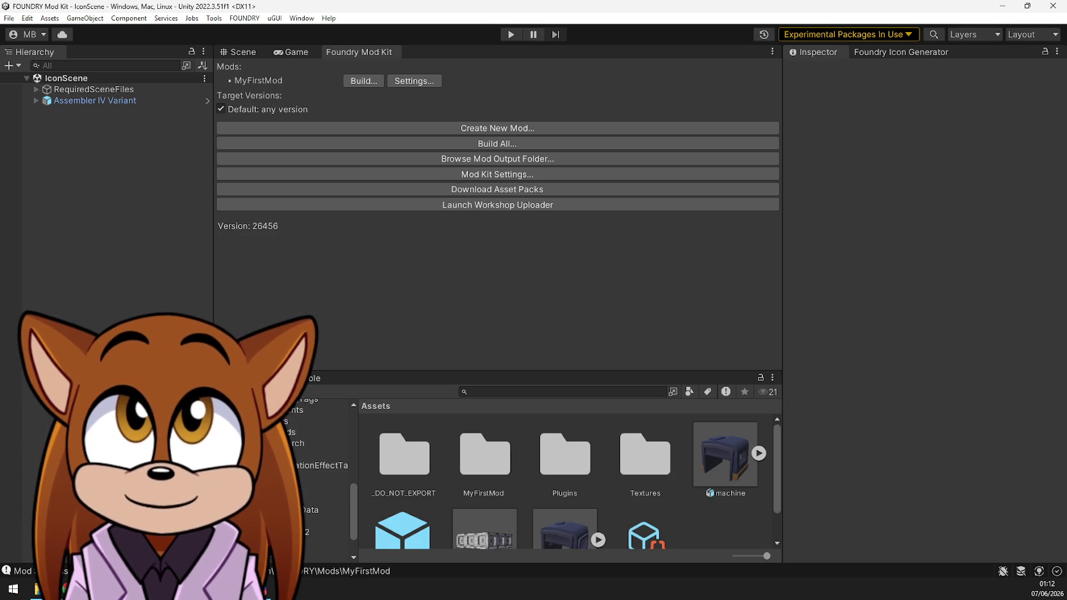
{"action": "scroll", "coordinate": [308, 487], "scroll_direction": "down", "scroll_amount": 3}
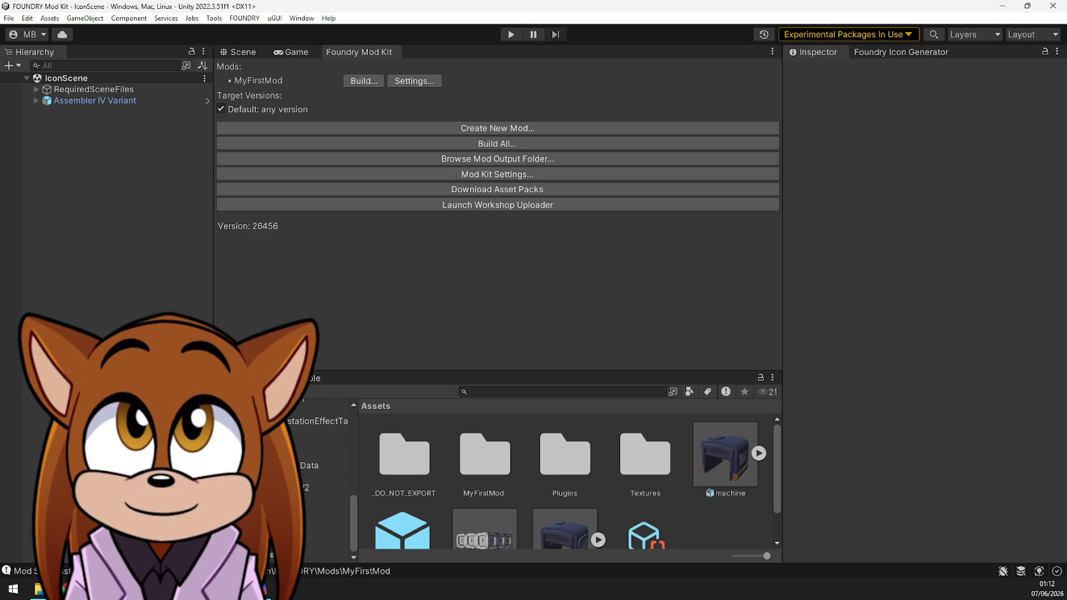
{"action": "left_click", "coordinate": [308, 510]}
{"action": "scroll", "coordinate": [564, 500], "scroll_direction": "down", "scroll_amount": 2}
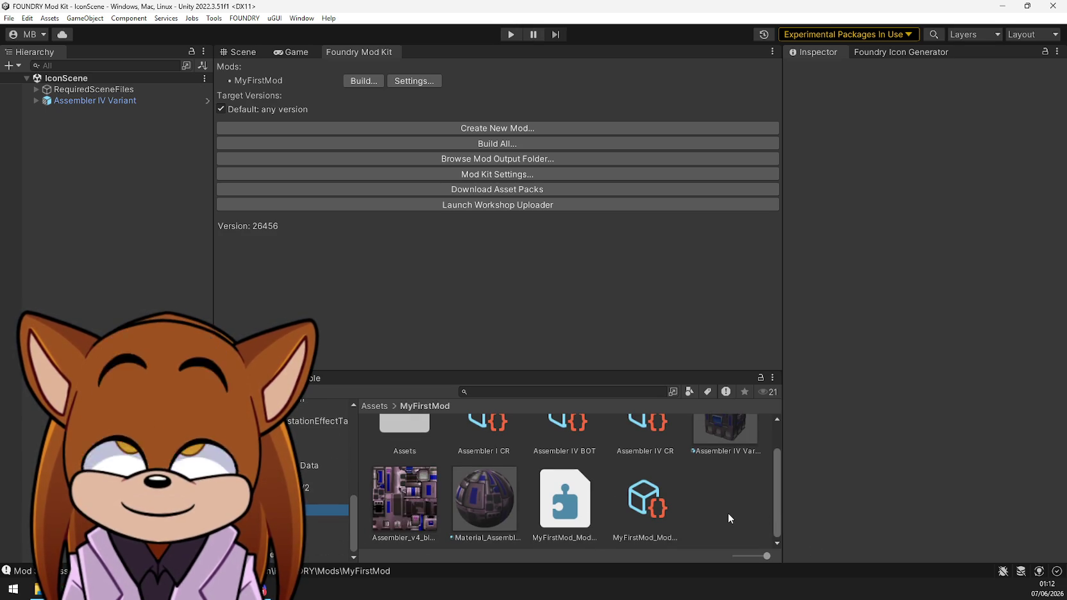
{"action": "left_click", "coordinate": [584, 518]}
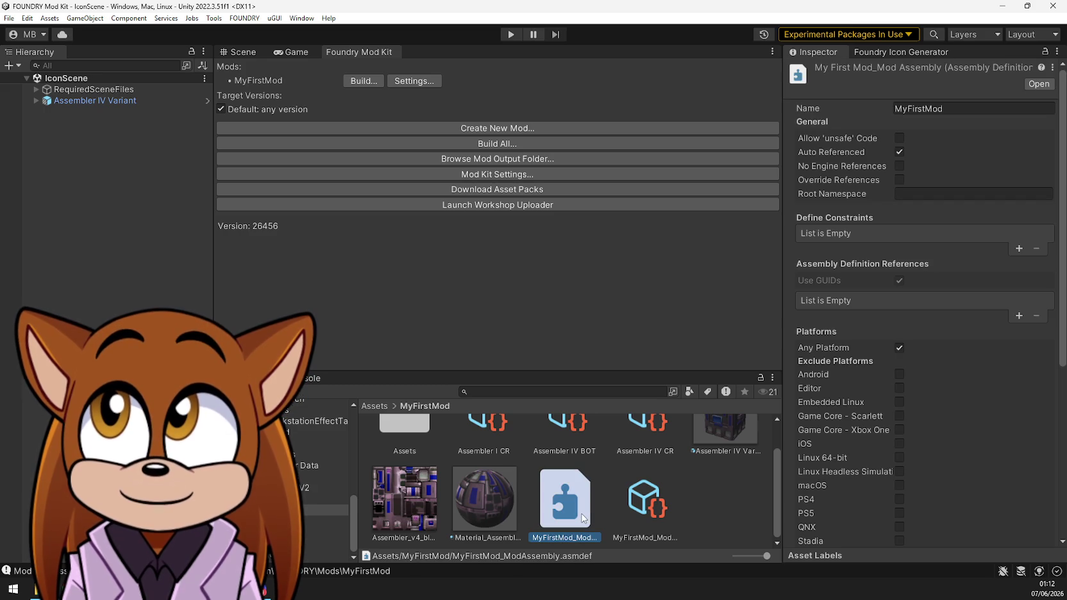
{"action": "scroll", "coordinate": [689, 525], "scroll_direction": "up", "scroll_amount": 2}
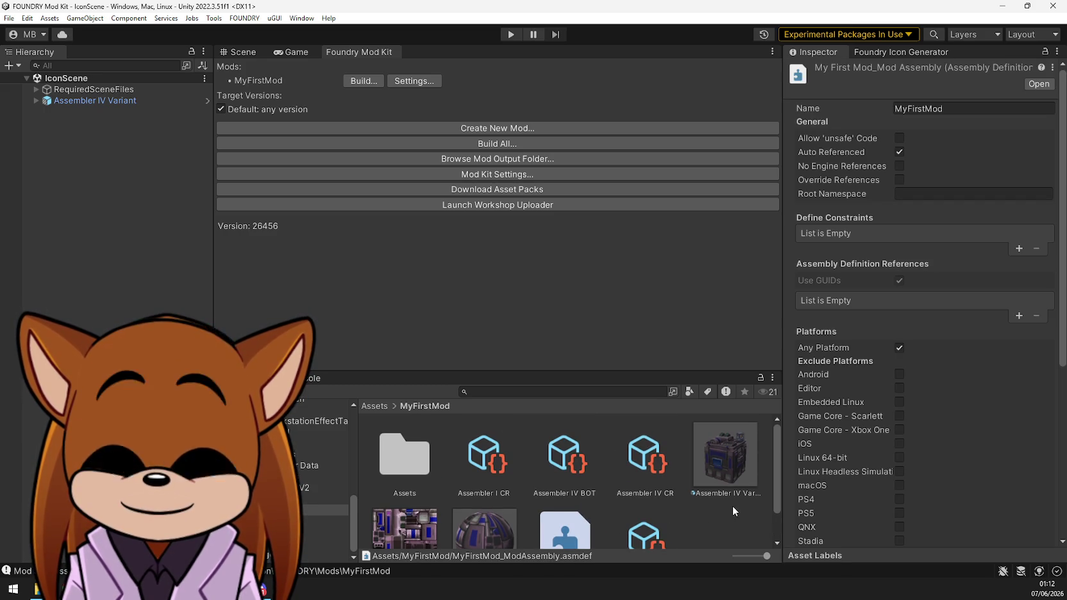
{"action": "scroll", "coordinate": [754, 530], "scroll_direction": "down", "scroll_amount": 2}
{"action": "left_click", "coordinate": [754, 530]}
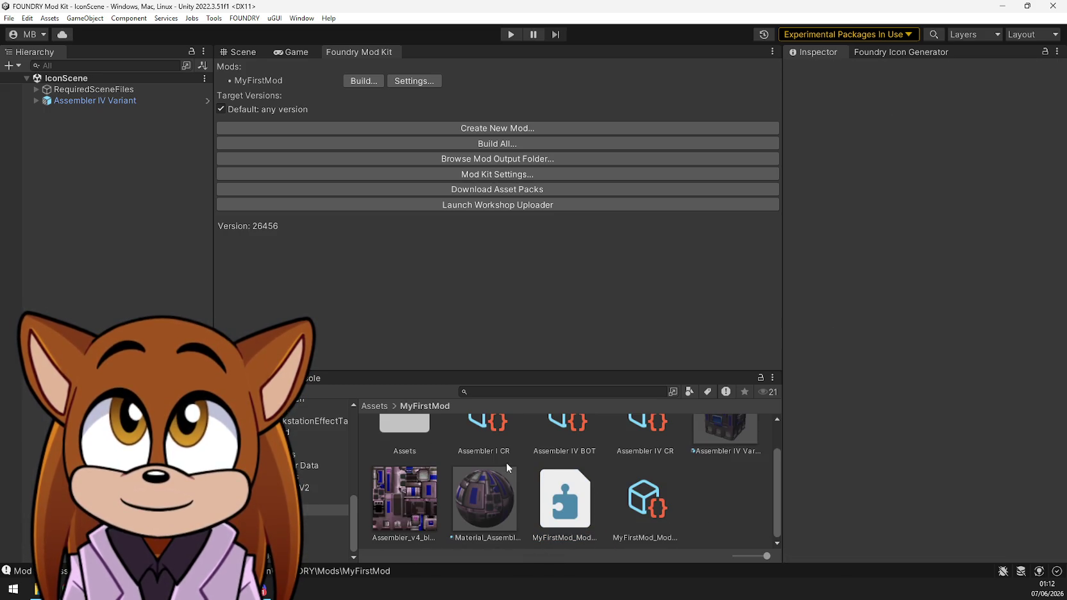
Inspect the Assembler IV Variant prefab's components from MyFirstMod's Assets folder
{"action": "left_click", "coordinate": [405, 426]}
{"action": "scroll", "coordinate": [643, 512], "scroll_direction": "down", "scroll_amount": 2}
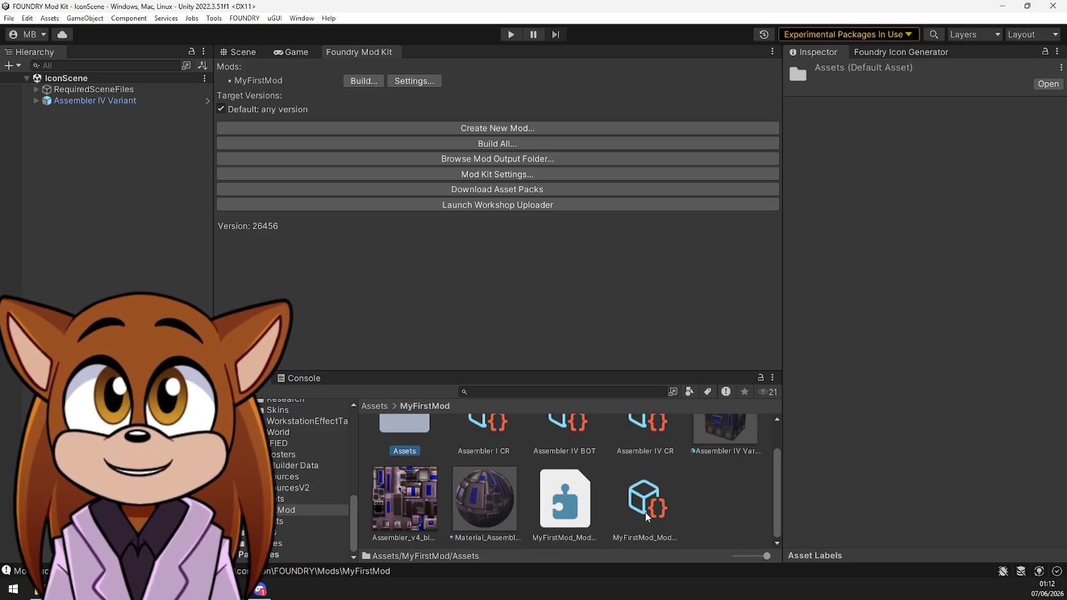
{"action": "left_click", "coordinate": [734, 437]}
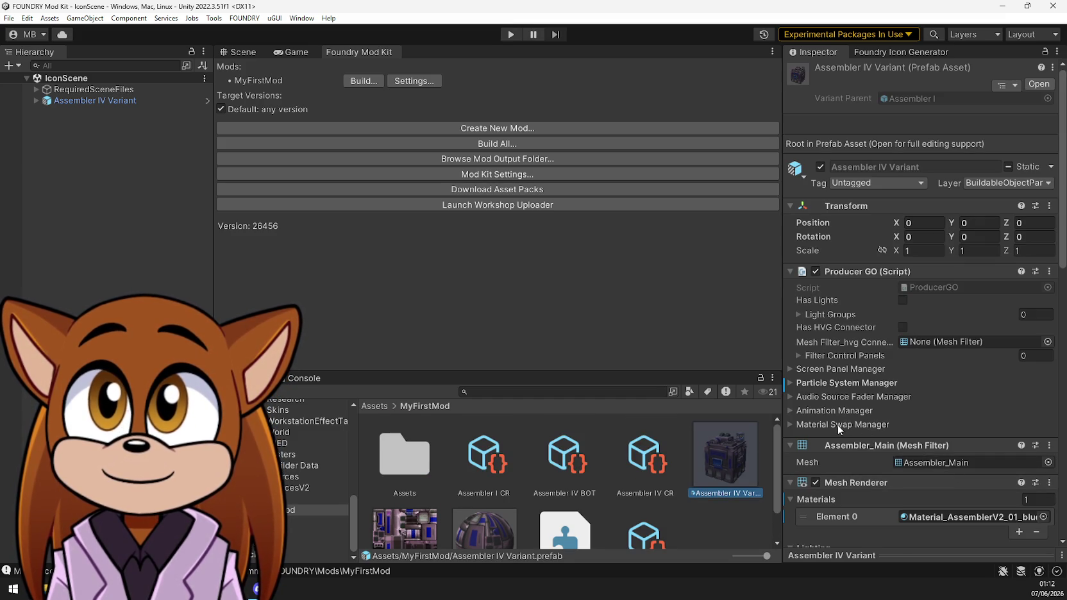
{"action": "scroll", "coordinate": [837, 425], "scroll_direction": "down", "scroll_amount": 3}
Review the prefab's Screen Panel, Particle System, Audio Source Fader and Animation managers
{"action": "left_click", "coordinate": [793, 332]}
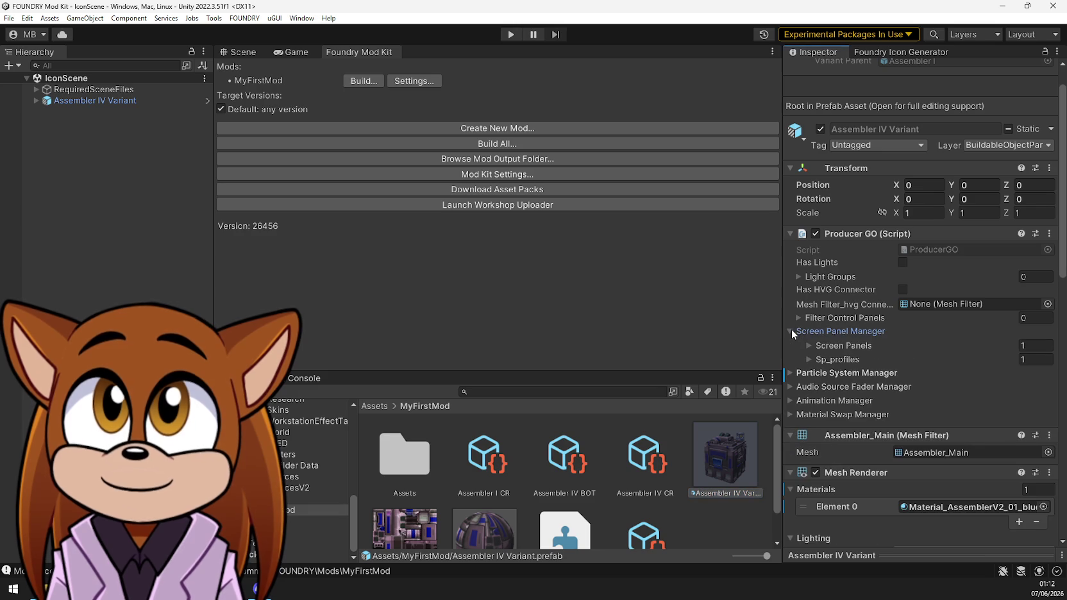
{"action": "left_click", "coordinate": [793, 332]}
{"action": "left_click", "coordinate": [791, 345]}
{"action": "left_click", "coordinate": [790, 345]}
{"action": "left_click", "coordinate": [791, 358]}
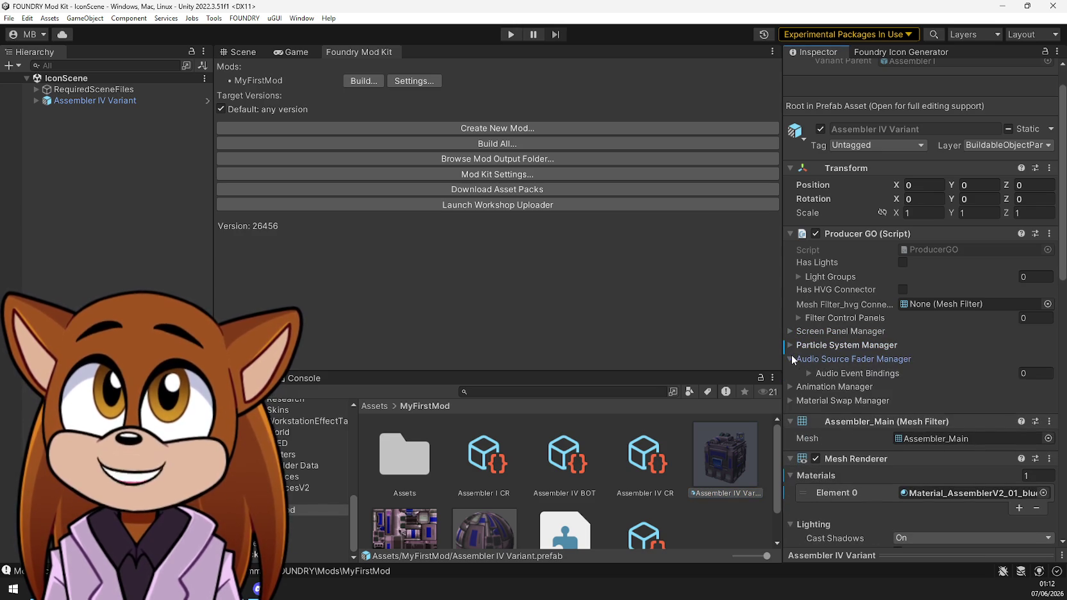
{"action": "left_click", "coordinate": [790, 358]}
{"action": "left_click", "coordinate": [787, 373]}
{"action": "left_click", "coordinate": [788, 373]}
Review the Material Swap Manager's Swap Entities list and the prefab's light groups
{"action": "left_click", "coordinate": [787, 390]}
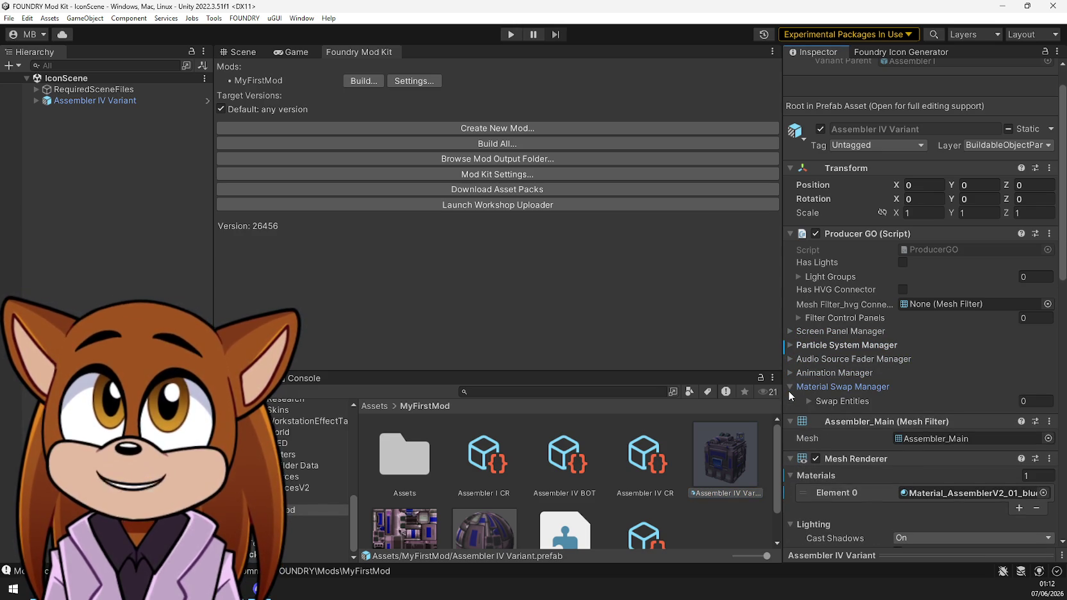
{"action": "left_click", "coordinate": [807, 402]}
{"action": "left_click", "coordinate": [805, 402]}
{"action": "left_click", "coordinate": [793, 386]}
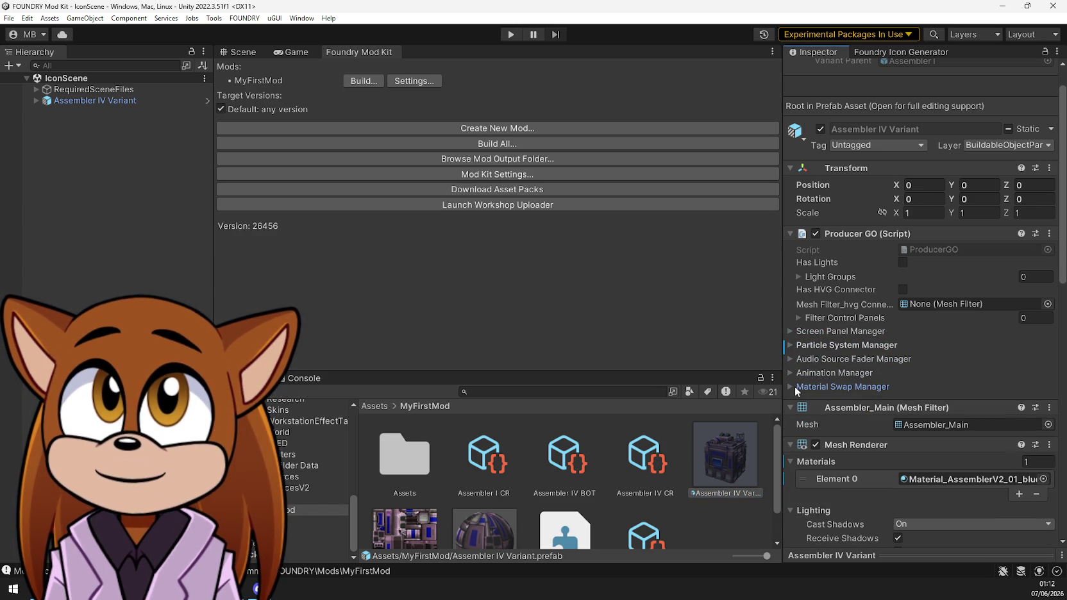
{"action": "left_click", "coordinate": [802, 277]}
{"action": "left_click", "coordinate": [802, 277]}
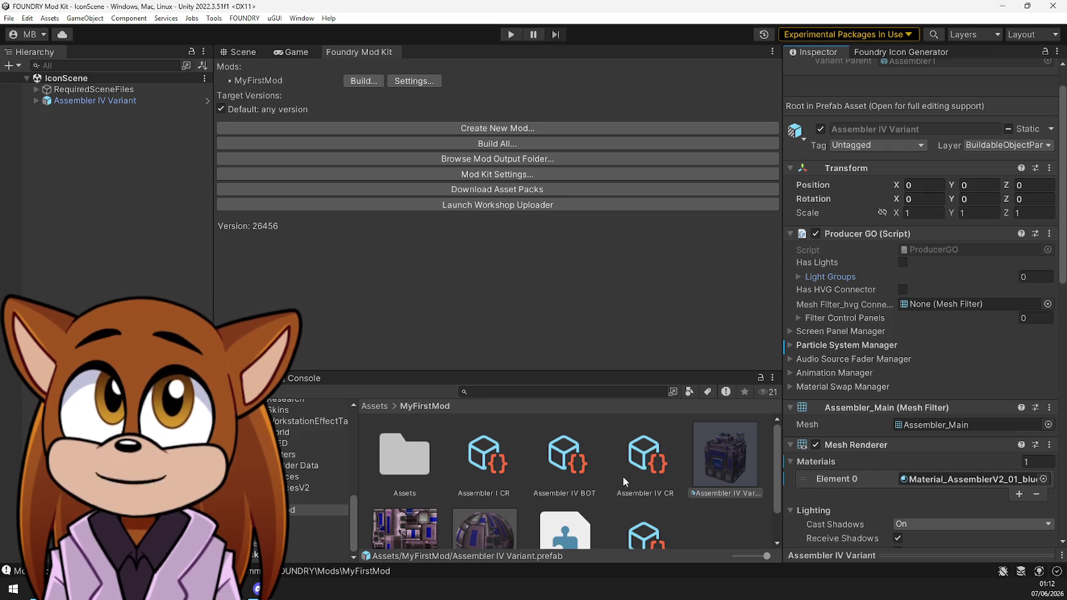
Delete the Assembler I CR recipe after comparing it with Assembler IV CR
{"action": "left_click", "coordinate": [500, 468]}
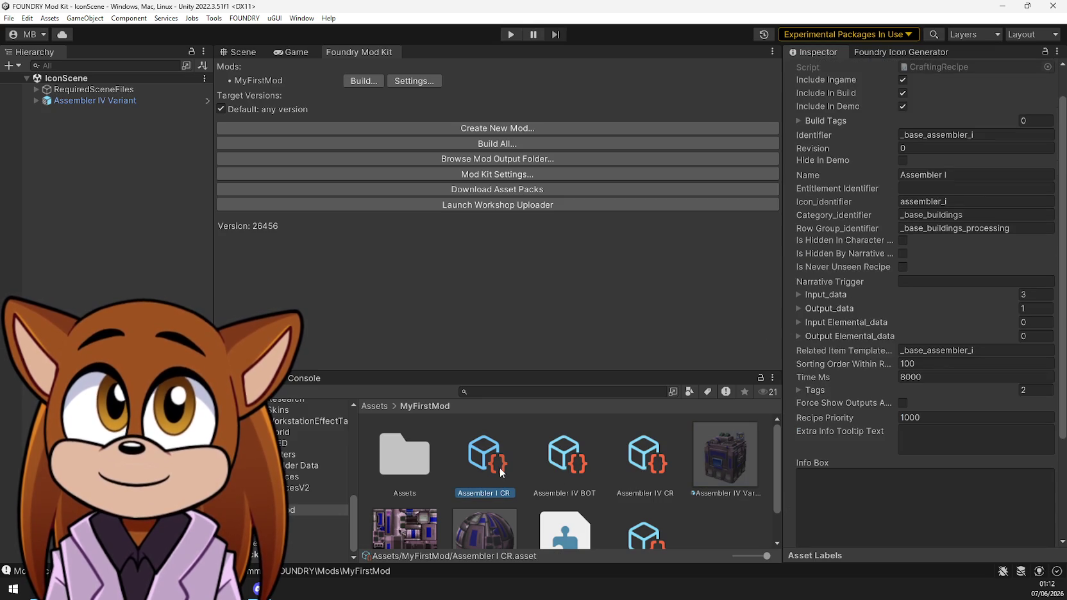
{"action": "left_click", "coordinate": [649, 461]}
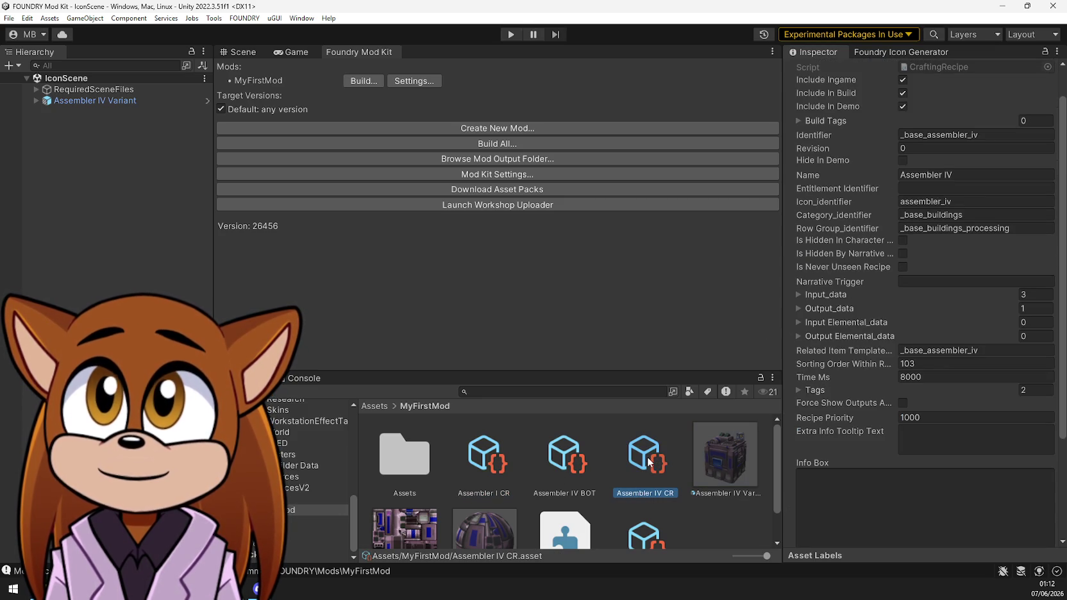
{"action": "left_click", "coordinate": [484, 456]}
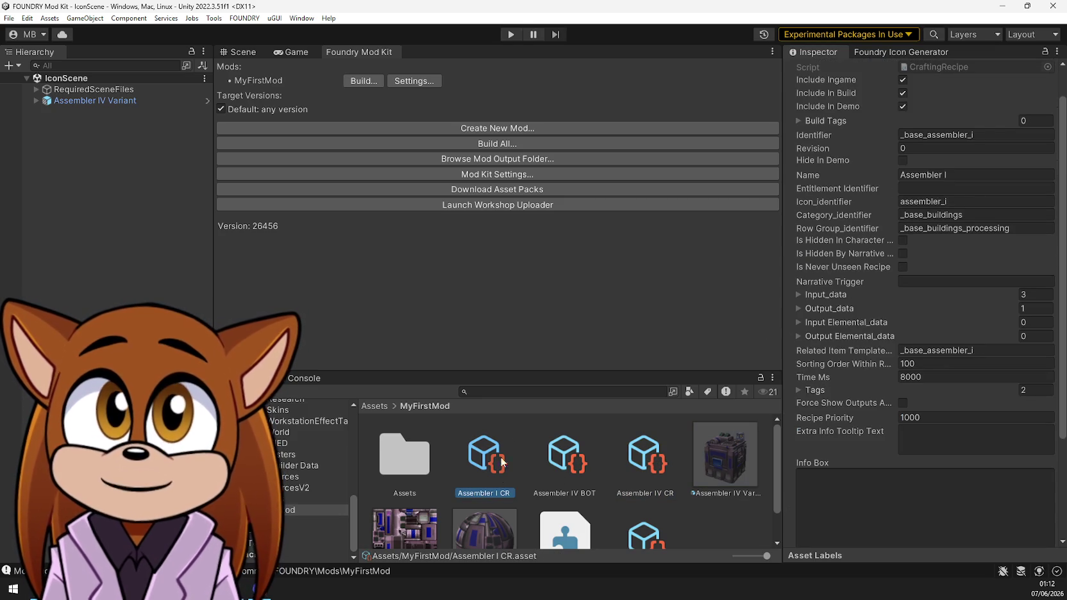
{"action": "key", "text": "Delete"}
{"action": "left_click", "coordinate": [559, 319]}
{"action": "left_click", "coordinate": [522, 391]}
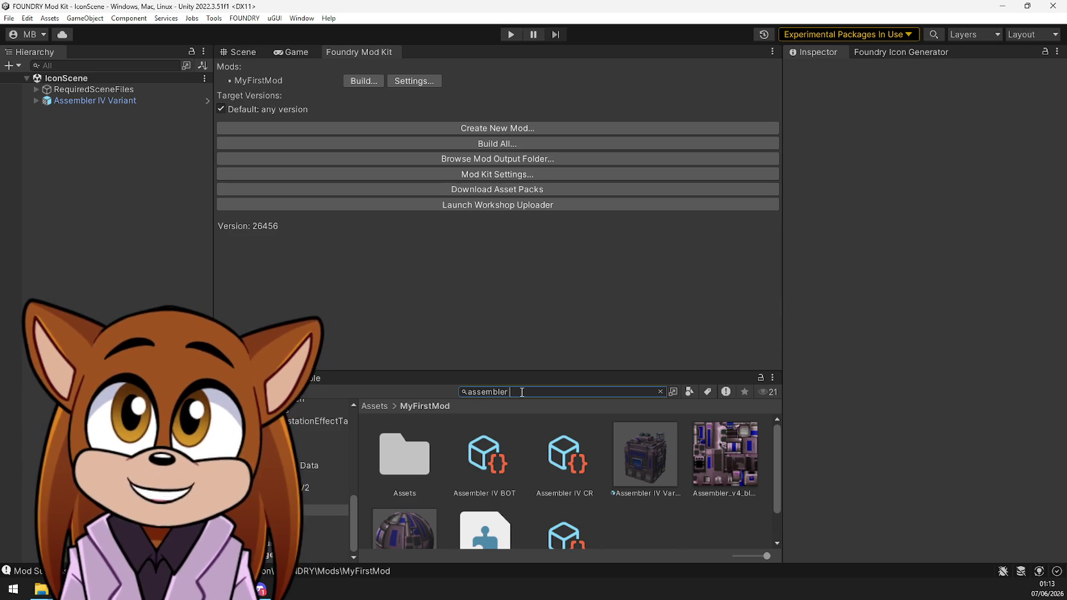
Move Assembler I IT and Assembler I RT from the 'assembler i' search into MyFirstMod
{"action": "type", "text": "i"}
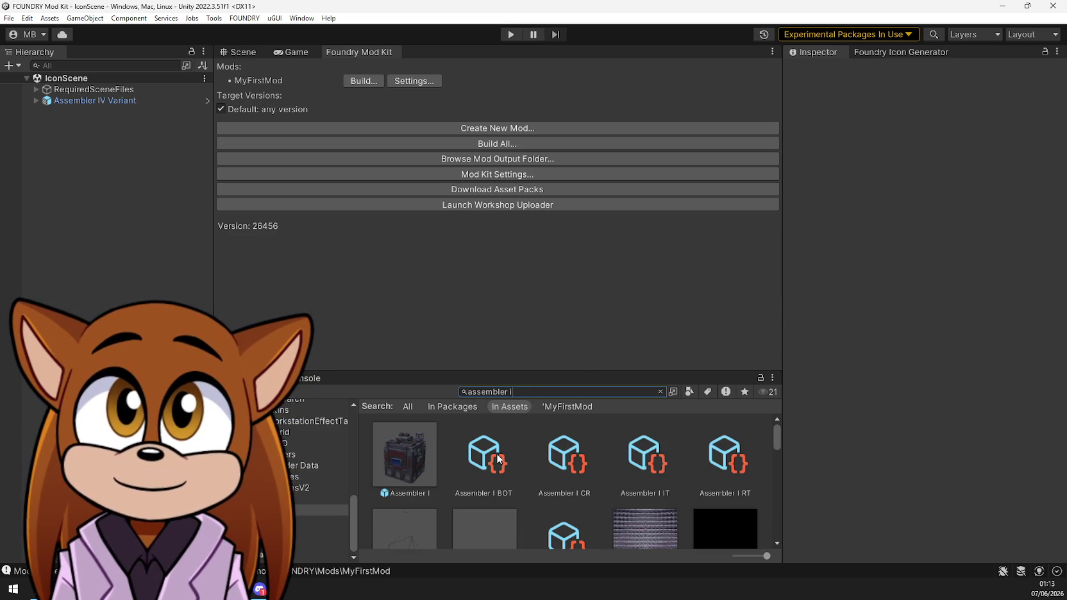
{"action": "left_click", "coordinate": [646, 463]}
{"action": "left_click", "coordinate": [740, 475], "text": "ctrl"}
{"action": "scroll", "coordinate": [701, 478], "scroll_direction": "down", "scroll_amount": 3}
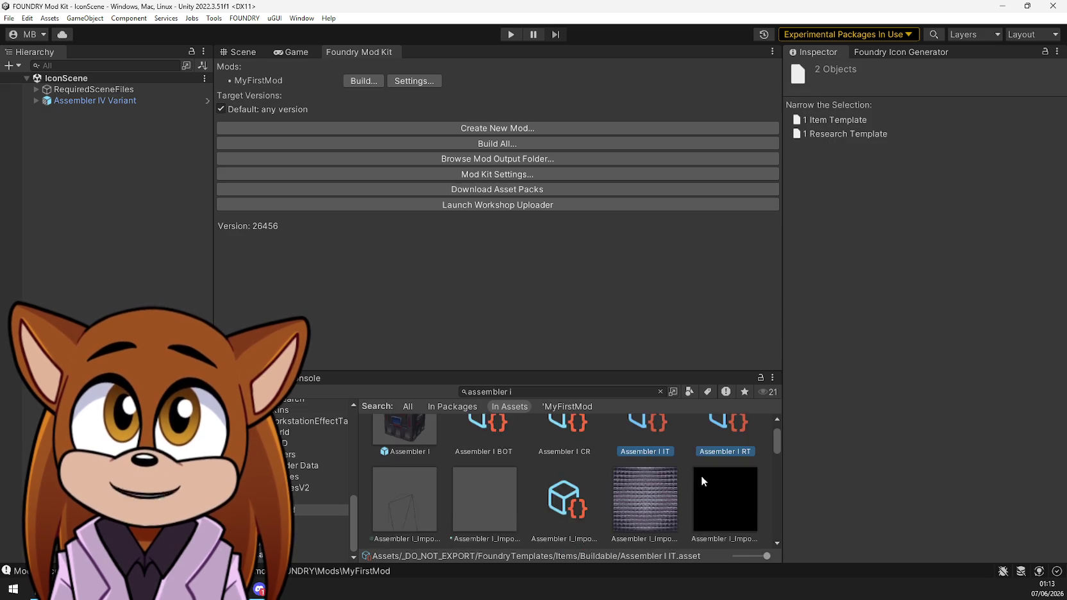
{"action": "scroll", "coordinate": [701, 475], "scroll_direction": "down", "scroll_amount": 2}
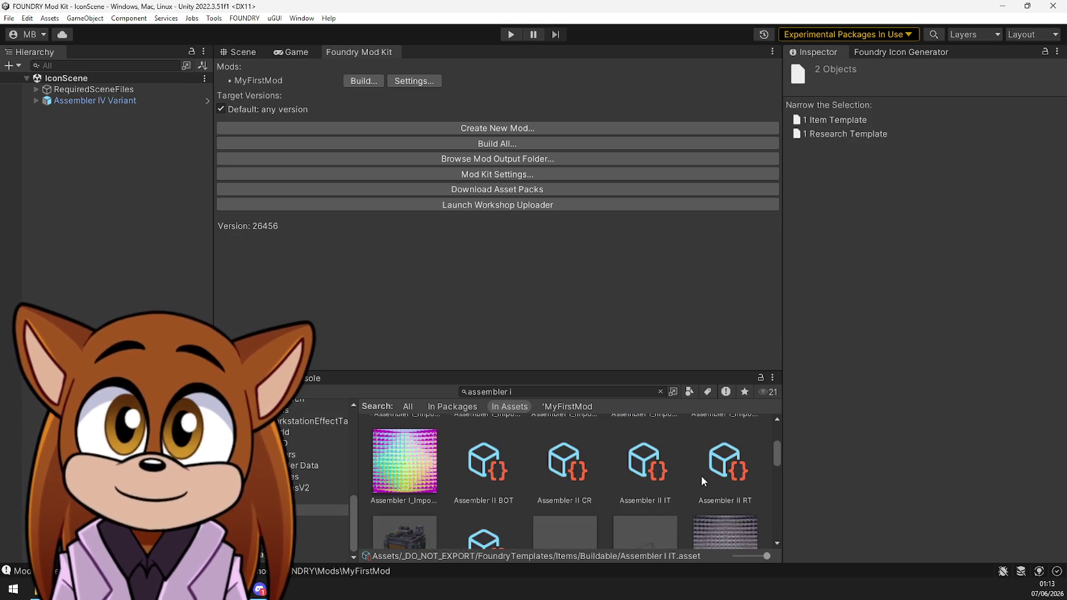
{"action": "scroll", "coordinate": [701, 475], "scroll_direction": "up", "scroll_amount": 1}
{"action": "scroll", "coordinate": [701, 475], "scroll_direction": "up", "scroll_amount": 1}
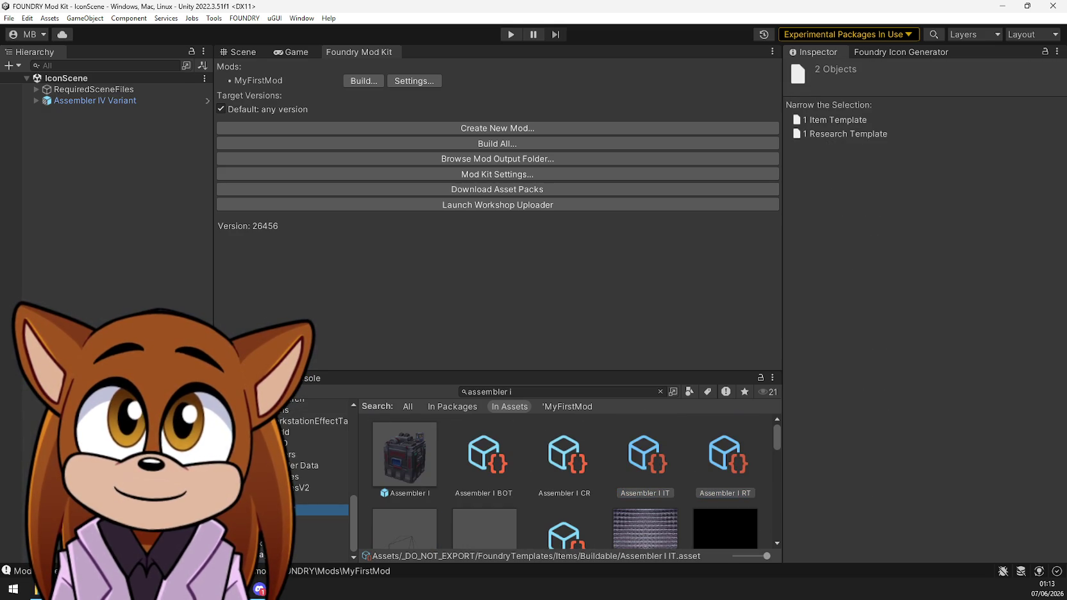
{"action": "left_click", "coordinate": [320, 510]}
{"action": "left_click_drag", "start_coordinate": [320, 509], "coordinate": [631, 535]}
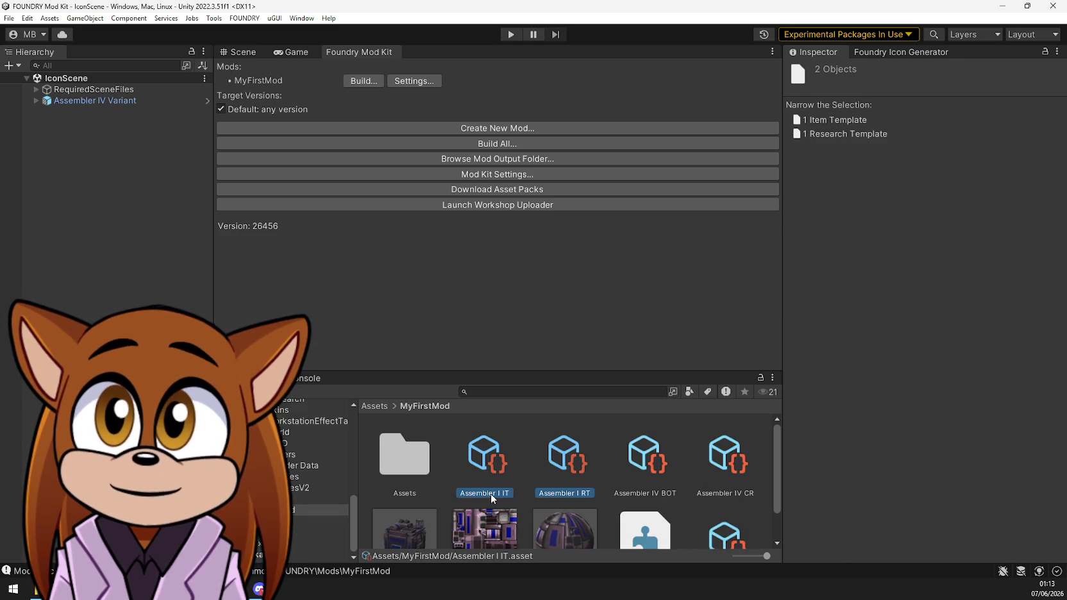
{"action": "left_click", "coordinate": [489, 494]}
Rename the copies to Assembler IV IT and Assembler IV RT
{"action": "left_click", "coordinate": [498, 497]}
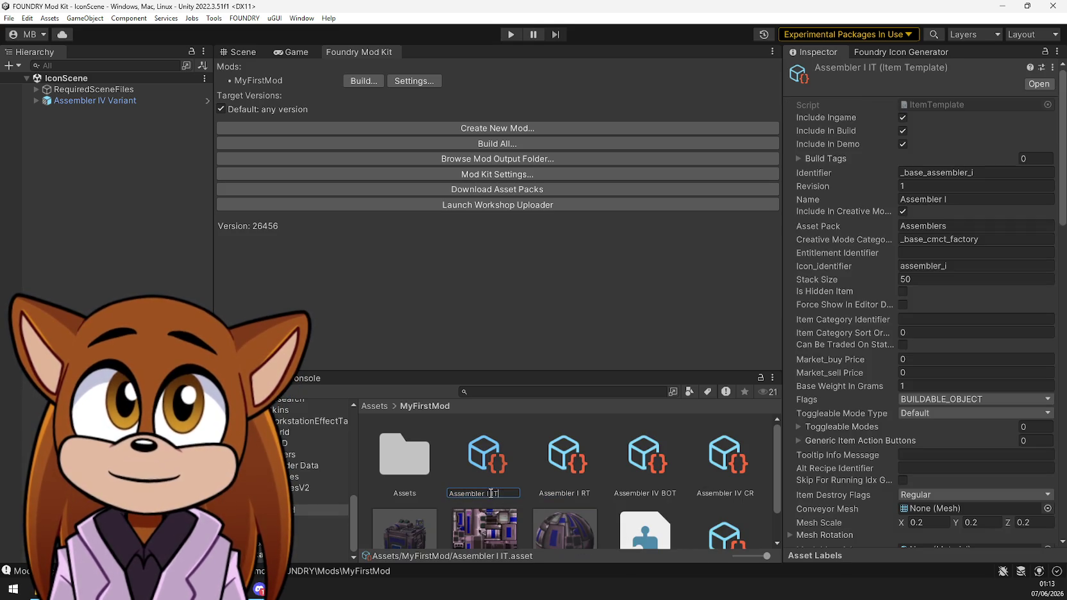
{"action": "type", "text": "V"}
{"action": "key", "text": "Return"}
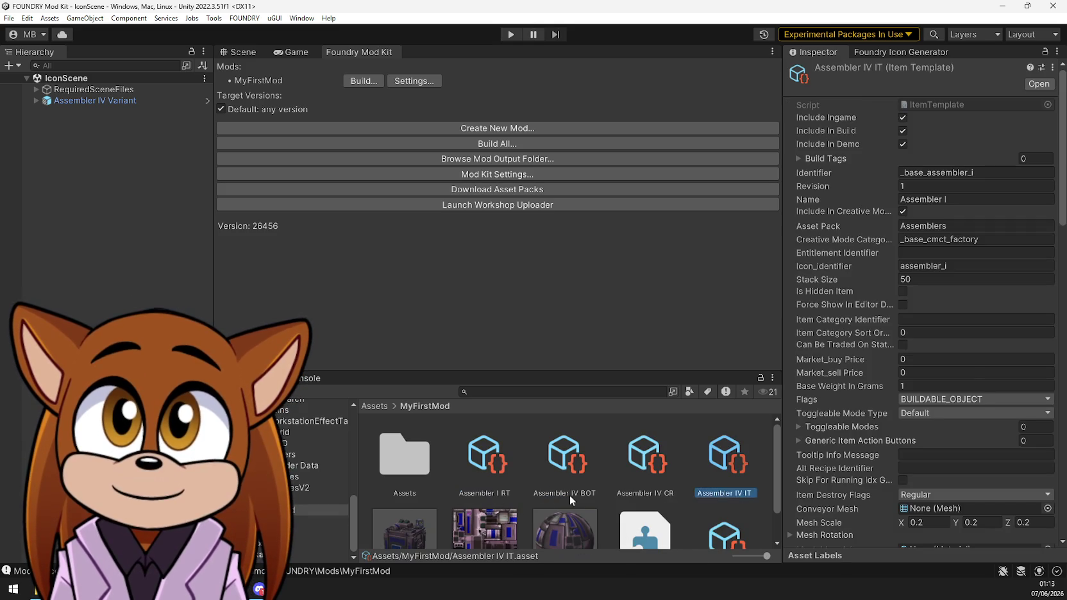
{"action": "left_click", "coordinate": [506, 491]}
{"action": "left_click", "coordinate": [482, 495]}
{"action": "left_click", "coordinate": [490, 493]}
{"action": "type", "text": "V"}
{"action": "key", "text": "Return"}
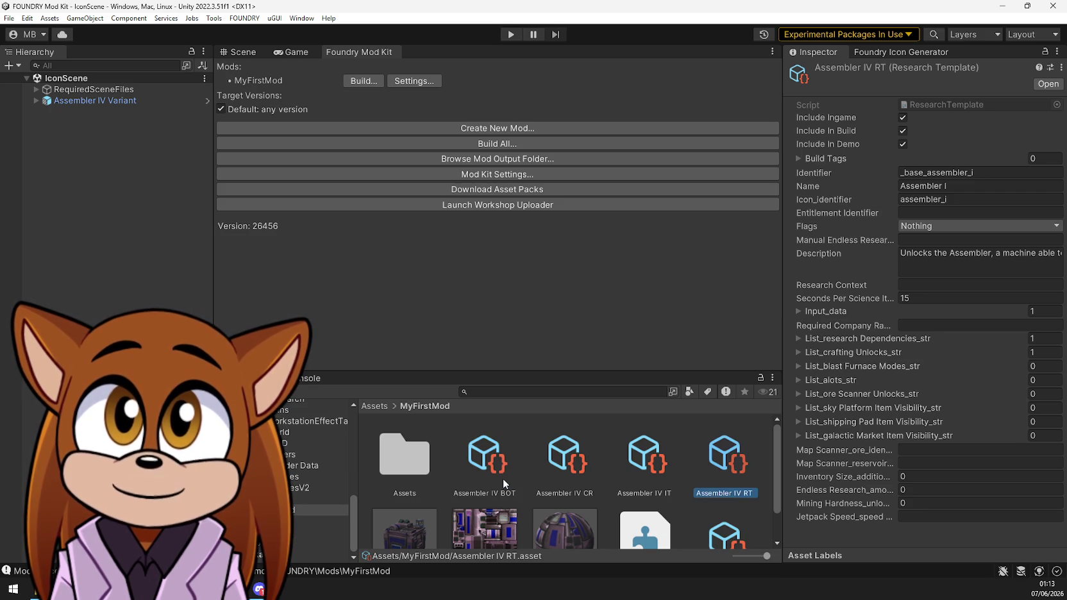
Open Assembler IV IT, check its build tags, and begin editing its identifier
{"action": "left_click", "coordinate": [482, 467]}
{"action": "left_click", "coordinate": [570, 464]}
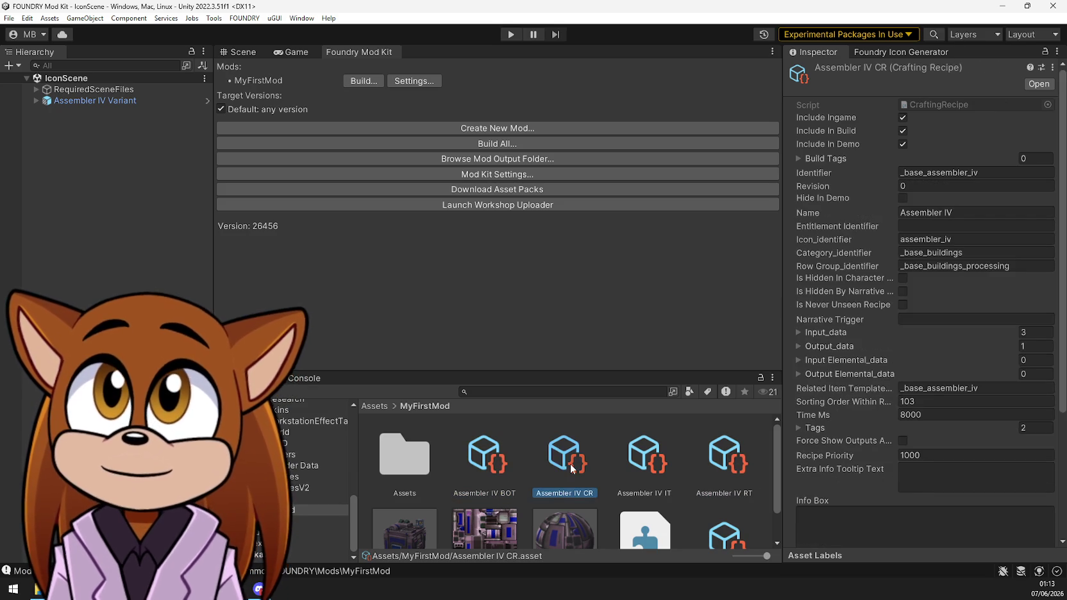
{"action": "left_click", "coordinate": [640, 468]}
{"action": "left_click", "coordinate": [990, 162]}
{"action": "left_click", "coordinate": [974, 163]}
{"action": "left_click", "coordinate": [988, 171]}
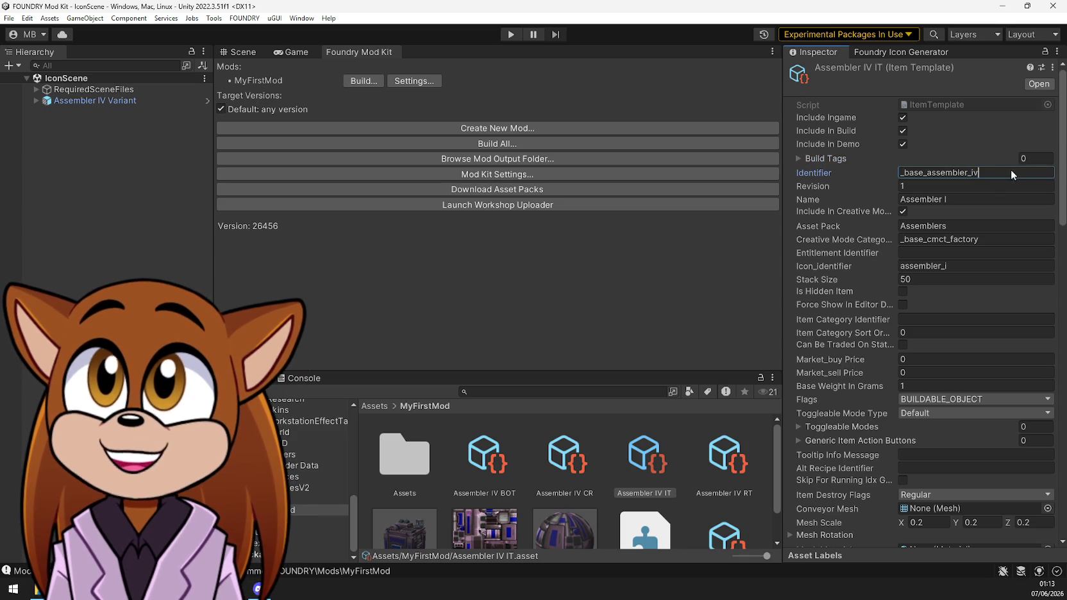
Set name Assembler IV, icon assembler_iv and buildable object _base_assembler_iv
{"action": "left_click", "coordinate": [992, 200]}
{"action": "key", "text": "BackSpace"}
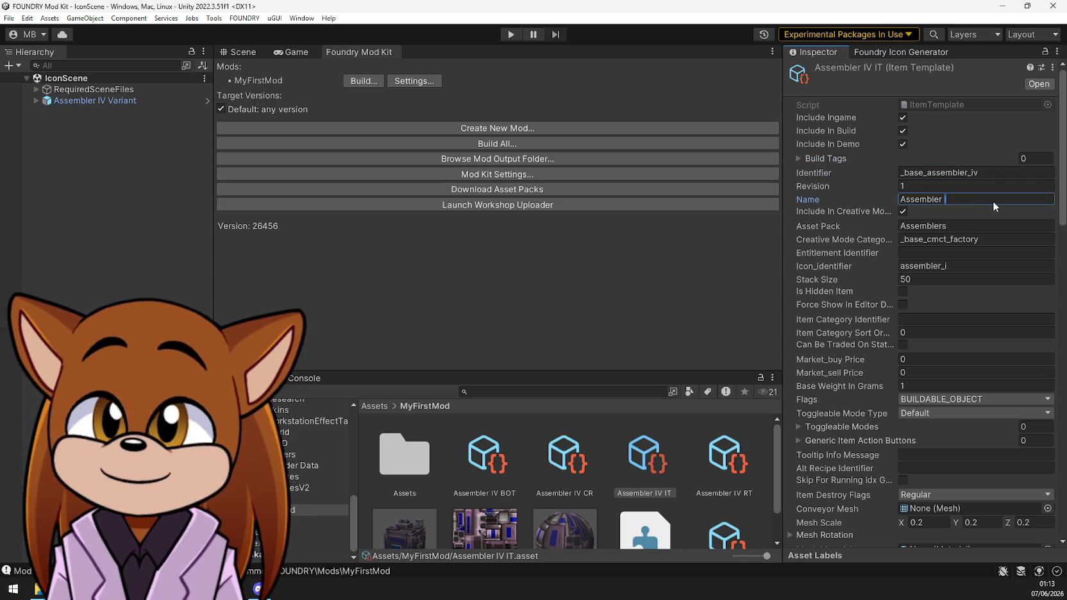
{"action": "type", "text": "IV"}
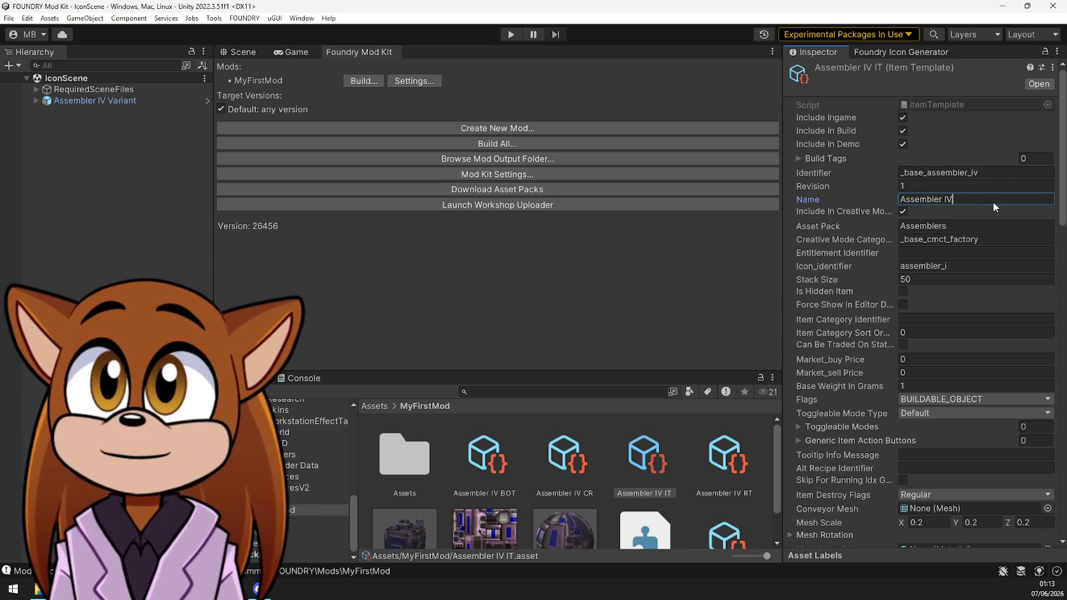
{"action": "left_click", "coordinate": [976, 264]}
{"action": "left_click", "coordinate": [986, 264]}
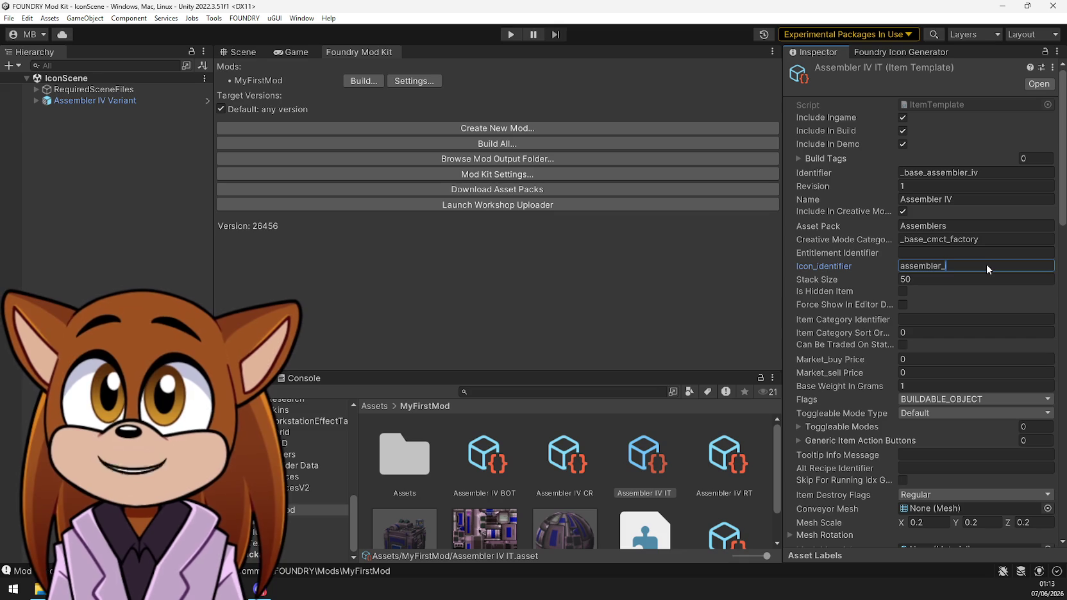
{"action": "type", "text": "v"}
{"action": "scroll", "coordinate": [849, 343], "scroll_direction": "down", "scroll_amount": 5}
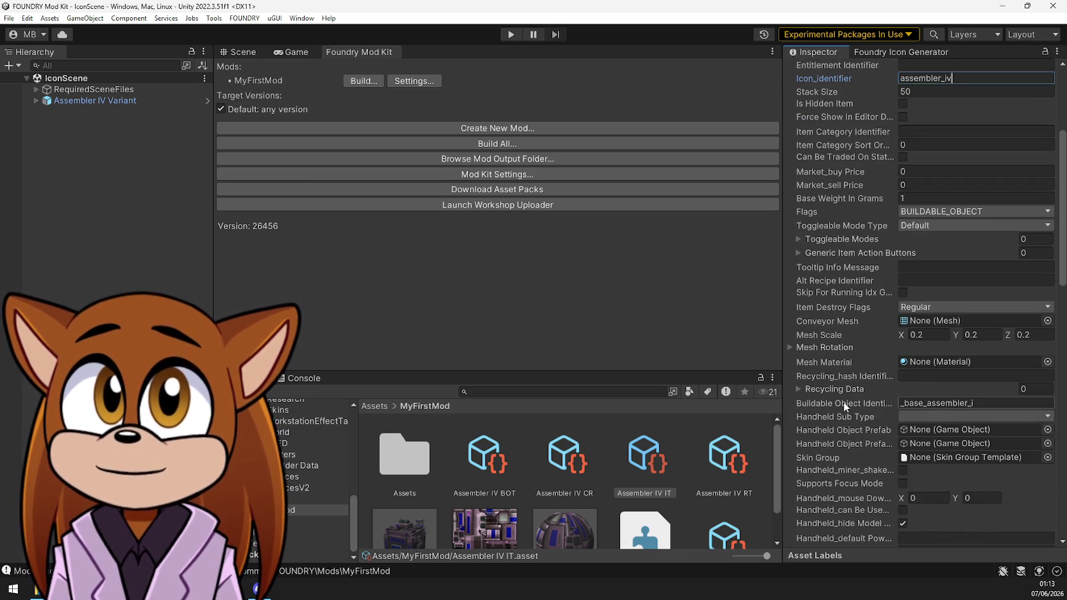
{"action": "left_click", "coordinate": [1010, 402]}
{"action": "left_click", "coordinate": [1025, 402]}
{"action": "key", "text": "BackSpace"}
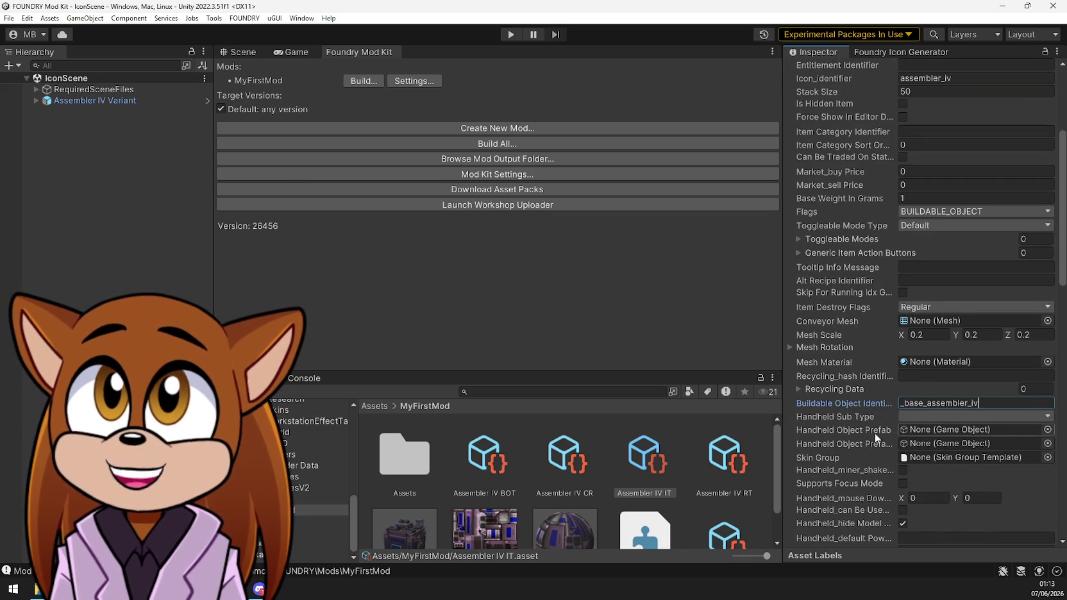
Review the mesh rotation and toggleable modes, then bring up Assembler IV RT
{"action": "scroll", "coordinate": [852, 411], "scroll_direction": "down", "scroll_amount": 15}
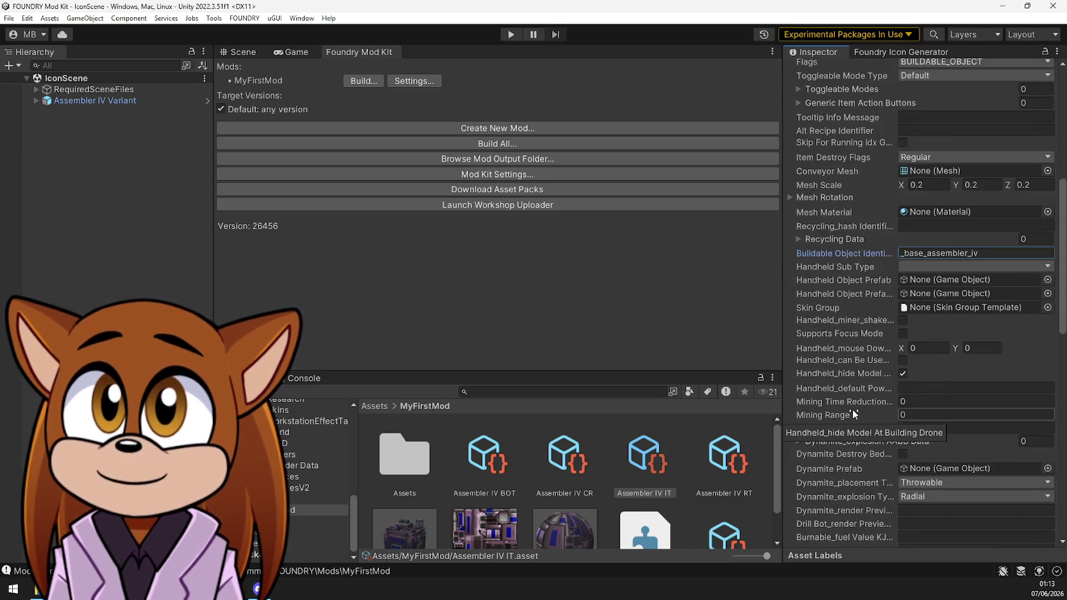
{"action": "scroll", "coordinate": [853, 413], "scroll_direction": "down", "scroll_amount": 10}
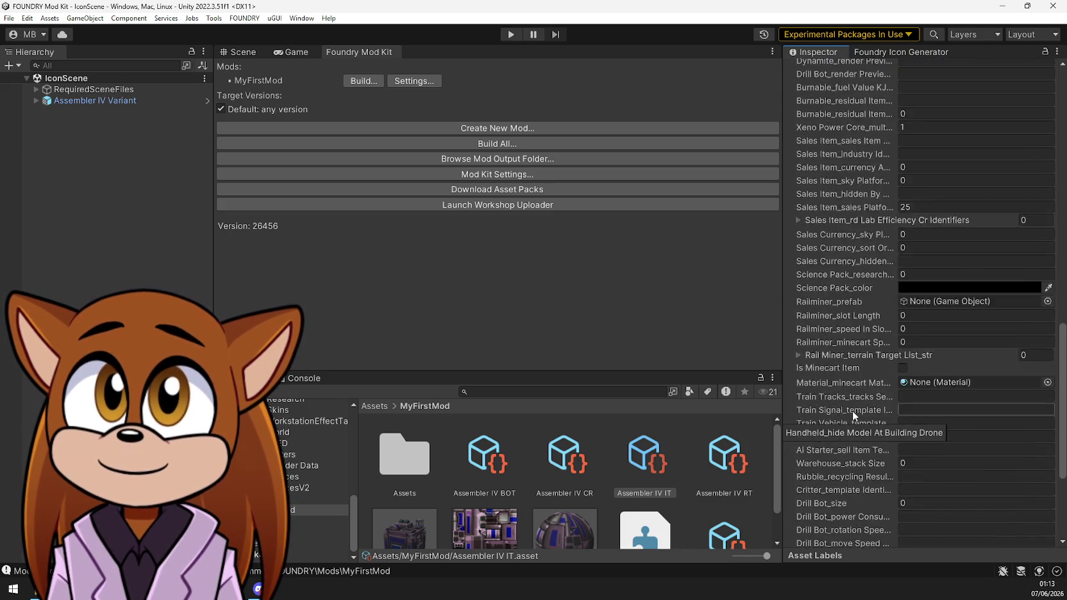
{"action": "scroll", "coordinate": [852, 412], "scroll_direction": "up", "scroll_amount": 20}
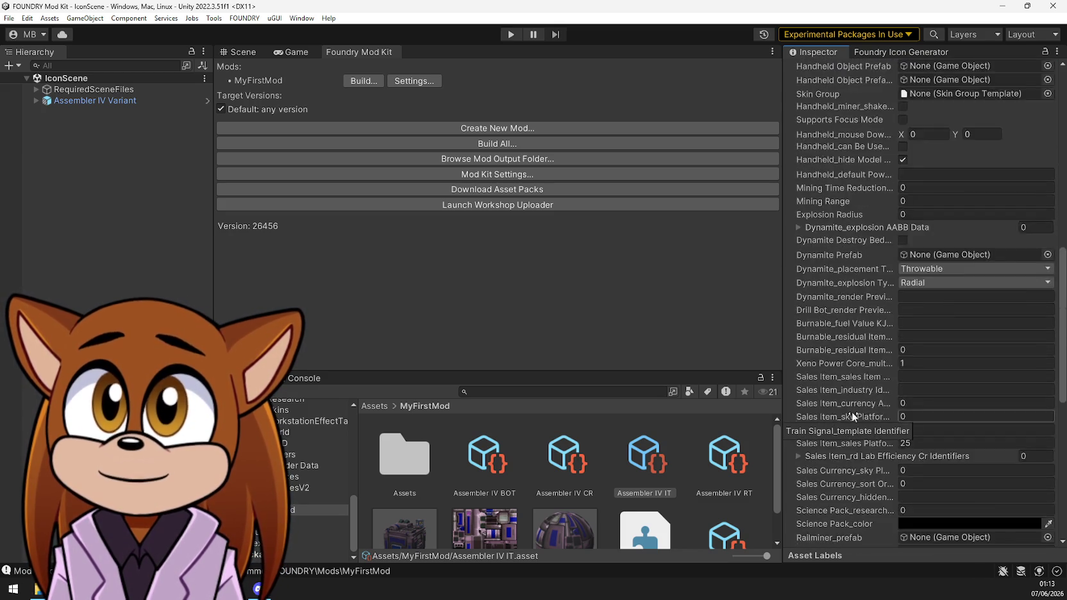
{"action": "left_click", "coordinate": [790, 286]}
{"action": "left_click", "coordinate": [790, 287]}
{"action": "scroll", "coordinate": [798, 289], "scroll_direction": "up", "scroll_amount": 5}
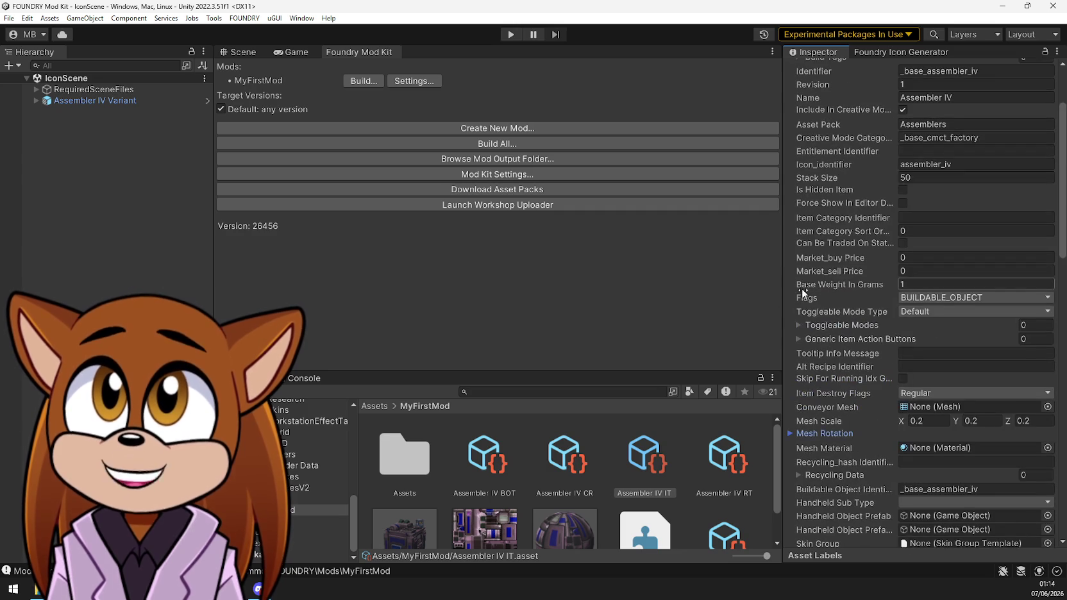
{"action": "left_click", "coordinate": [820, 328]}
{"action": "left_click", "coordinate": [821, 327]}
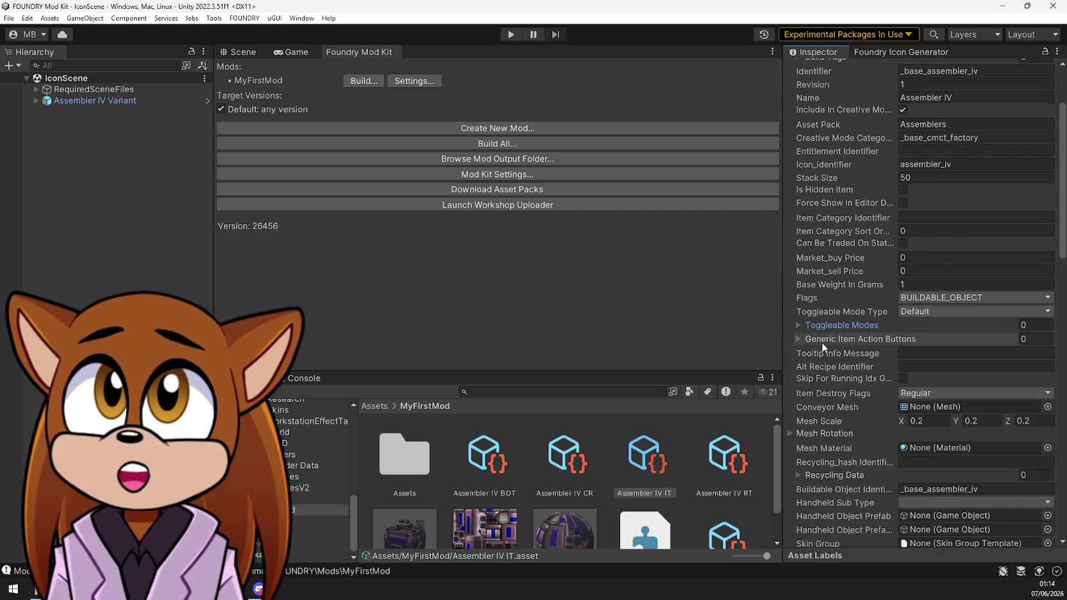
{"action": "scroll", "coordinate": [823, 342], "scroll_direction": "up", "scroll_amount": 3}
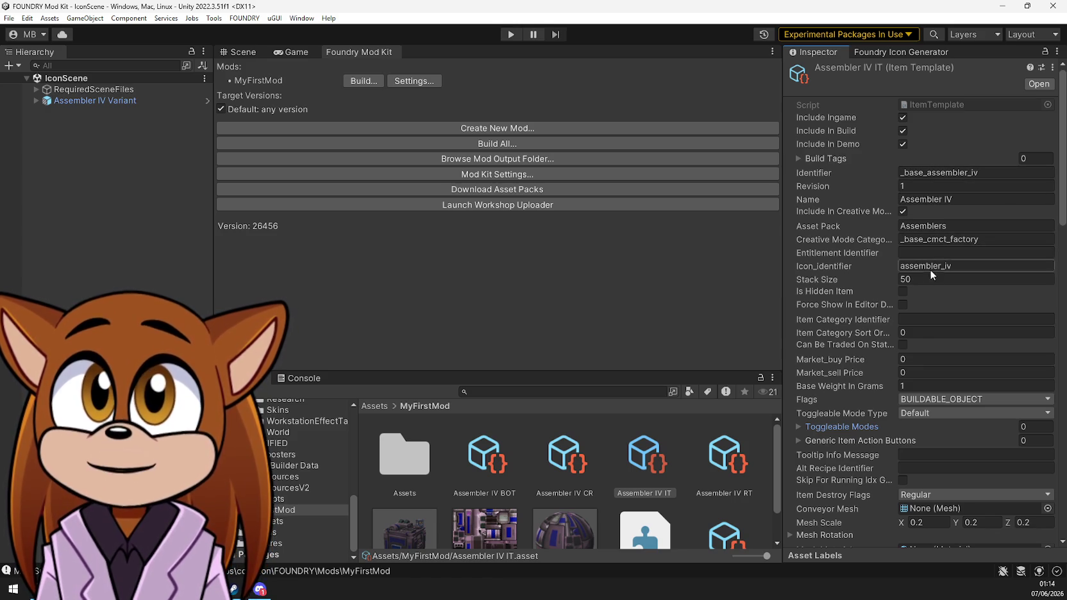
{"action": "left_click", "coordinate": [737, 470]}
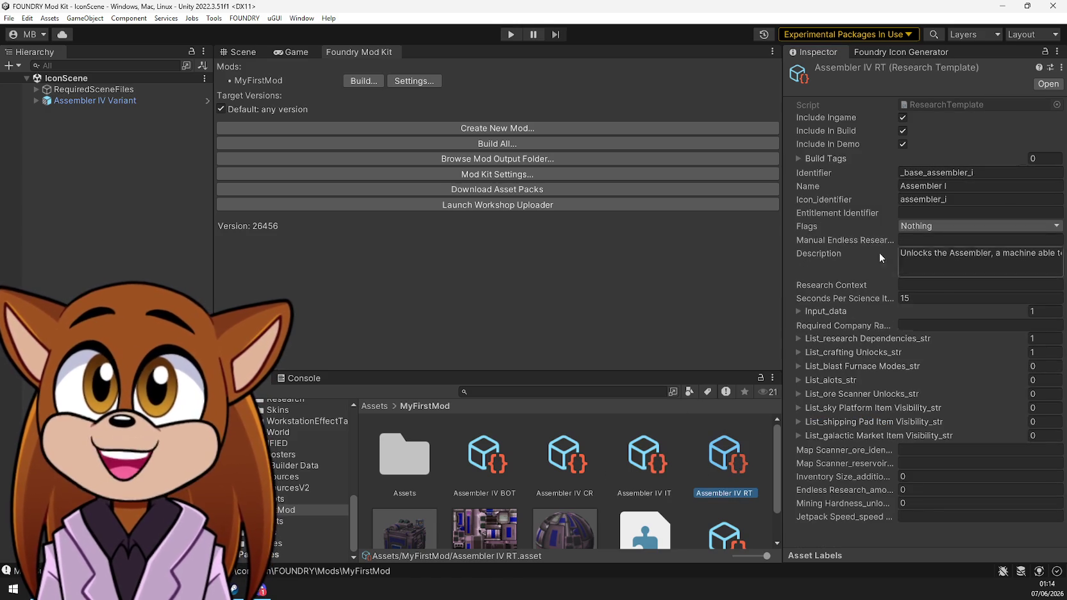
Change the research identifier to _base_assembler_iv and its name to Assembler IV
{"action": "left_click", "coordinate": [990, 172]}
{"action": "key", "text": "BackSpace"}
{"action": "type", "text": "iv"}
{"action": "left_click", "coordinate": [974, 185]}
{"action": "key", "text": "BackSpace"}
{"action": "type", "text": "IV"}
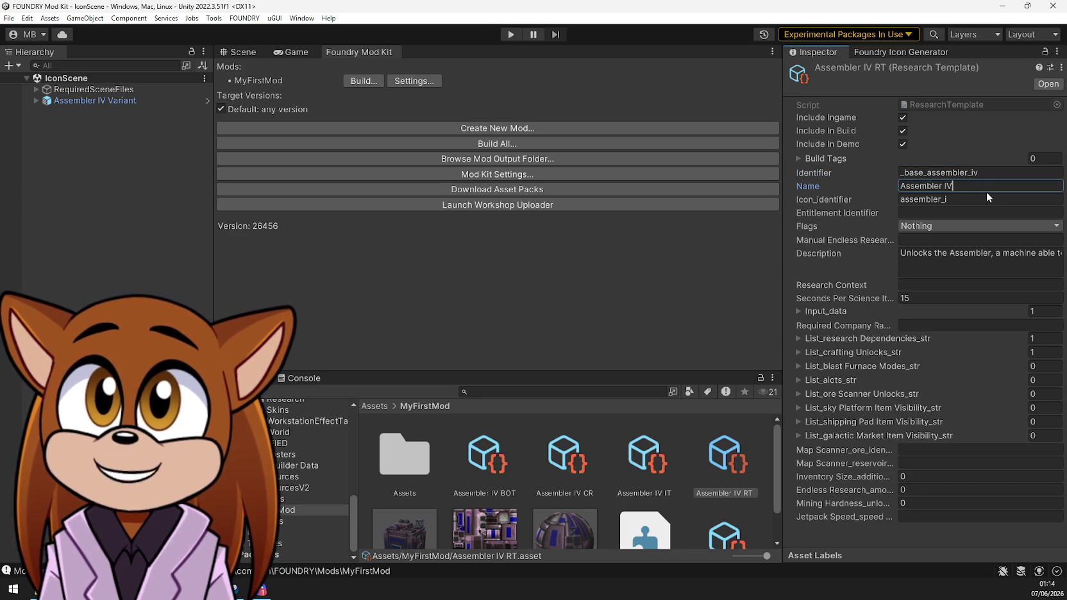
Touch up the research description and check its science pack requirement
{"action": "left_click", "coordinate": [992, 254]}
{"action": "left_click", "coordinate": [990, 254]}
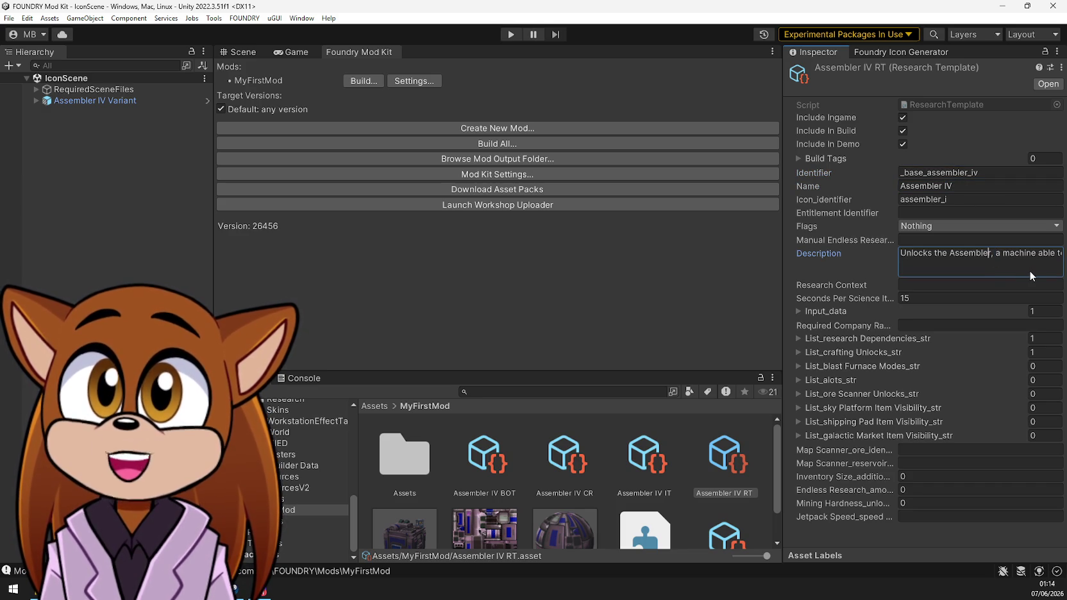
{"action": "type", "text": "IV"}
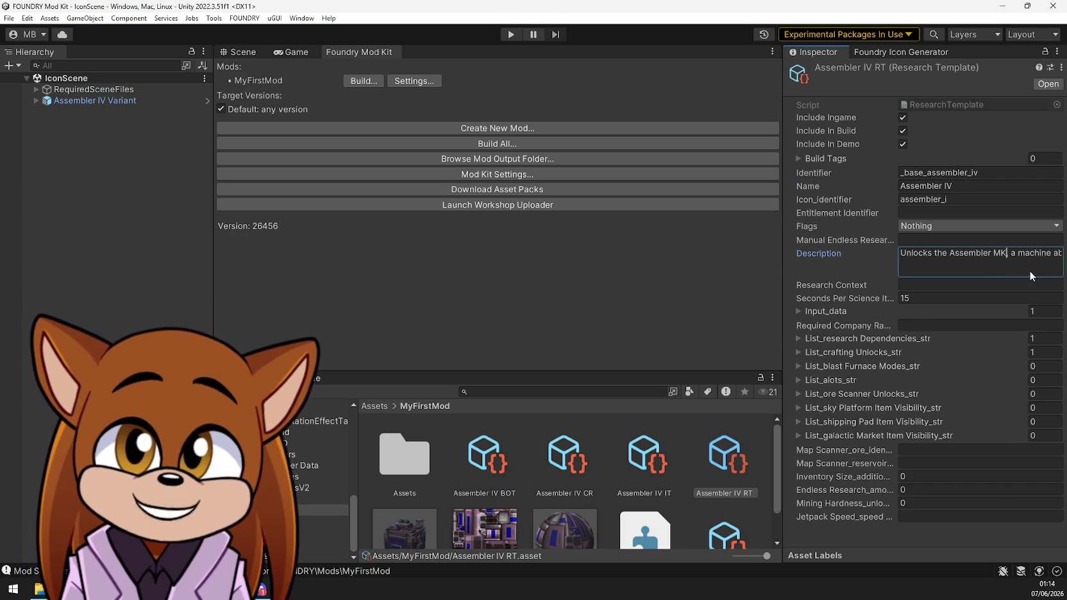
{"action": "type", "text": "4"}
{"action": "left_click", "coordinate": [829, 287]}
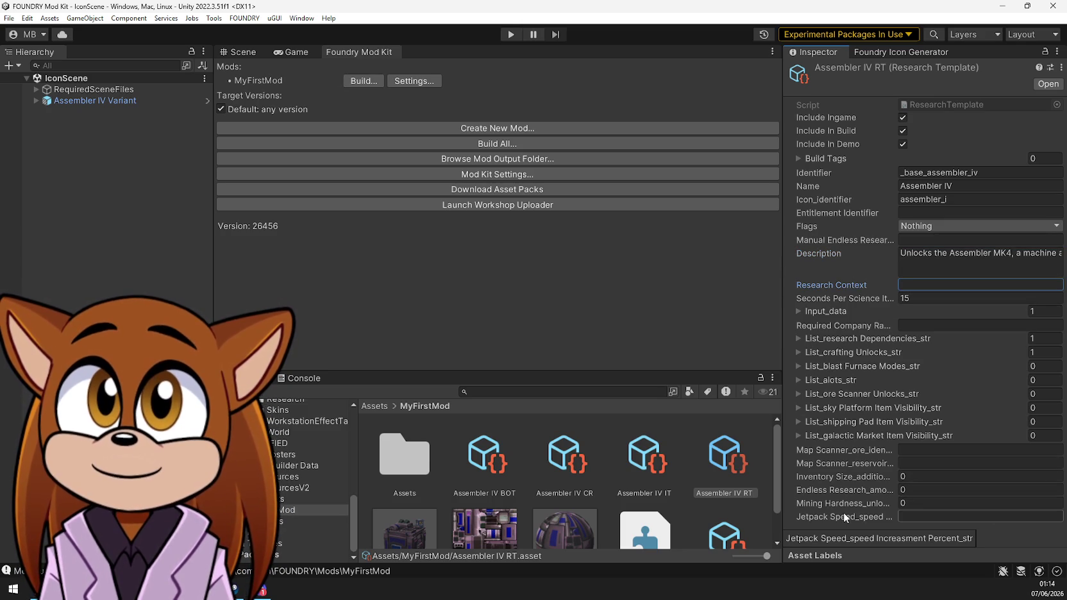
{"action": "left_click", "coordinate": [814, 312]}
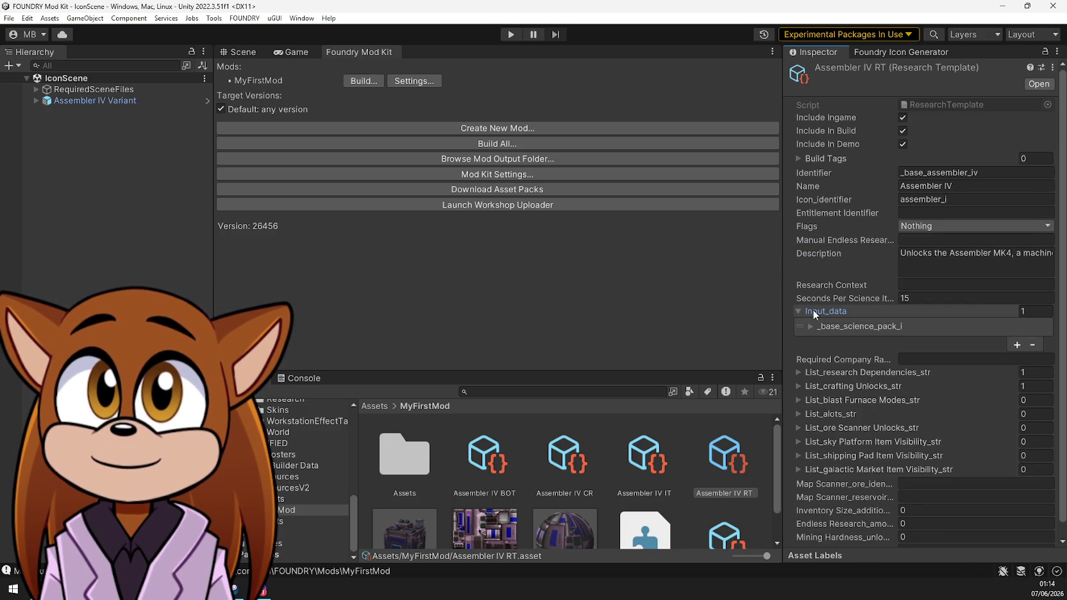
{"action": "left_click", "coordinate": [814, 312]}
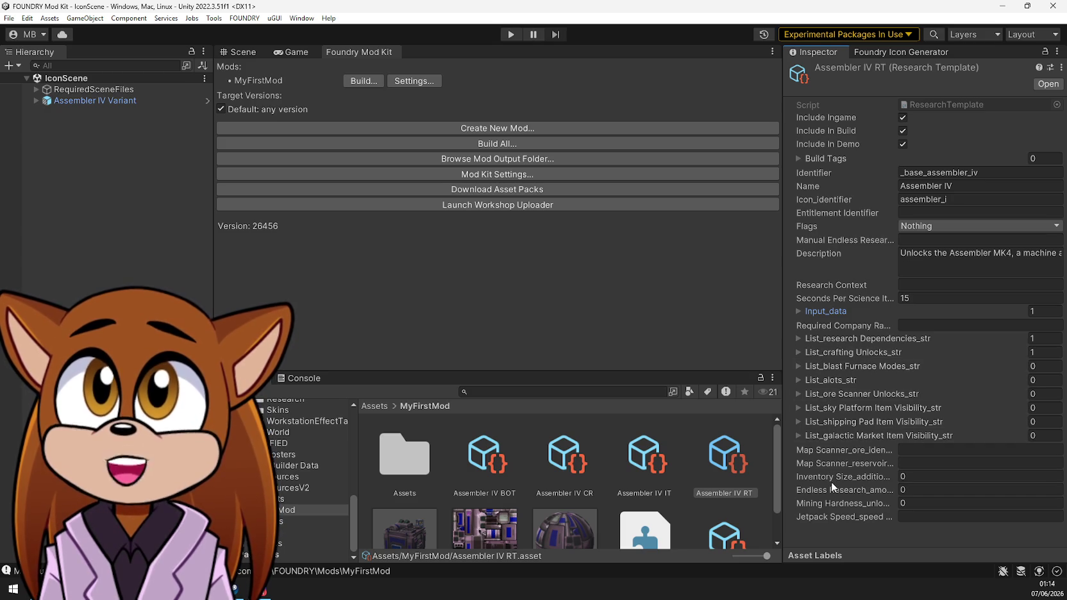
Correct the research's icon identifier to assembler_iv
{"action": "left_click", "coordinate": [970, 201]}
{"action": "key", "text": "BackSpace"}
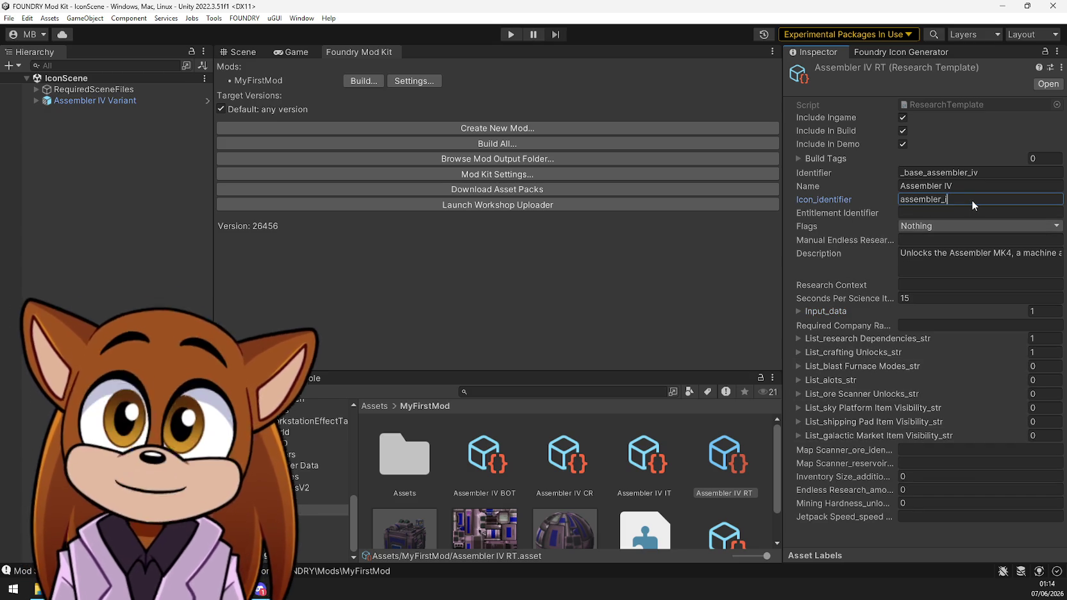
{"action": "type", "text": "iv"}
{"action": "key", "text": "Tab"}
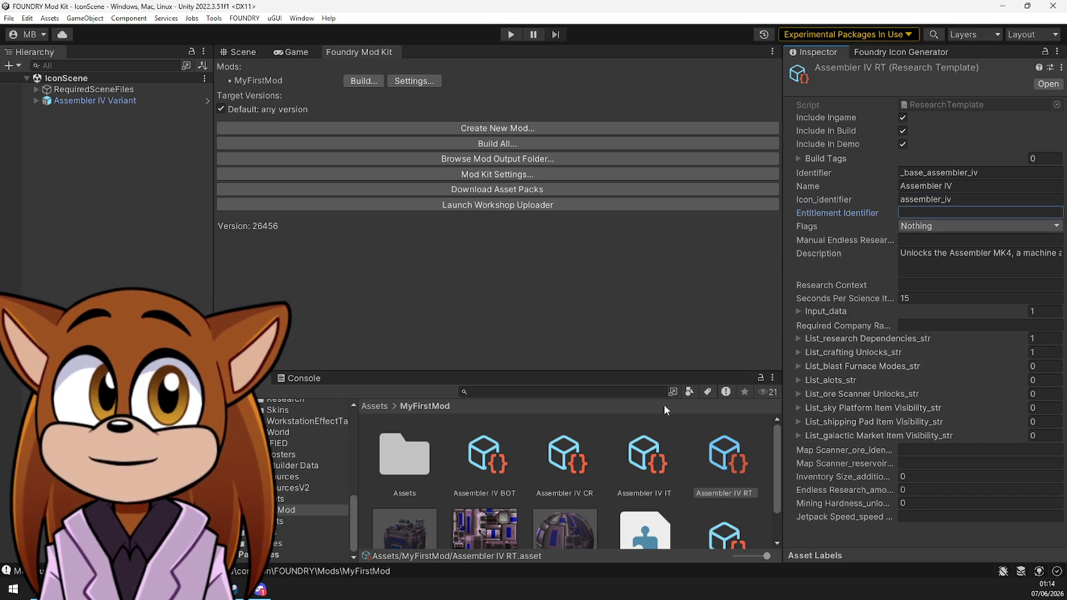
Bring up the Assembler IV crafting recipe and buildable object template
{"action": "left_click", "coordinate": [657, 471]}
{"action": "left_click", "coordinate": [560, 471]}
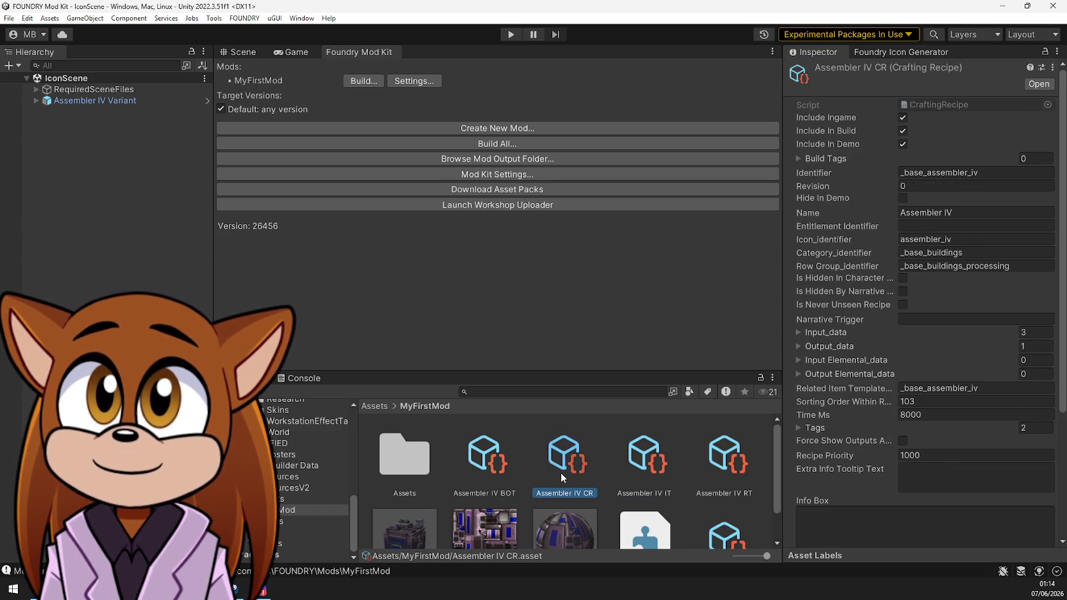
{"action": "left_click", "coordinate": [494, 468]}
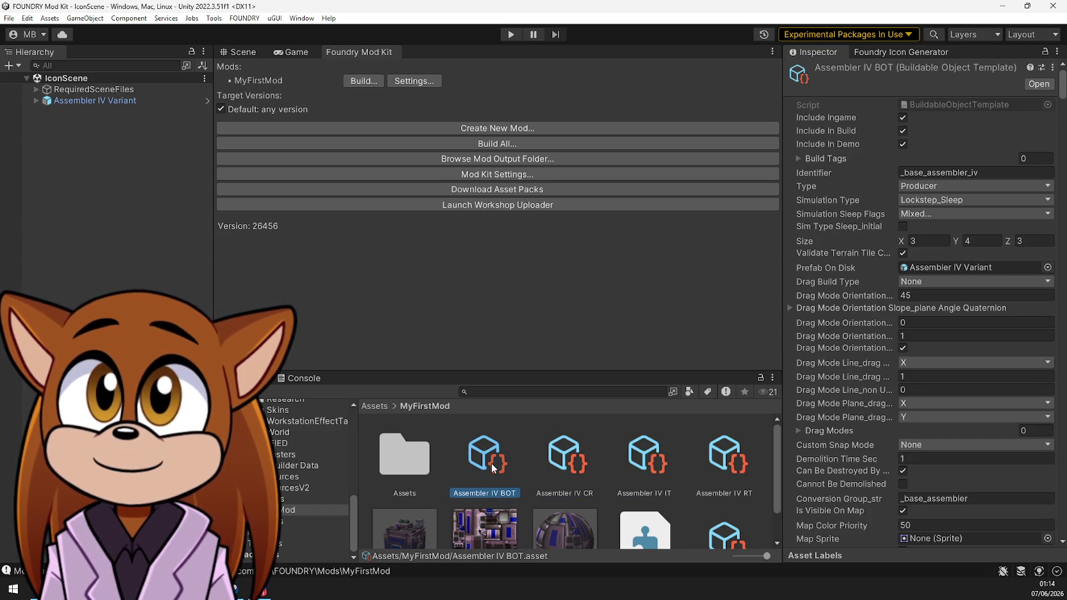
Review the Assembler IV CR, IT and RT assets, the mod info and assembly definition
{"action": "left_click", "coordinate": [560, 461]}
{"action": "left_click", "coordinate": [634, 467]}
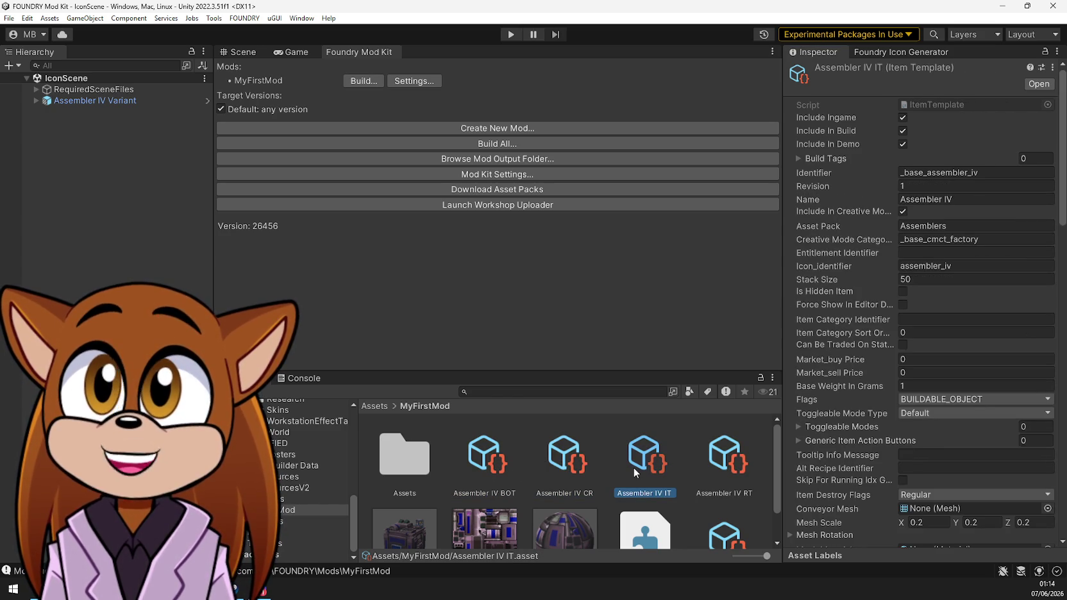
{"action": "left_click", "coordinate": [721, 466]}
{"action": "scroll", "coordinate": [721, 466], "scroll_direction": "down", "scroll_amount": 1}
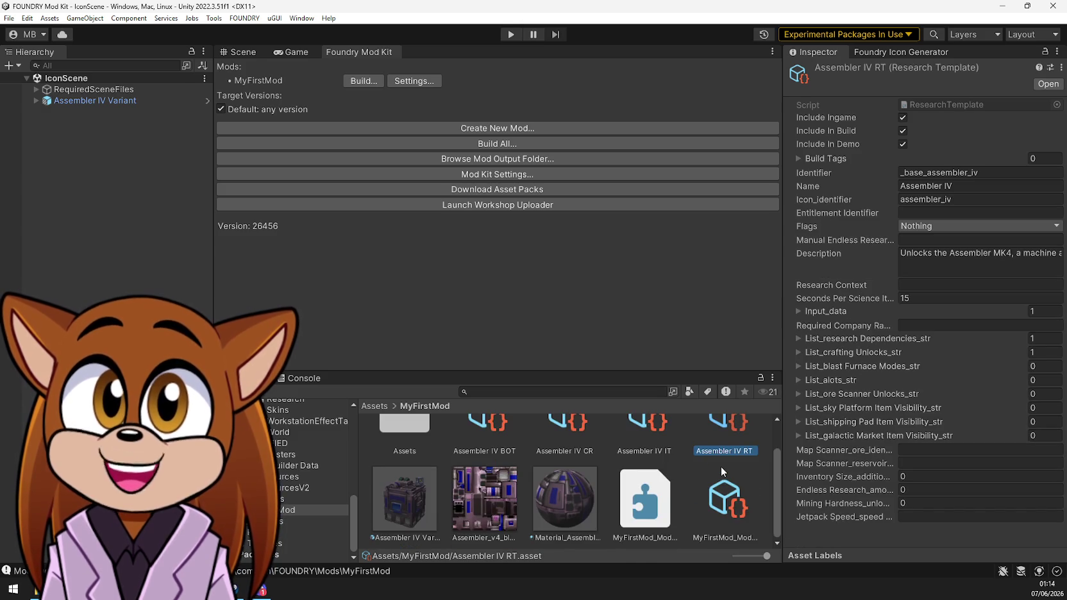
{"action": "left_click", "coordinate": [722, 521]}
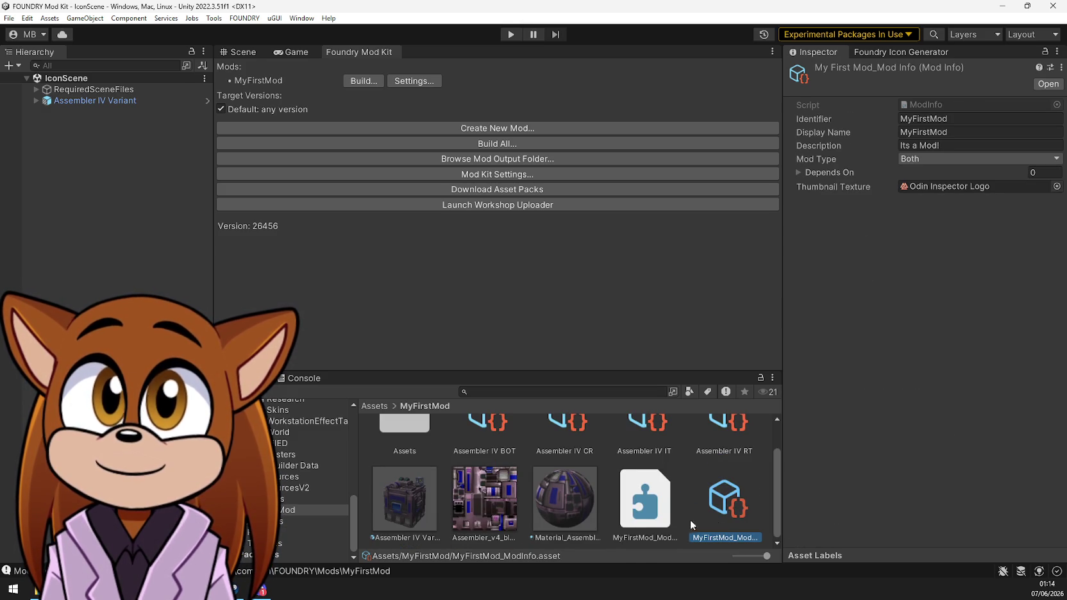
{"action": "left_click", "coordinate": [637, 510]}
{"action": "scroll", "coordinate": [594, 502], "scroll_direction": "up", "scroll_amount": 1}
Navigate to Assets > FoundryAssets > Icons > OriginalSize to see assembler_iv
{"action": "double_click", "coordinate": [398, 473]}
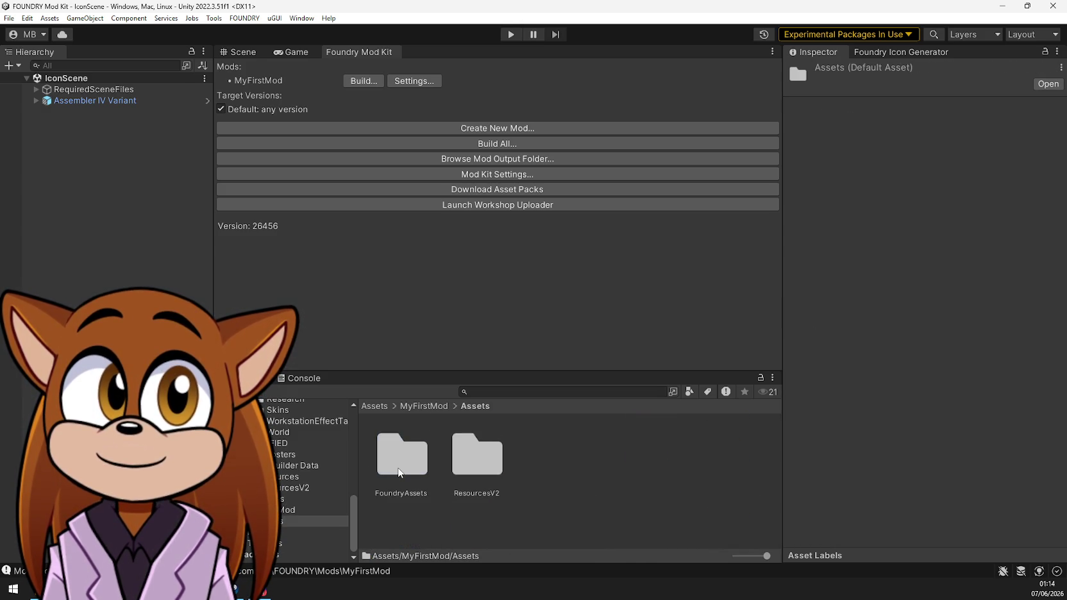
{"action": "double_click", "coordinate": [398, 472]}
{"action": "double_click", "coordinate": [398, 473]}
{"action": "double_click", "coordinate": [400, 473]}
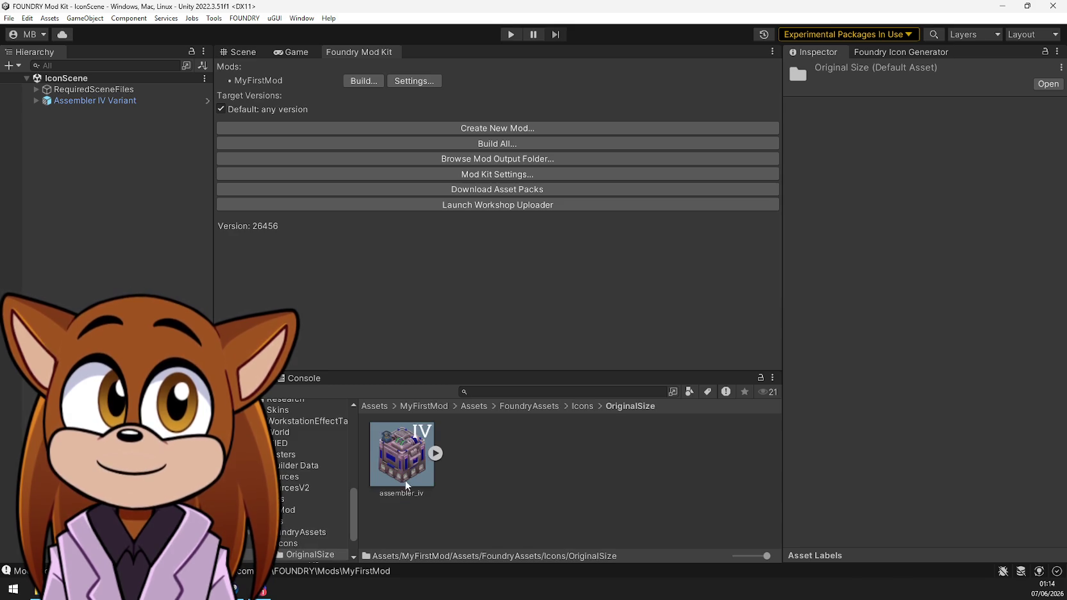
Build MyFirstMod with Build And Run to launch FOUNDRY
{"action": "left_click", "coordinate": [359, 80]}
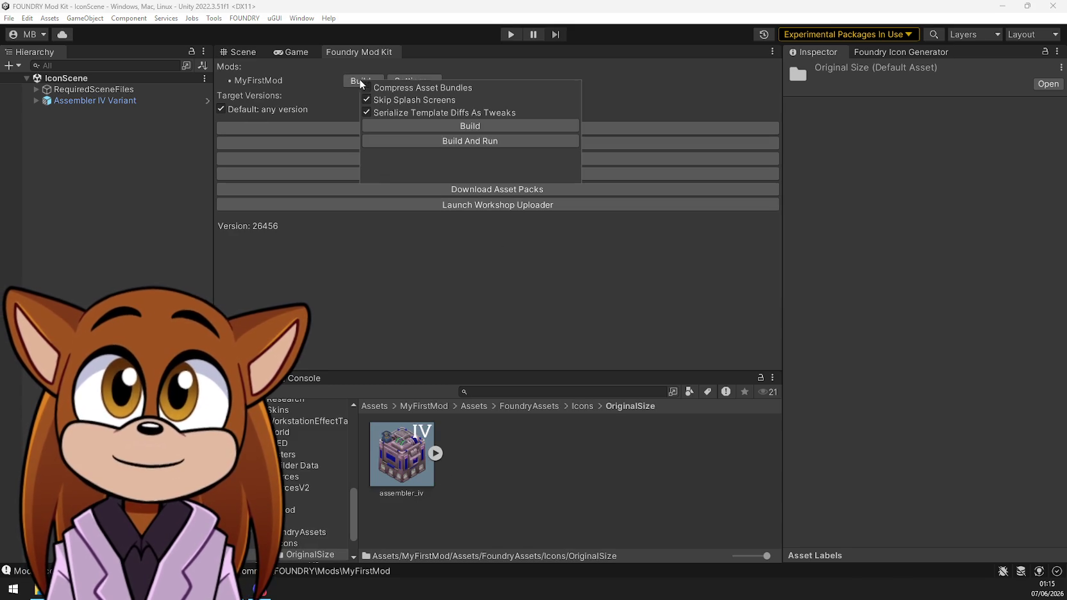
{"action": "left_click", "coordinate": [440, 128]}
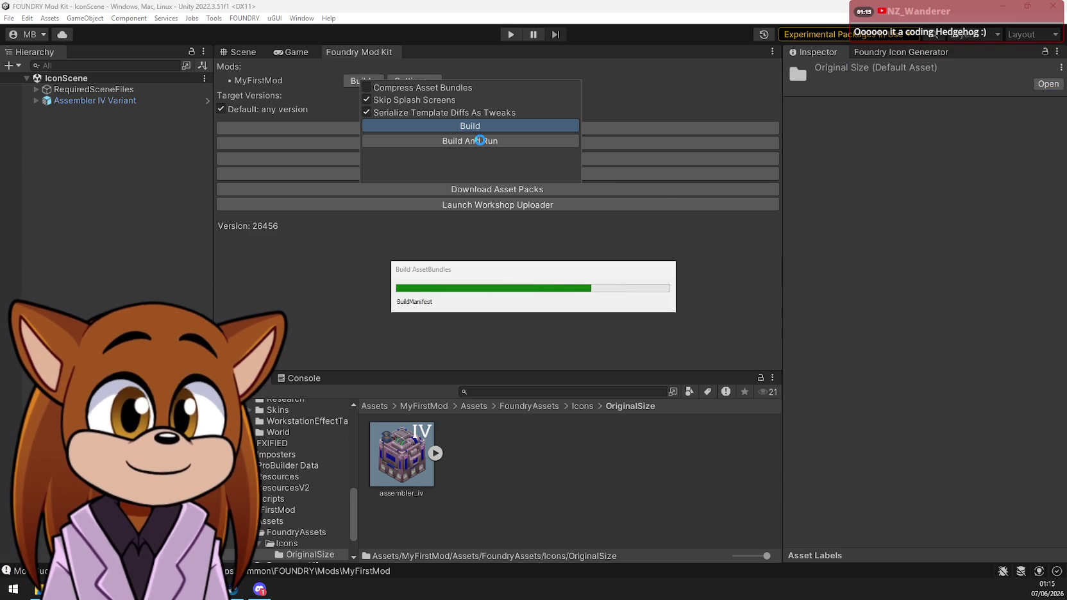
{"action": "left_click", "coordinate": [480, 140]}
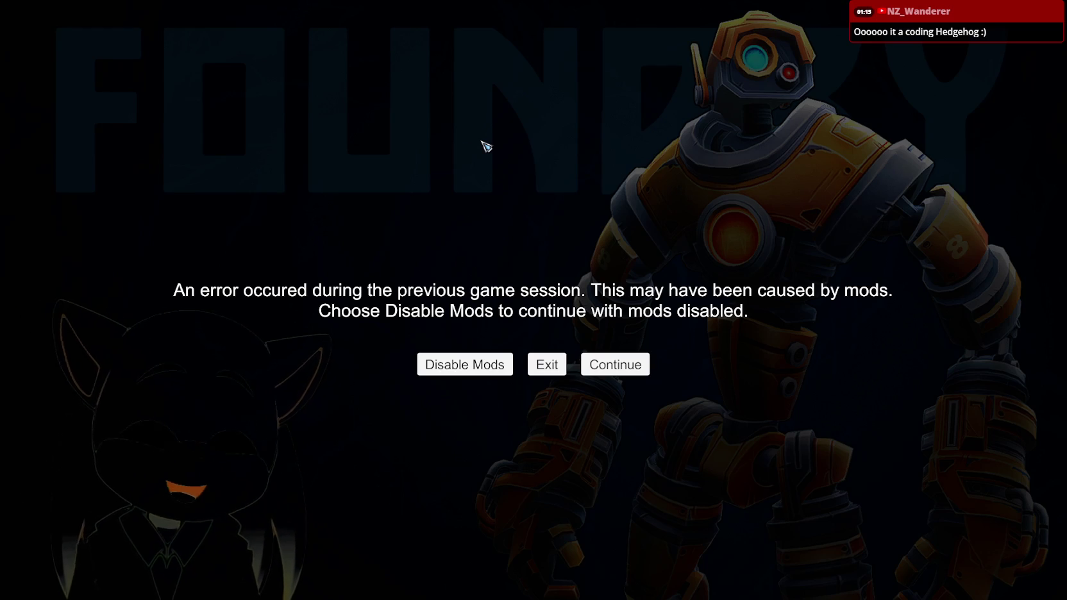
Continue past the mod error notice and load a saved single-player world
{"action": "left_click", "coordinate": [607, 375]}
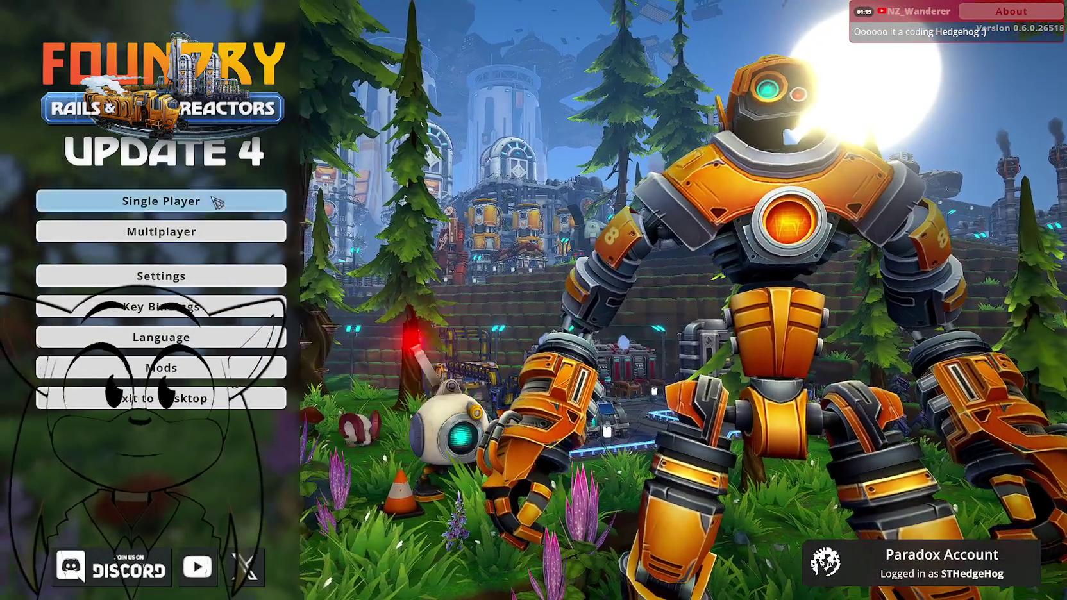
{"action": "left_click", "coordinate": [192, 201]}
{"action": "left_click", "coordinate": [202, 235]}
{"action": "left_click", "coordinate": [792, 208]}
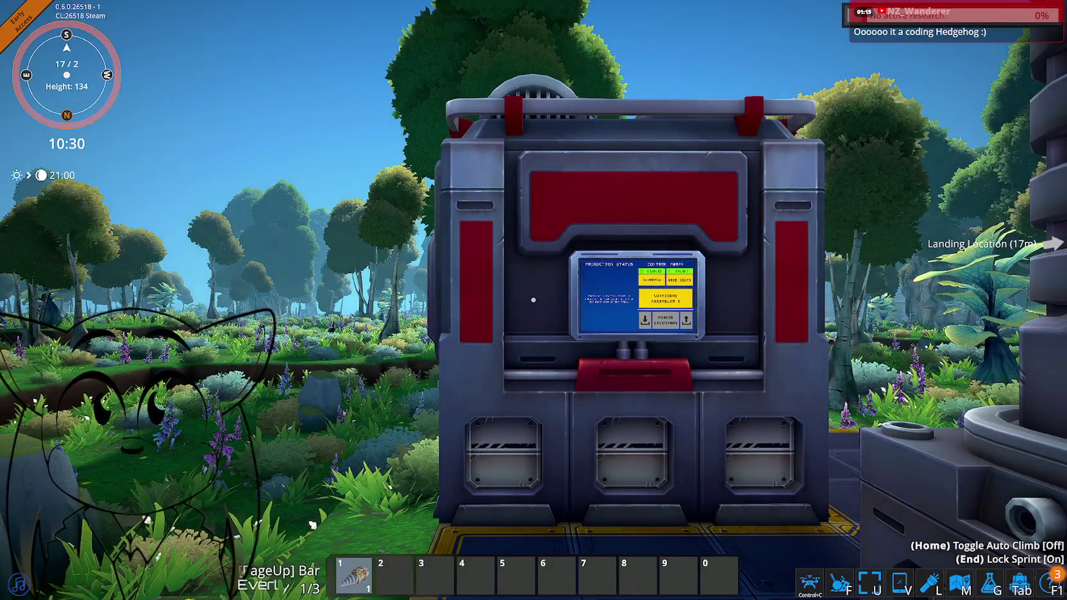
{"action": "key", "text": "s"}
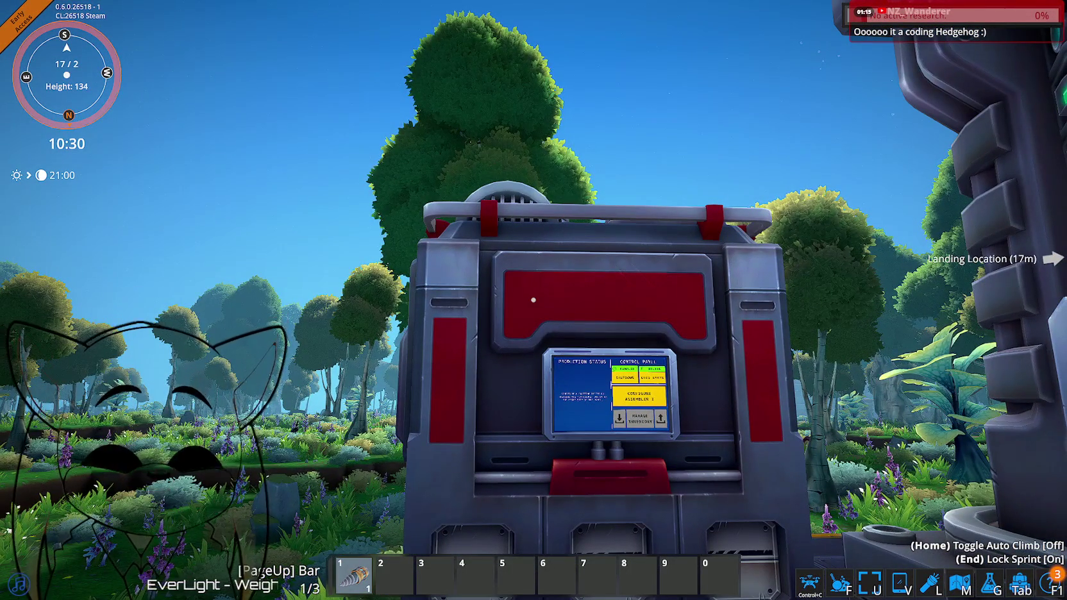
{"action": "key", "text": "Tab"}
{"action": "mouse_move", "coordinate": [255, 447]}
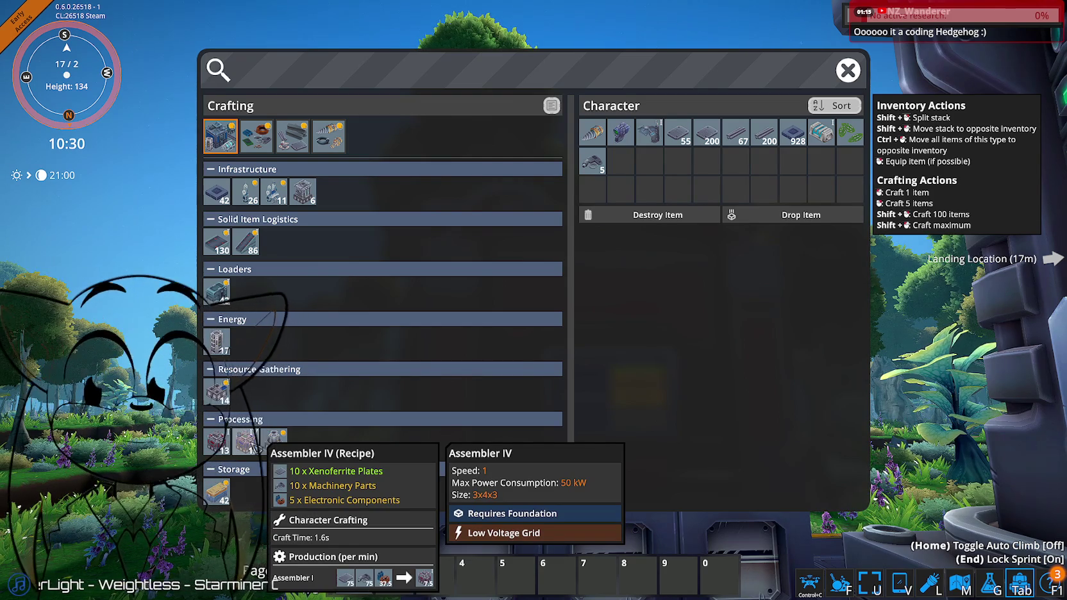
{"action": "key", "text": "Tab"}
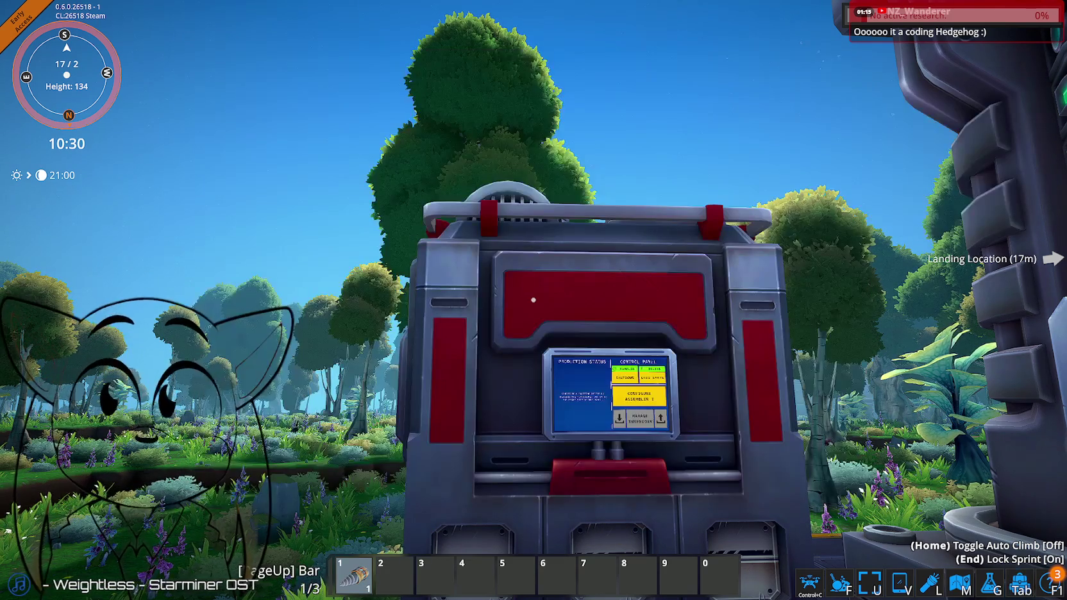
Find Assembler IV in the research tree and queue its research
{"action": "key", "text": "g"}
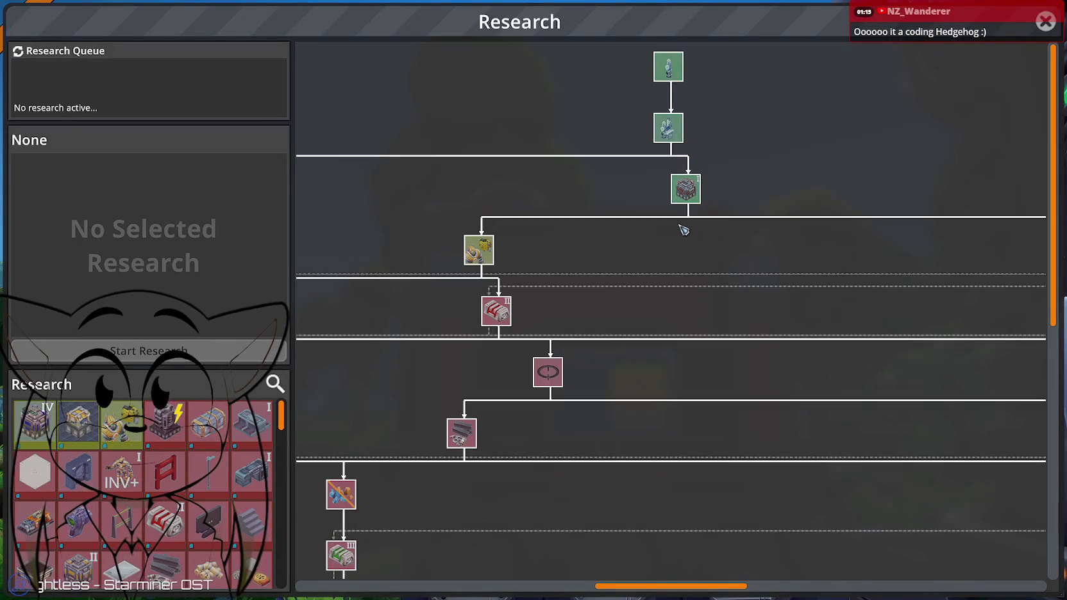
{"action": "scroll", "coordinate": [683, 232], "scroll_direction": "down", "scroll_amount": 5}
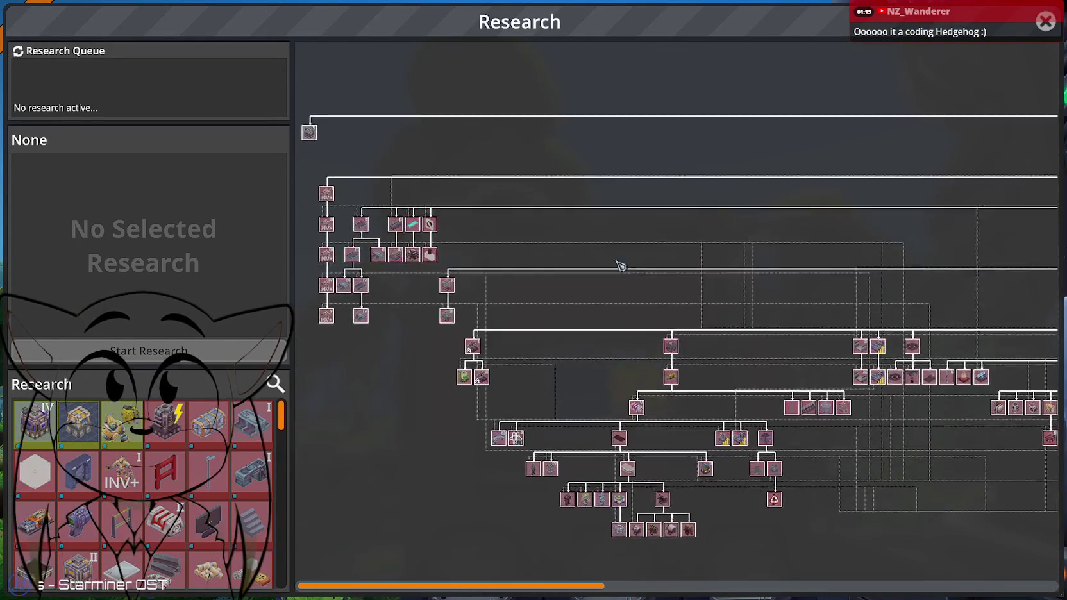
{"action": "left_click_drag", "start_coordinate": [719, 281], "coordinate": [862, 296]}
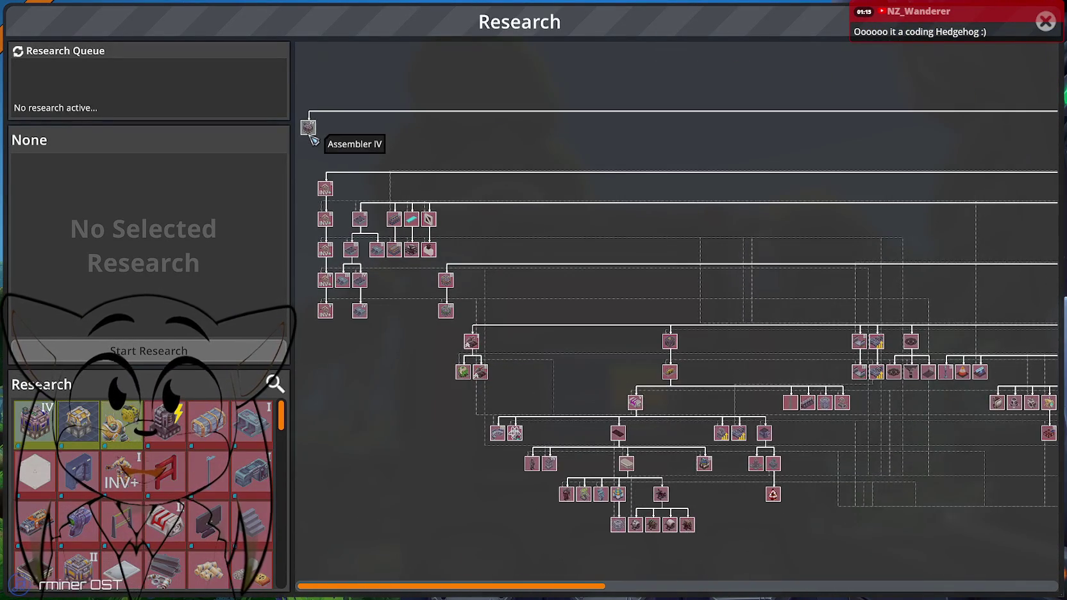
{"action": "scroll", "coordinate": [314, 131], "scroll_direction": "up", "scroll_amount": 4}
{"action": "scroll", "coordinate": [499, 235], "scroll_direction": "up", "scroll_amount": 3}
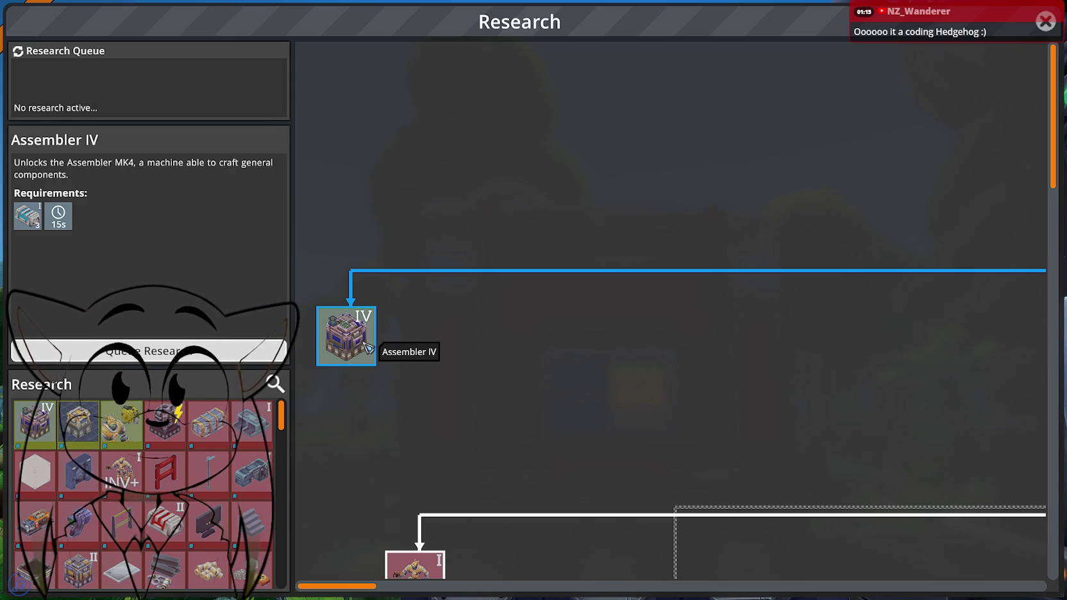
{"action": "left_click", "coordinate": [182, 352]}
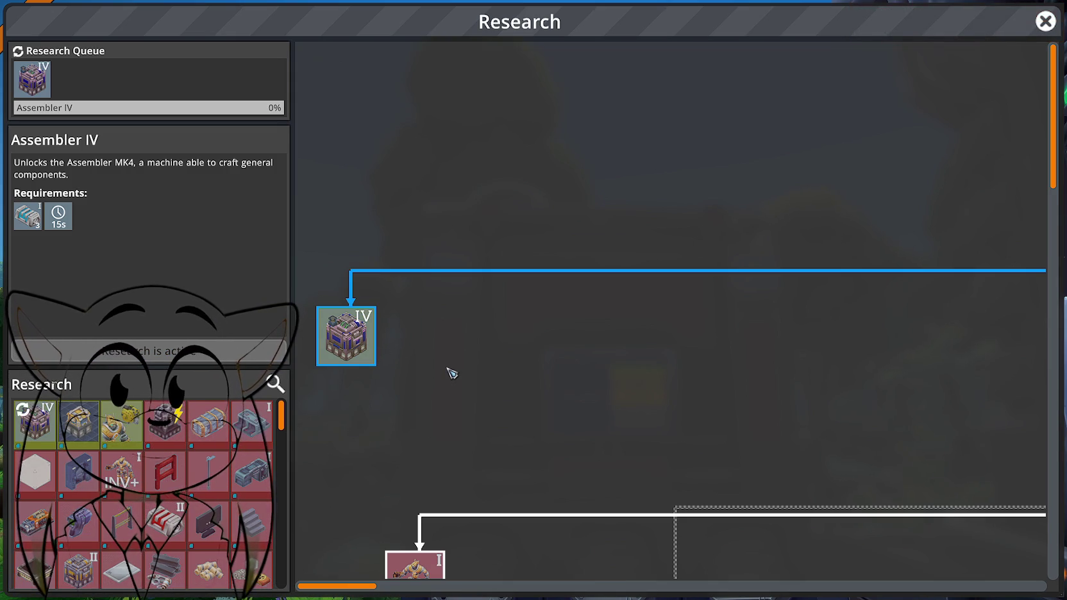
{"action": "key", "text": "Escape"}
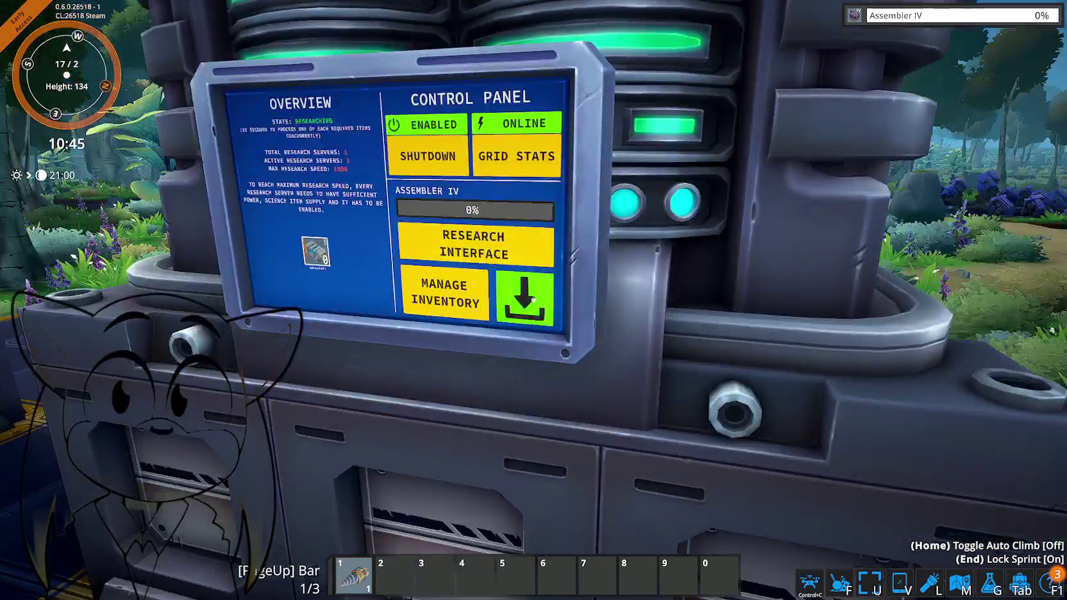
Check the components crafting category while the Assembler IV research runs
{"action": "key", "text": "Tab"}
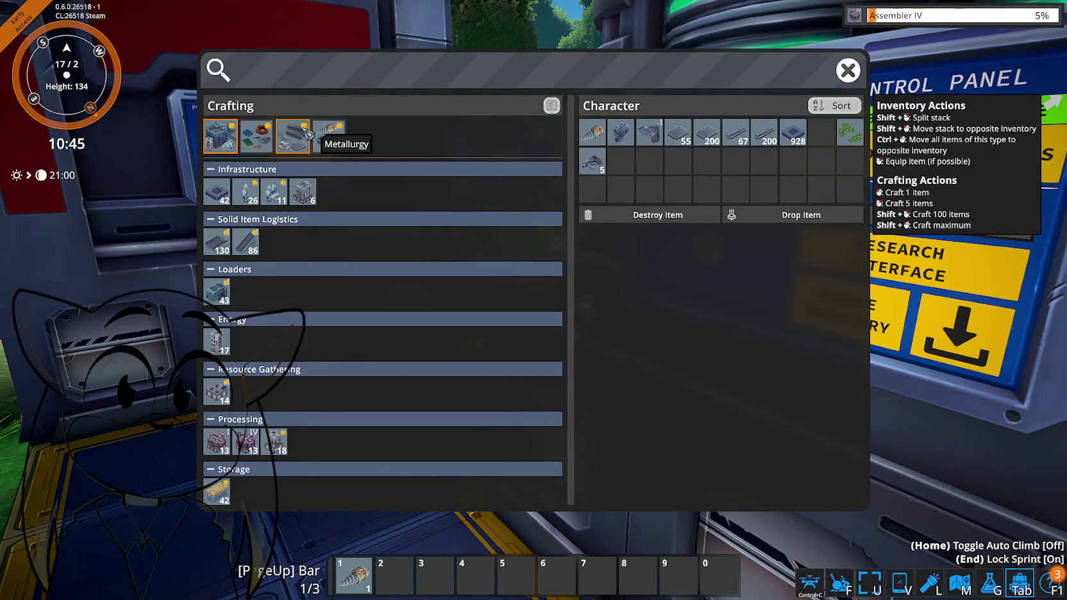
{"action": "left_click", "coordinate": [257, 136]}
{"action": "left_click", "coordinate": [221, 136]}
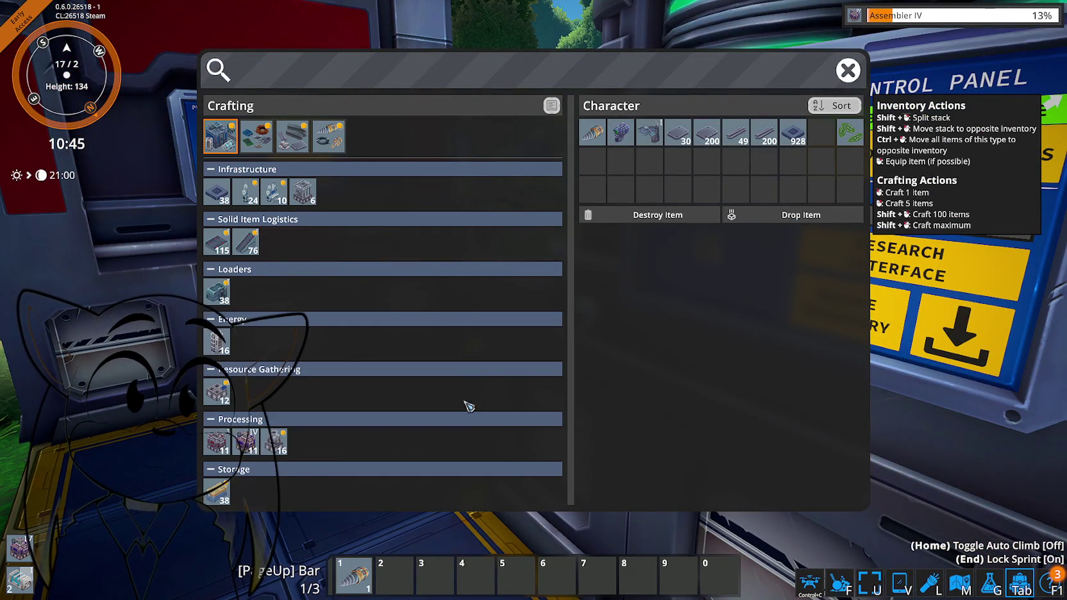
{"action": "key", "text": "Tab"}
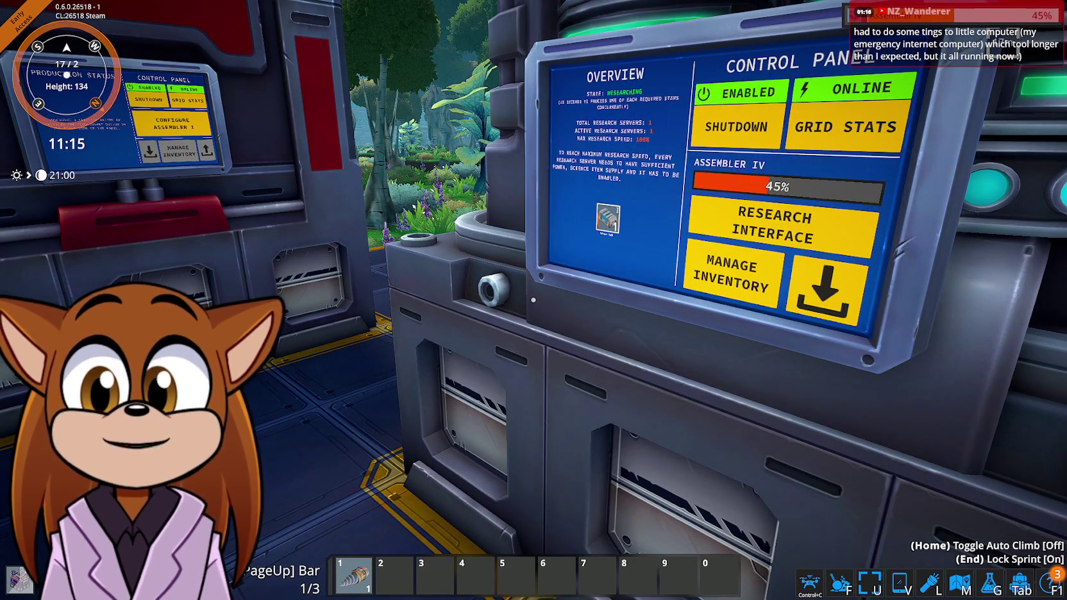
{"action": "key", "text": "Tab"}
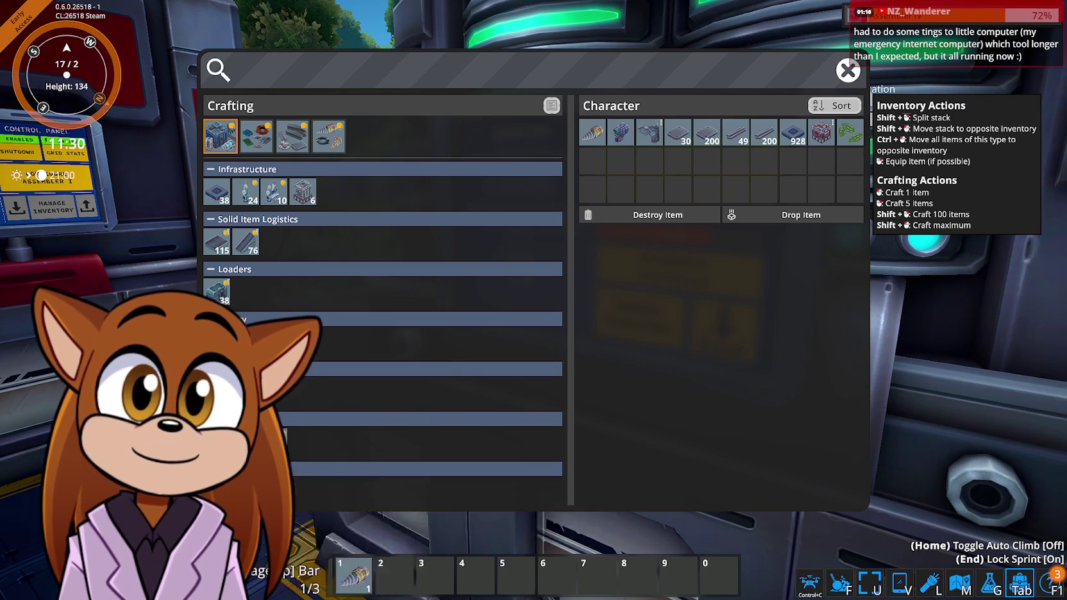
{"action": "key", "text": "Tab"}
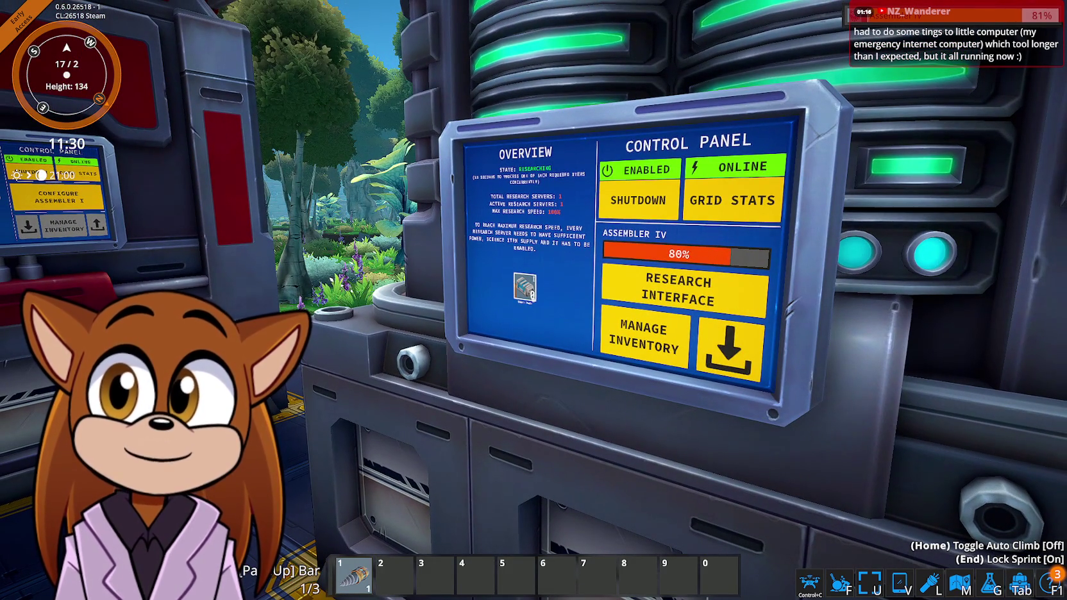
Craft another Science Pack from the components category to finish the research
{"action": "key", "text": "Tab"}
{"action": "left_click", "coordinate": [256, 136]}
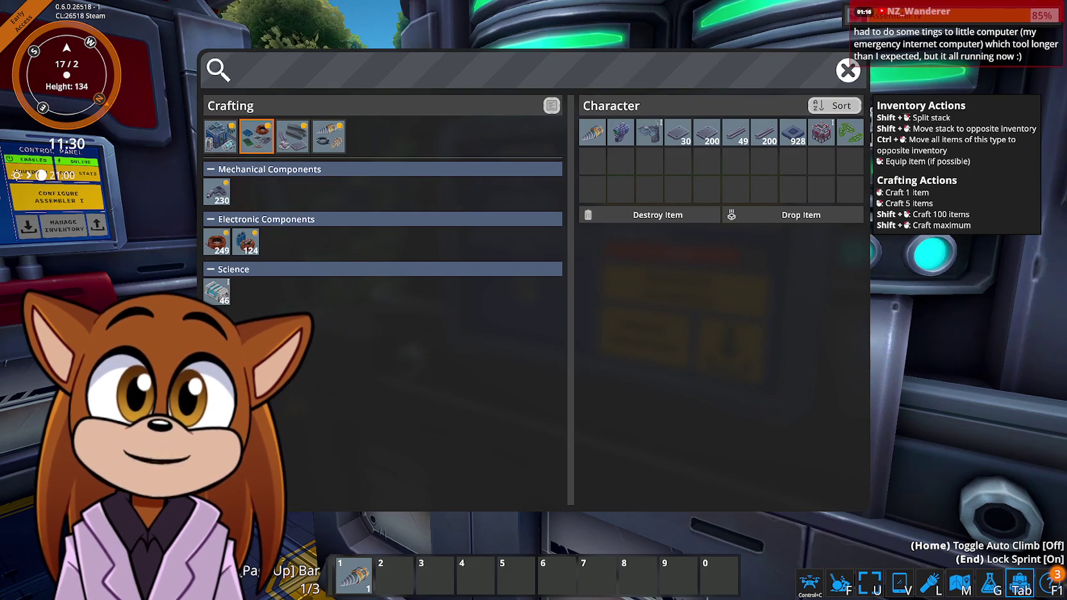
{"action": "left_click", "coordinate": [217, 291]}
{"action": "key", "text": "Tab"}
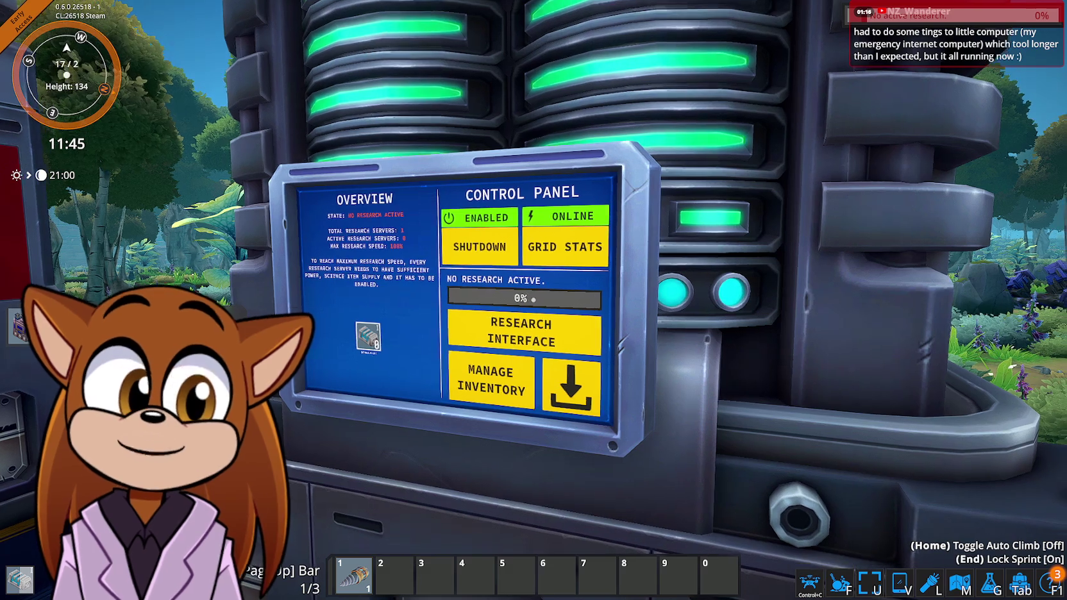
Craft an Assembler IV from the Infrastructure crafting category
{"action": "key", "text": "Tab"}
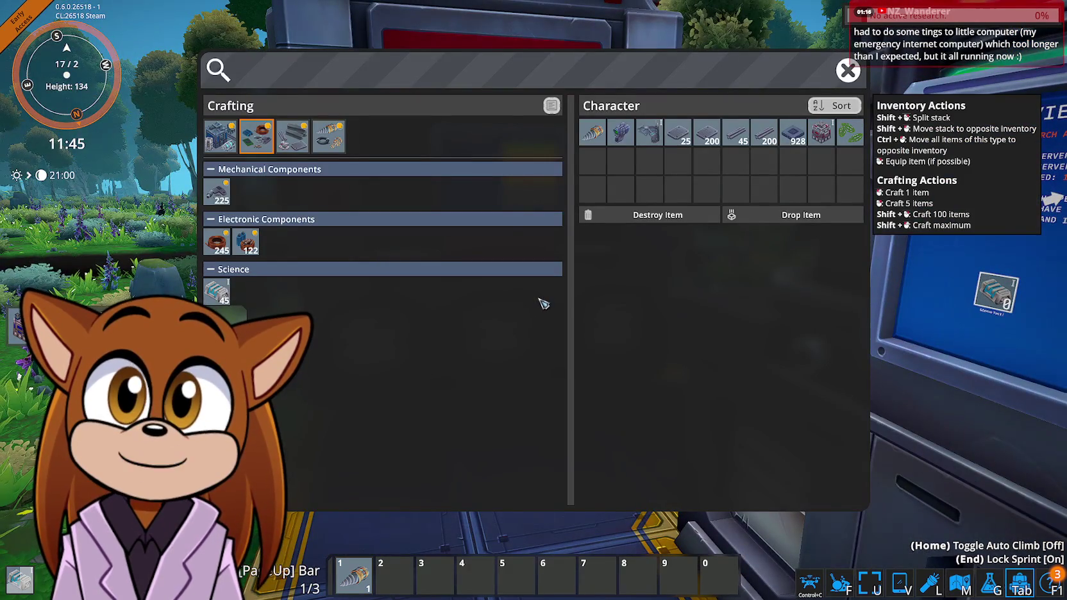
{"action": "left_click", "coordinate": [224, 149]}
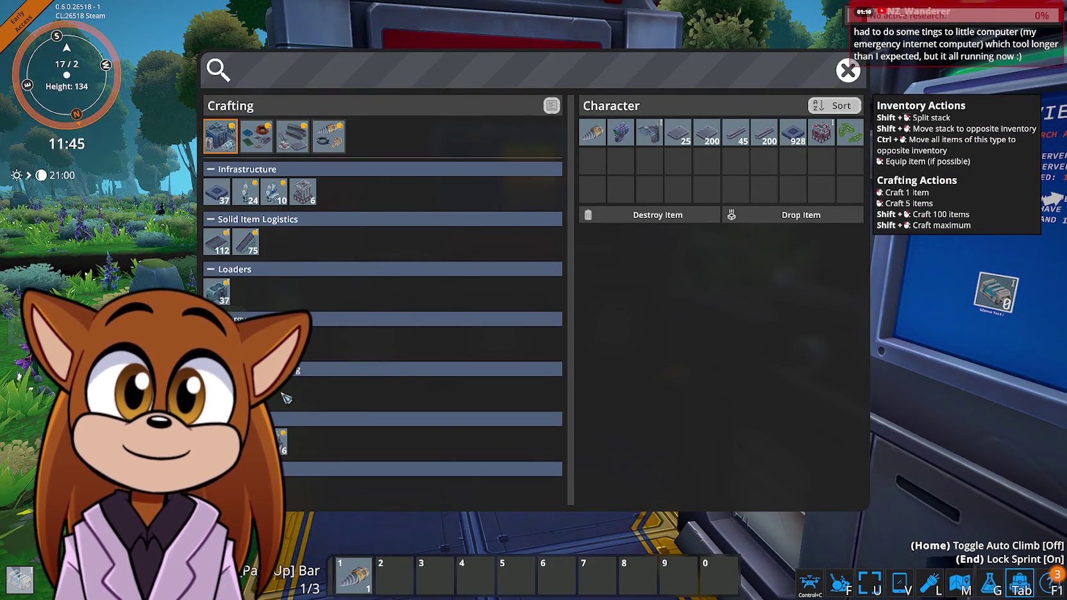
{"action": "left_click", "coordinate": [276, 443]}
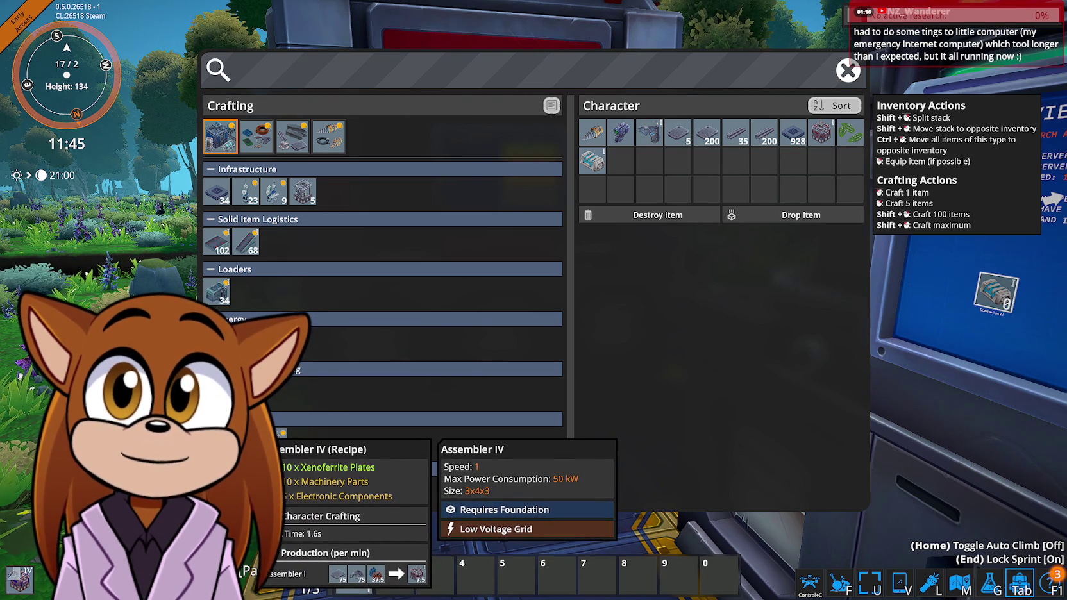
{"action": "key", "text": "Tab"}
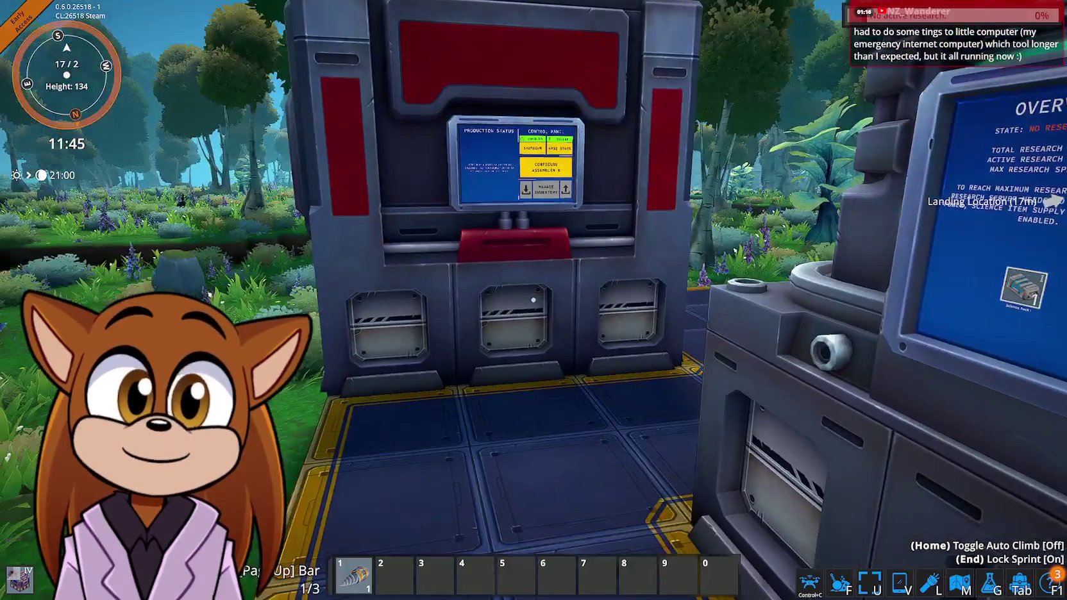
Exit FOUNDRY to the desktop and confirm quitting
{"action": "key", "text": "s"}
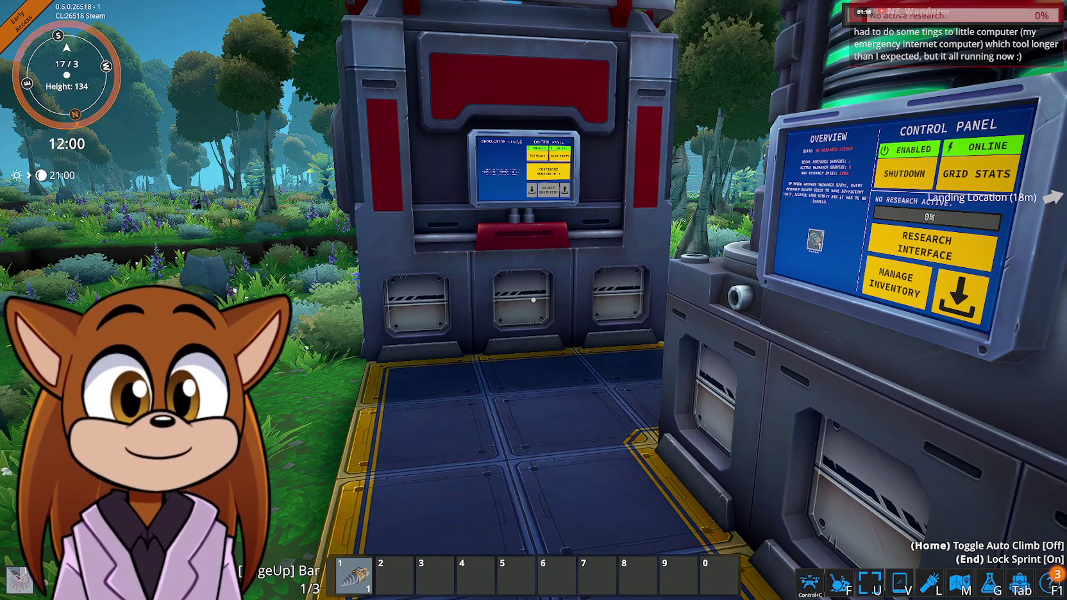
{"action": "key", "text": "Tab"}
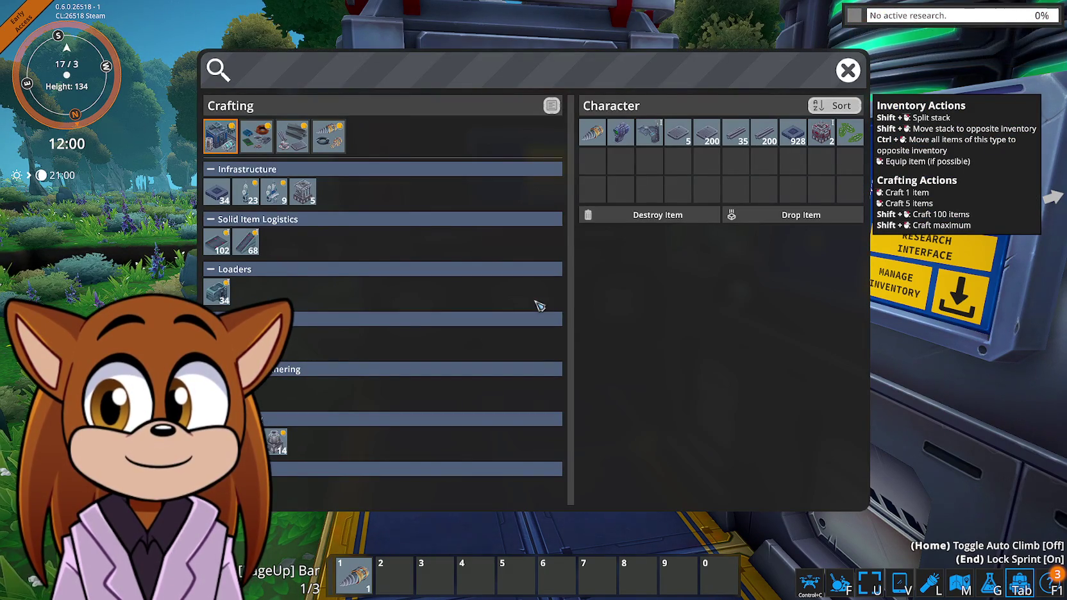
{"action": "mouse_move", "coordinate": [829, 141]}
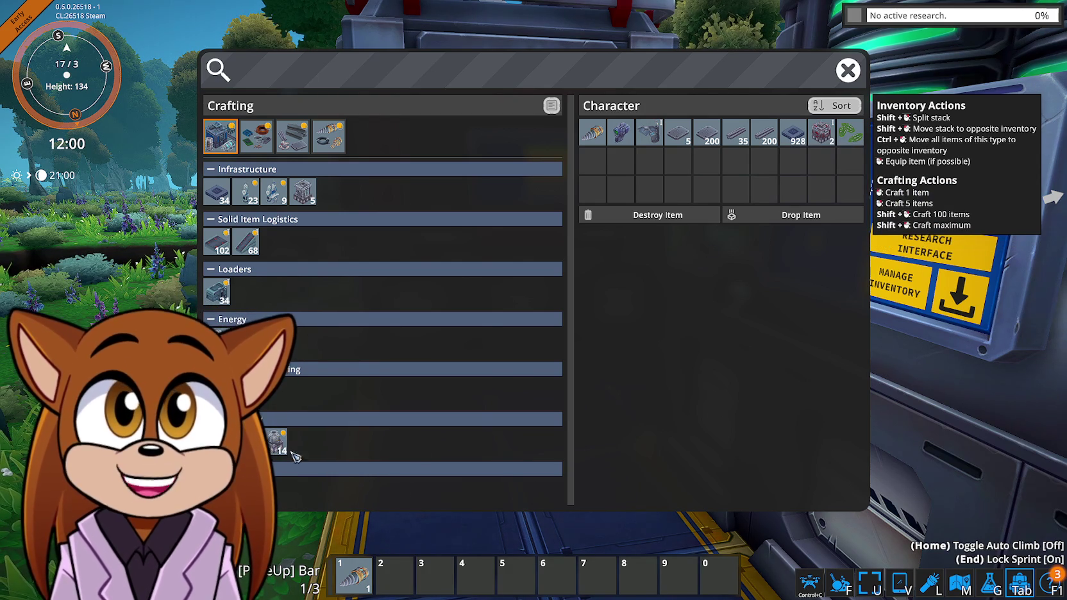
{"action": "key", "text": "Escape"}
{"action": "key", "text": "Escape"}
{"action": "left_click", "coordinate": [533, 433]}
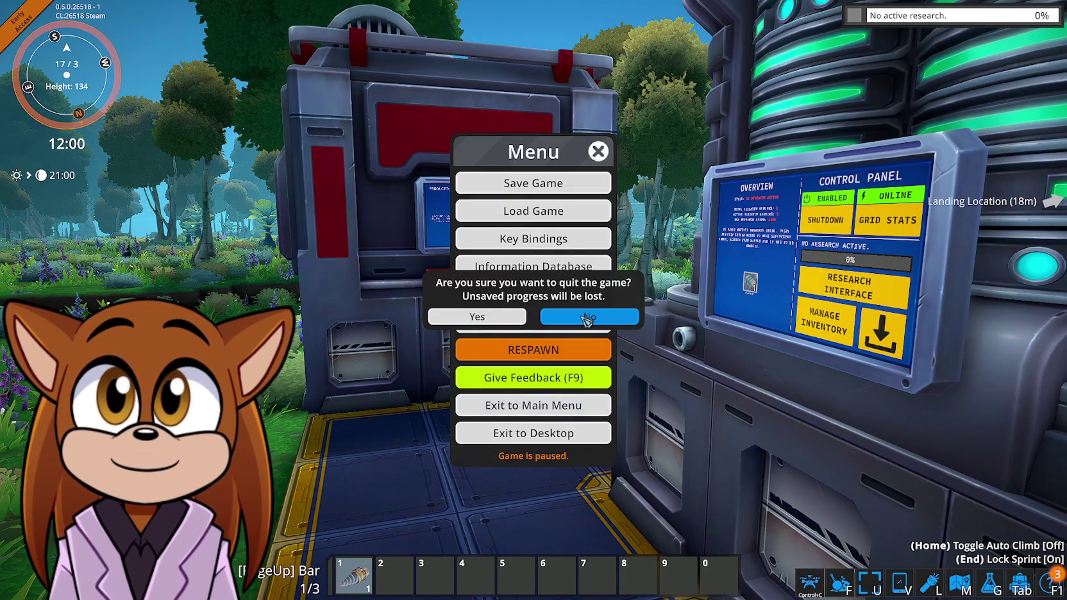
{"action": "left_click", "coordinate": [507, 317]}
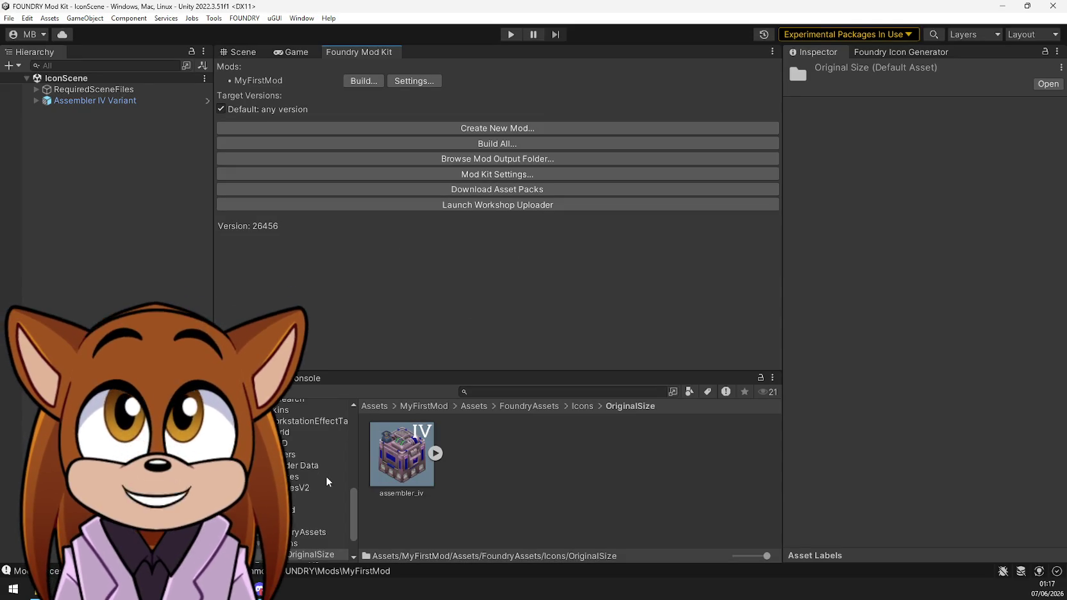
Open MyFirstMod, review Assembler IV BOT, then show Assembler IV CR's settings
{"action": "left_click", "coordinate": [301, 512]}
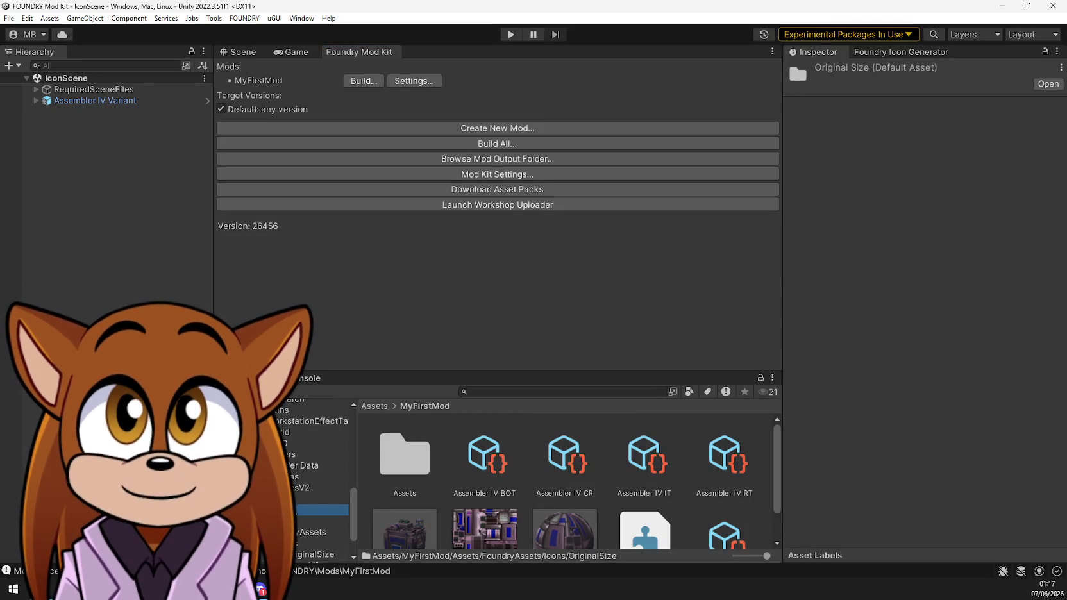
{"action": "left_click", "coordinate": [486, 457]}
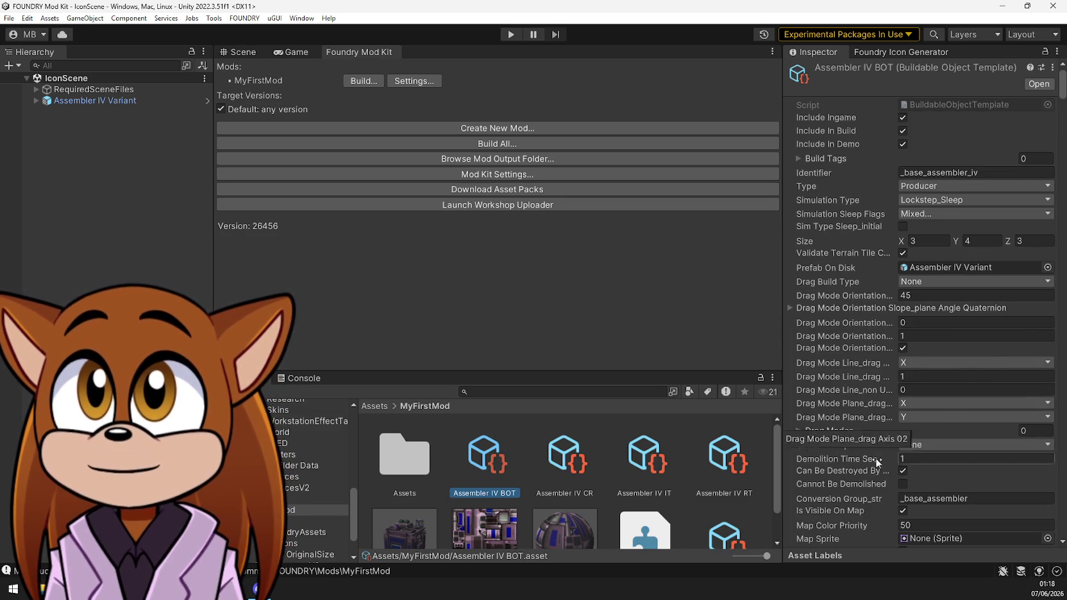
{"action": "scroll", "coordinate": [891, 488], "scroll_direction": "down", "scroll_amount": 5}
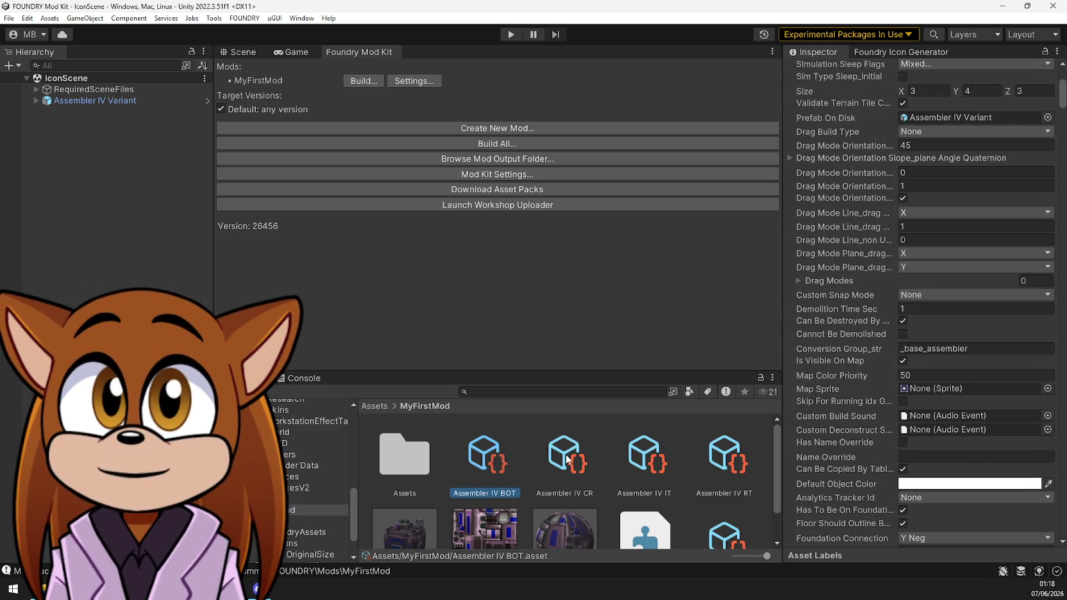
{"action": "left_click", "coordinate": [566, 459]}
{"action": "scroll", "coordinate": [842, 243], "scroll_direction": "up", "scroll_amount": 5}
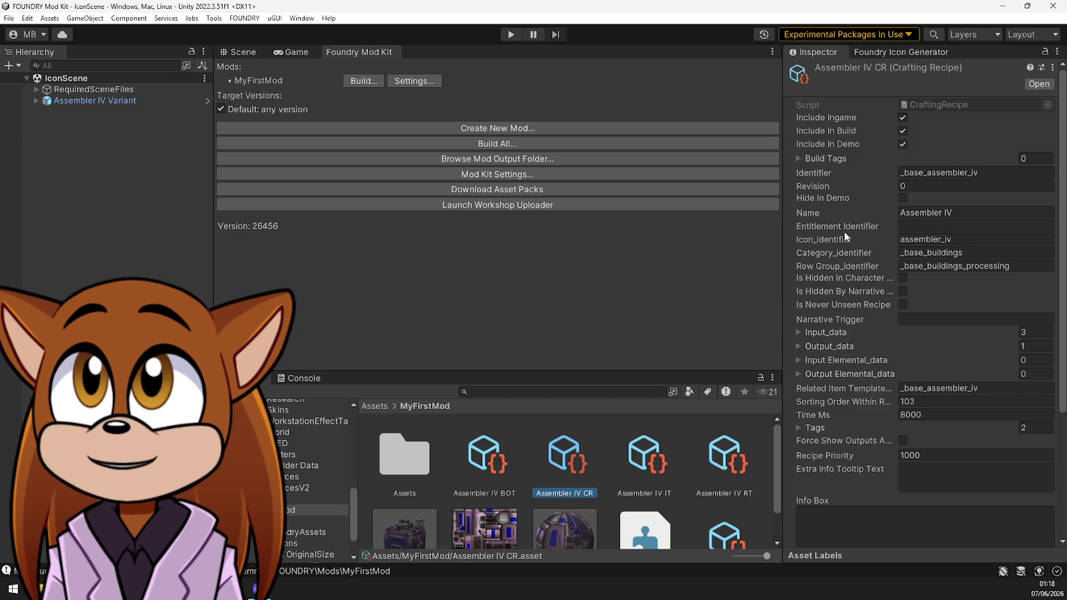
{"action": "scroll", "coordinate": [314, 478], "scroll_direction": "up", "scroll_amount": 5}
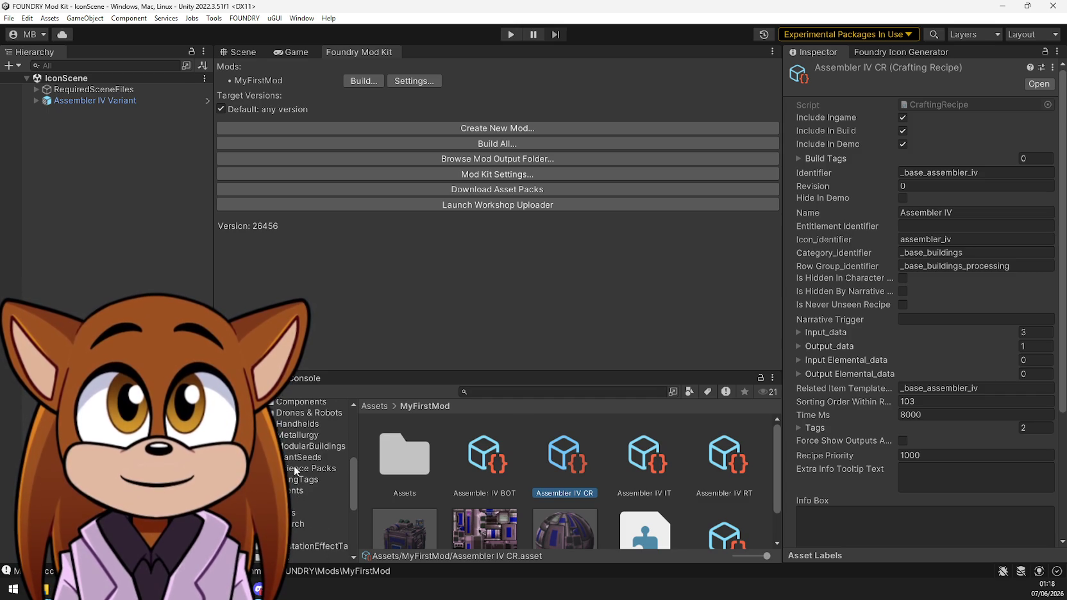
Open Assembler II CR in CraftingRecipes > Buildings and check its tags and 2 inputs
{"action": "scroll", "coordinate": [295, 466], "scroll_direction": "up", "scroll_amount": 2}
{"action": "scroll", "coordinate": [302, 437], "scroll_direction": "up", "scroll_amount": 2}
{"action": "left_click", "coordinate": [331, 451]}
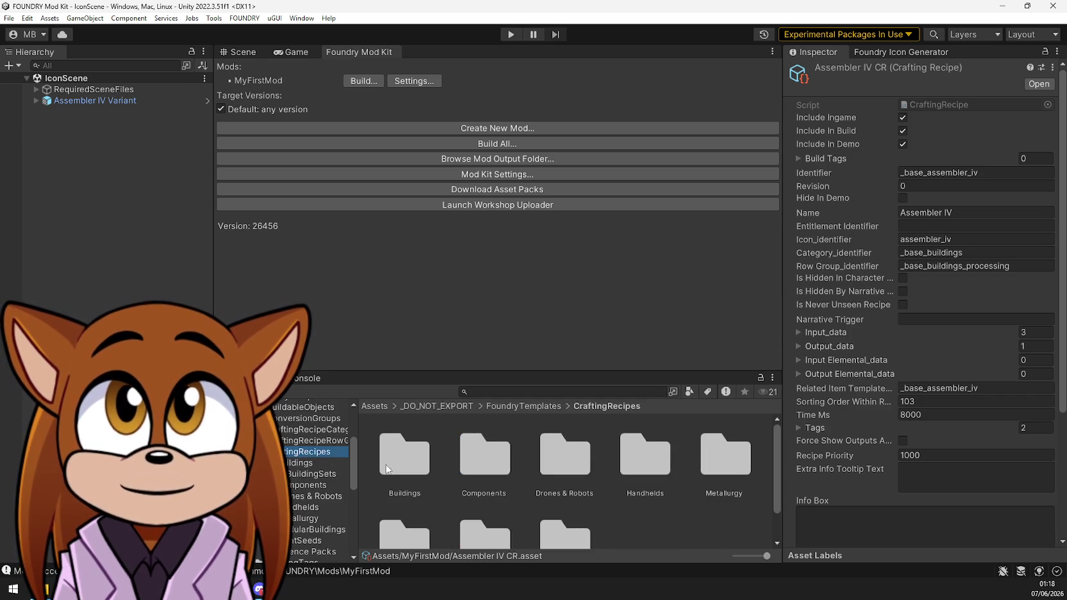
{"action": "double_click", "coordinate": [389, 473]}
{"action": "scroll", "coordinate": [569, 503], "scroll_direction": "down", "scroll_amount": 2}
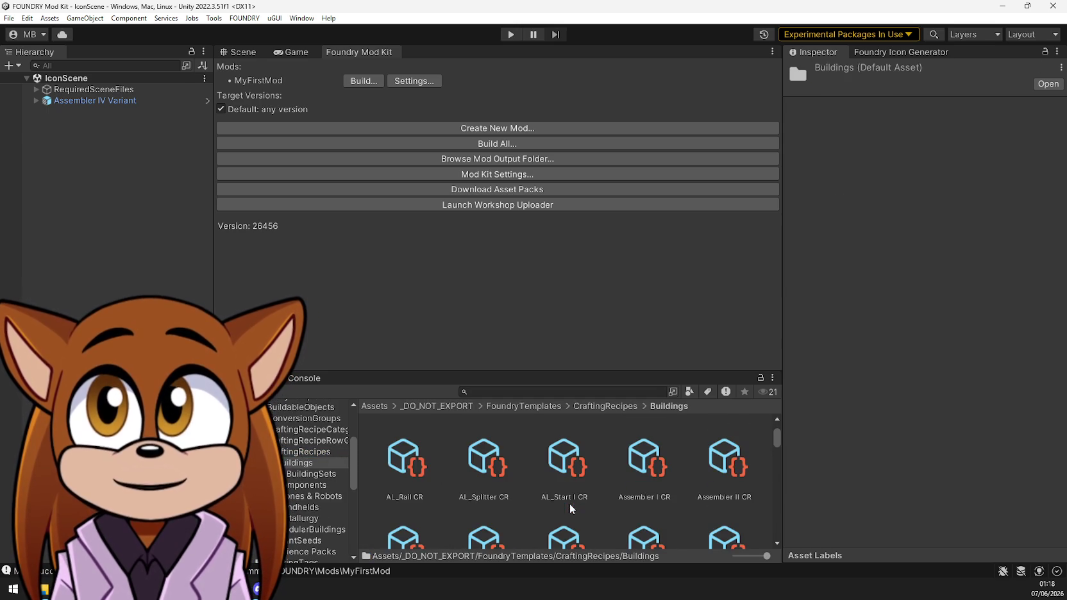
{"action": "left_click", "coordinate": [725, 474]}
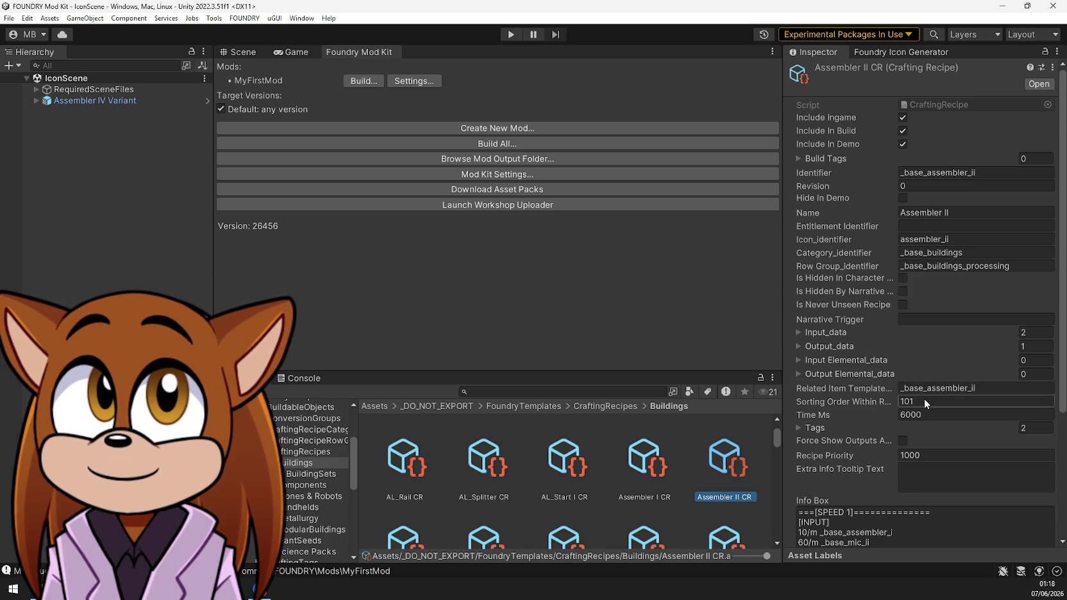
{"action": "left_click", "coordinate": [806, 428]}
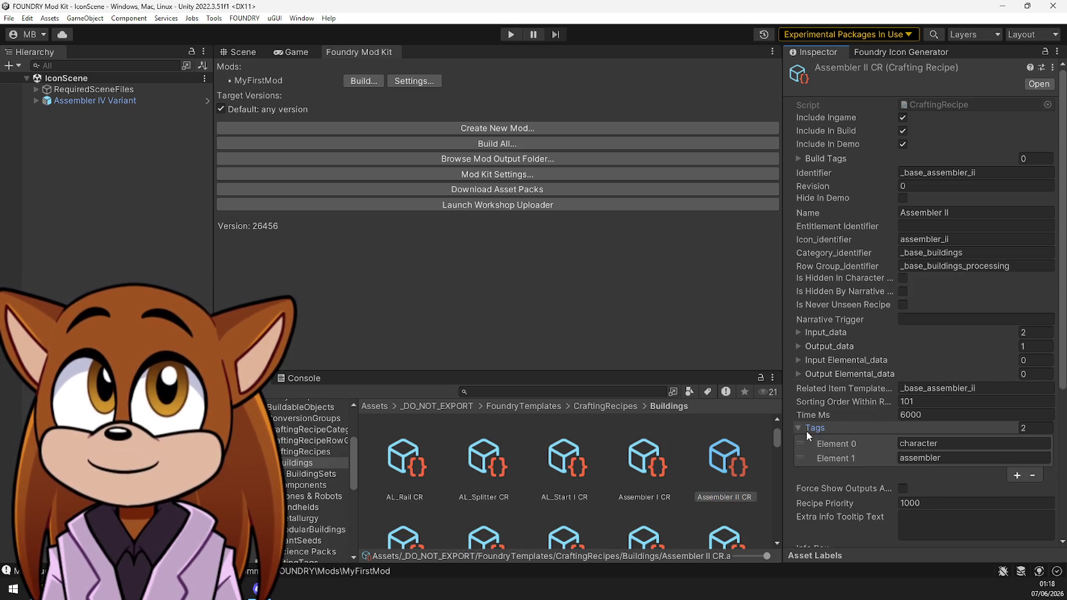
{"action": "left_click", "coordinate": [805, 430]}
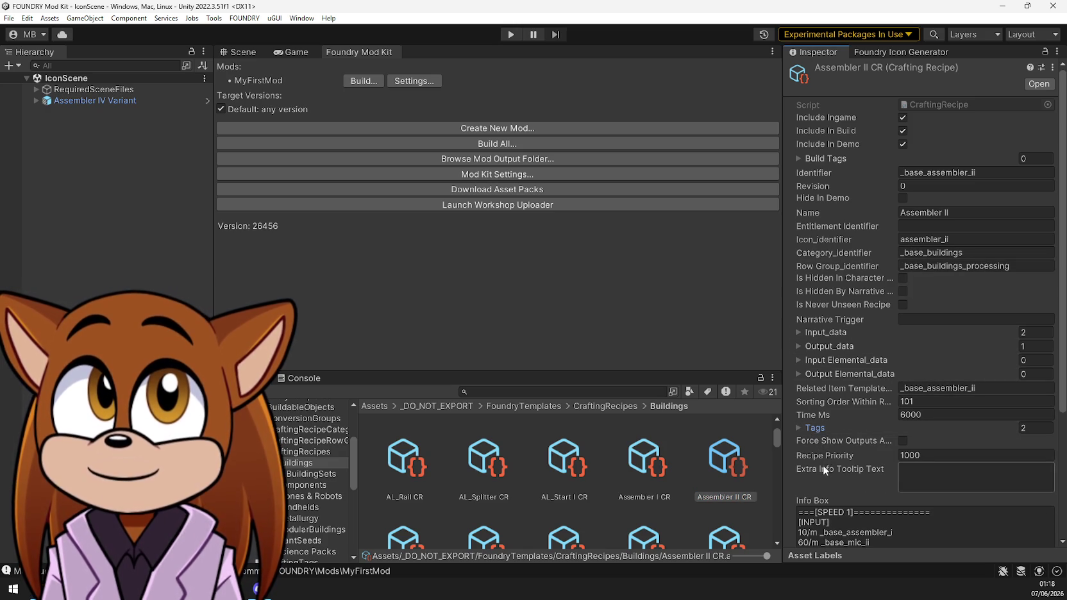
{"action": "left_click", "coordinate": [808, 333]}
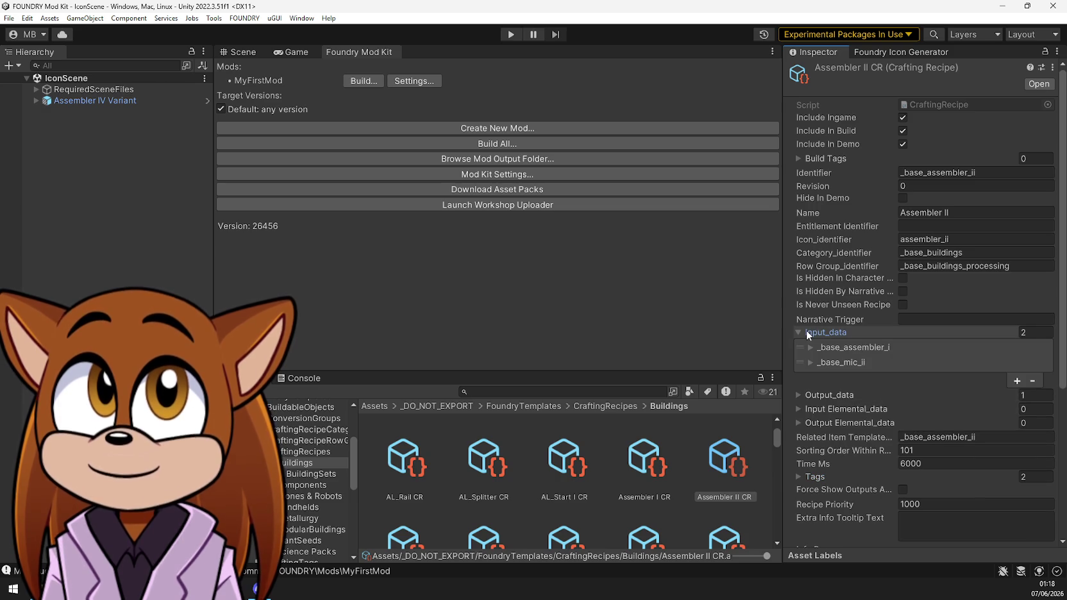
{"action": "left_click", "coordinate": [807, 332]}
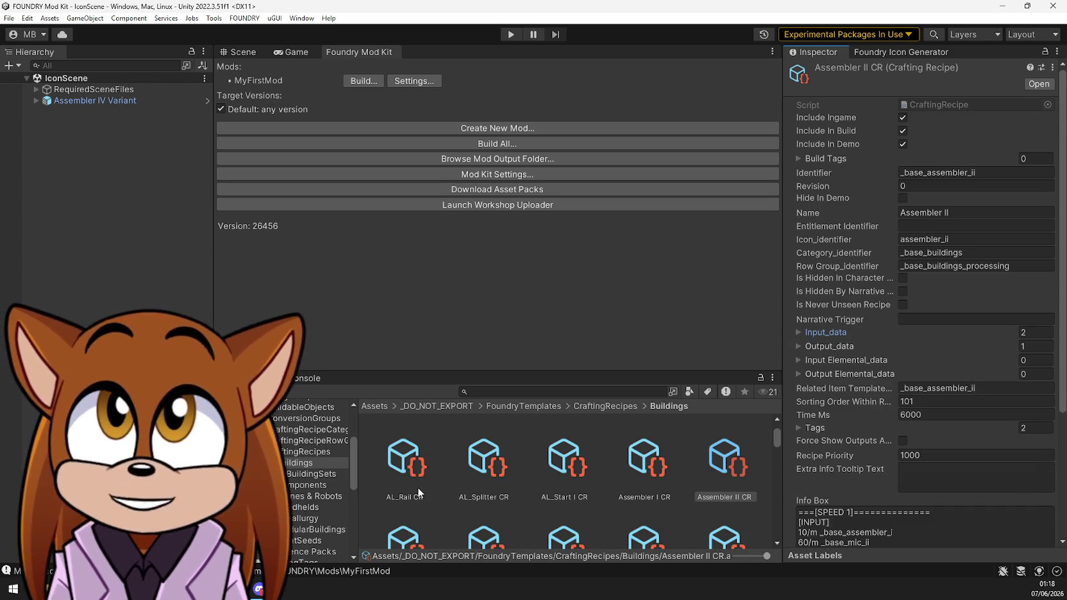
{"action": "scroll", "coordinate": [314, 493], "scroll_direction": "down", "scroll_amount": 5}
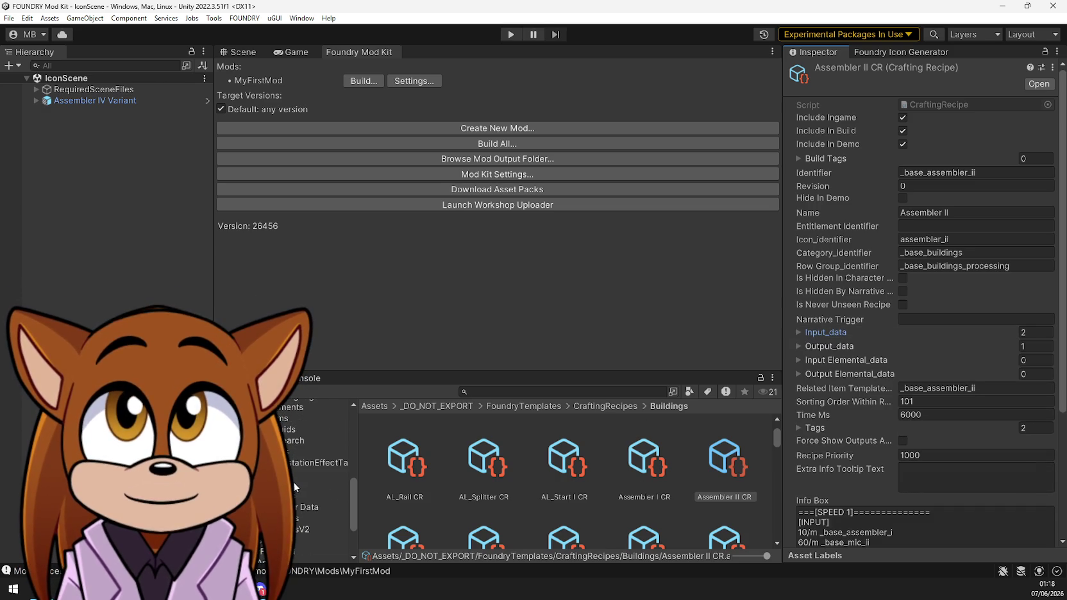
Cycle through Assembler IV CR, IT and BOT, ending on the RT with 15 seconds per science item
{"action": "left_click", "coordinate": [308, 551]}
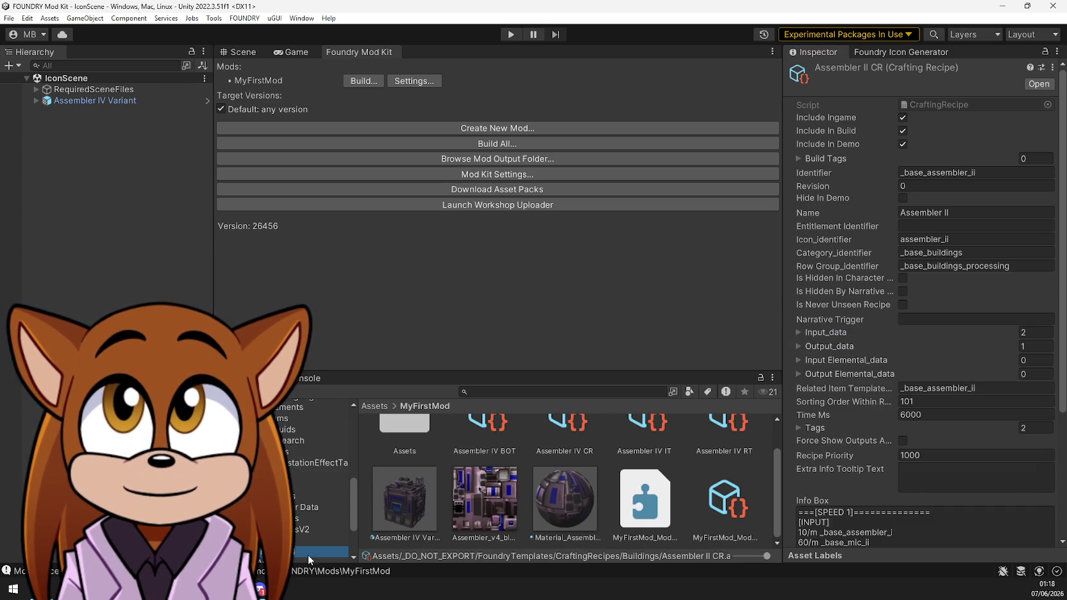
{"action": "left_click", "coordinate": [576, 434]}
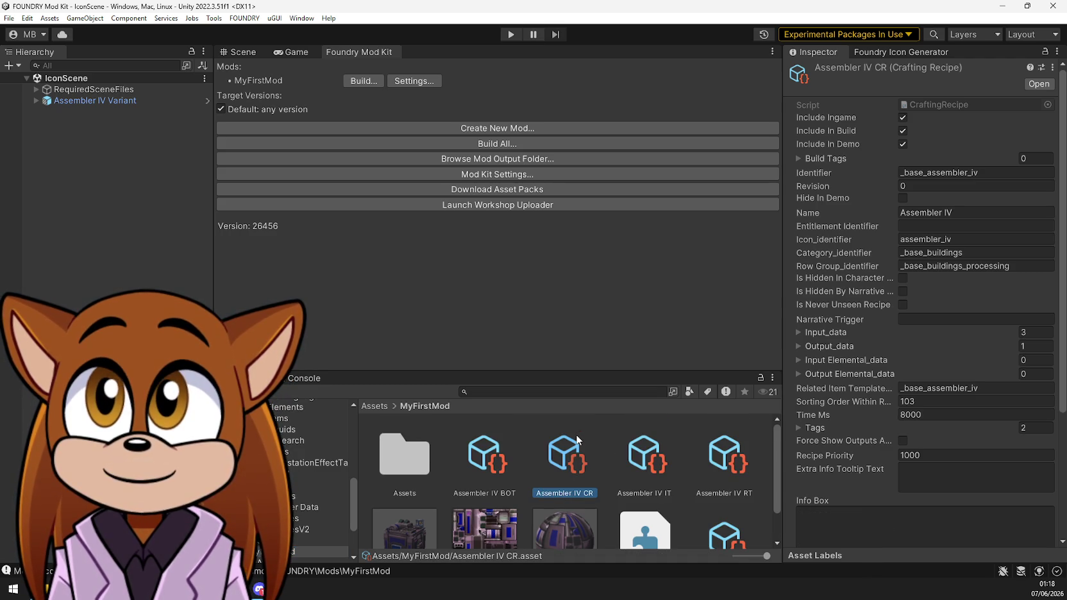
{"action": "left_click", "coordinate": [647, 452]}
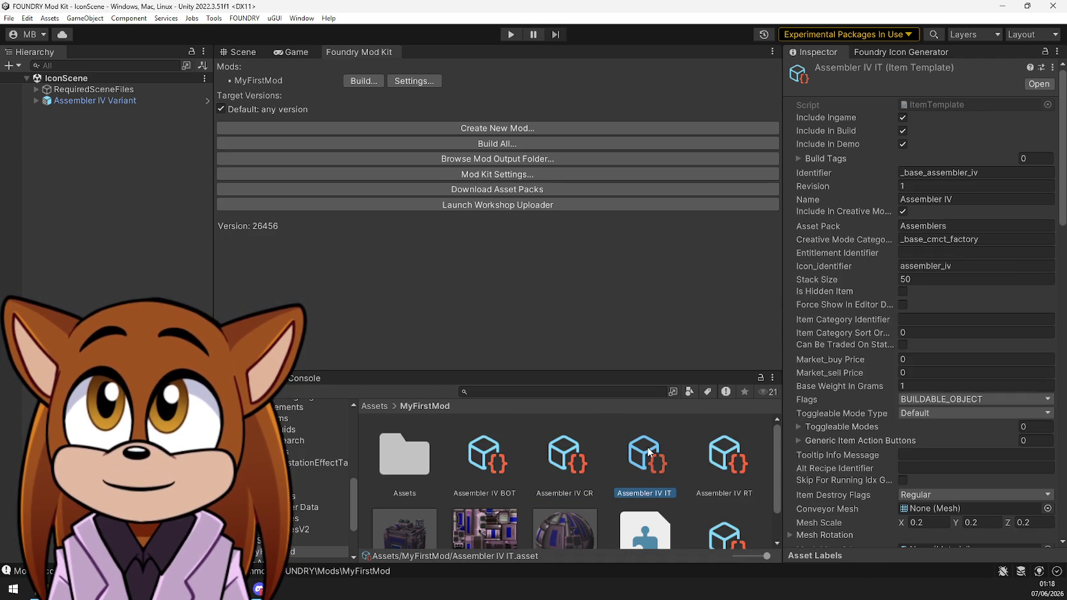
{"action": "left_click", "coordinate": [566, 455]}
{"action": "left_click", "coordinate": [485, 455]}
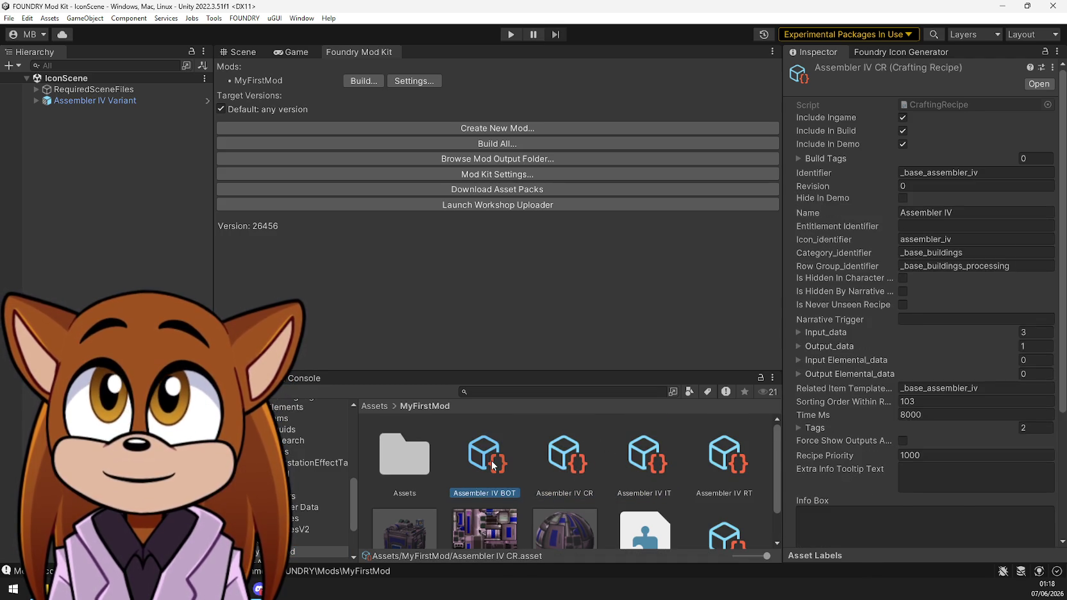
{"action": "left_click", "coordinate": [562, 464]}
{"action": "key", "text": "Right"}
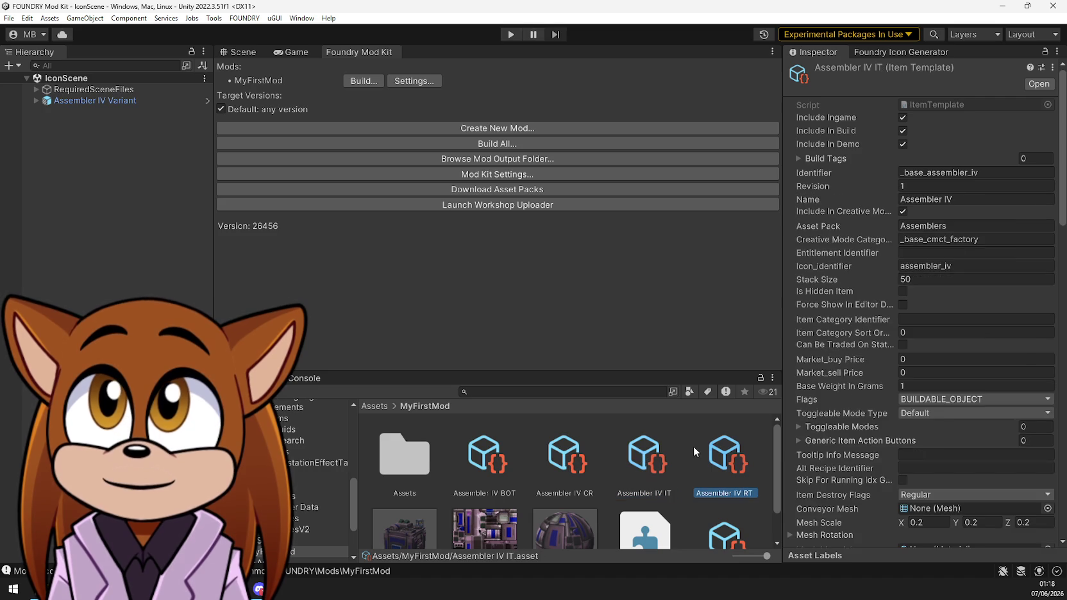
{"action": "key", "text": "Right"}
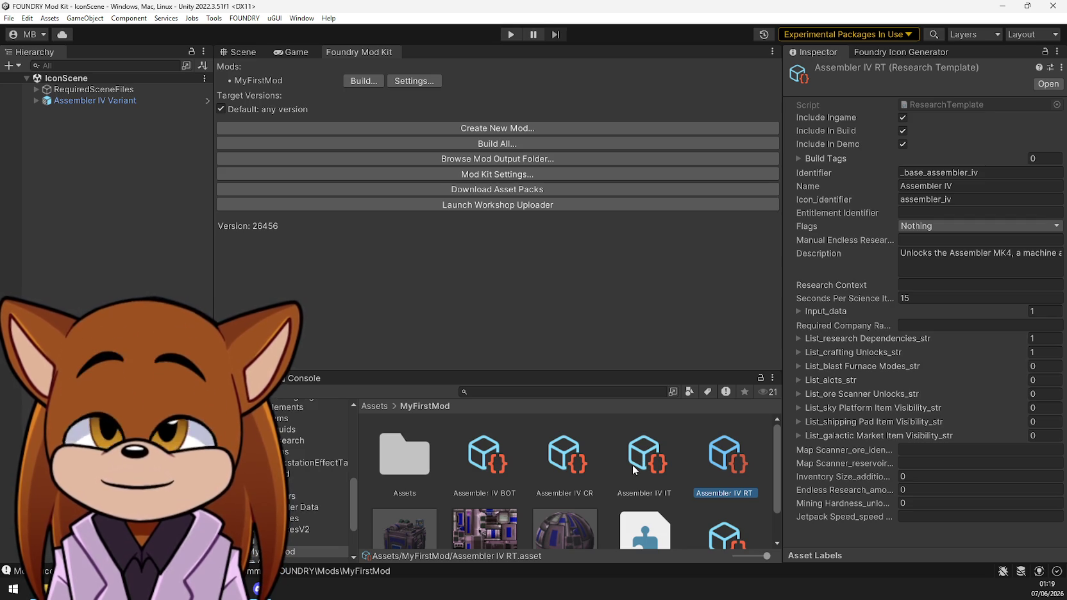
{"action": "scroll", "coordinate": [297, 434], "scroll_direction": "up", "scroll_amount": 5}
{"action": "scroll", "coordinate": [298, 434], "scroll_direction": "up", "scroll_amount": 3}
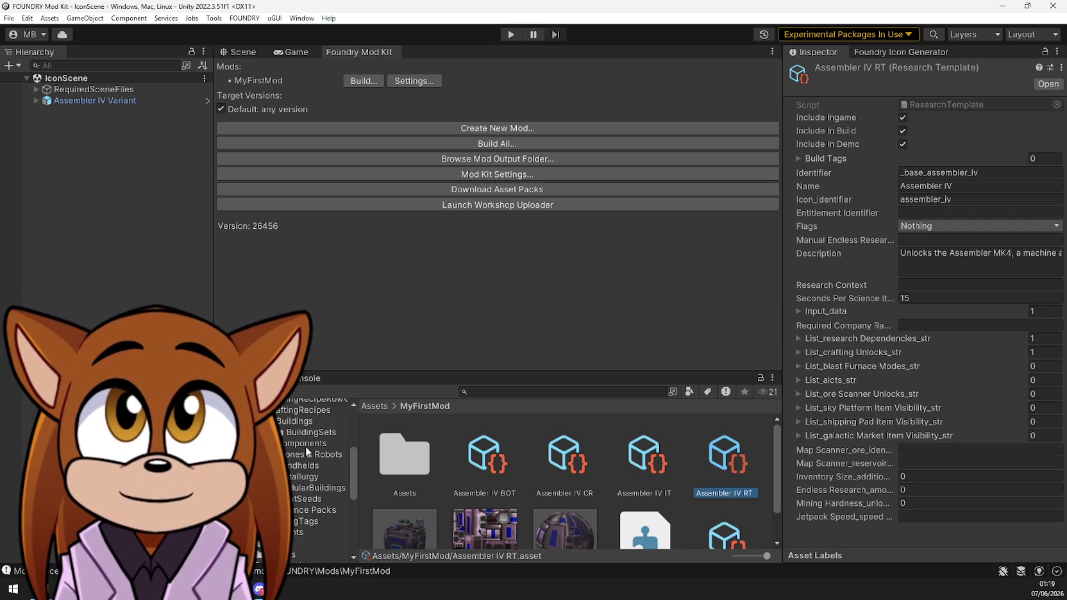
Compare the stock Assembler I, II and III crafting recipes in the Buildings folder
{"action": "left_click", "coordinate": [308, 422]}
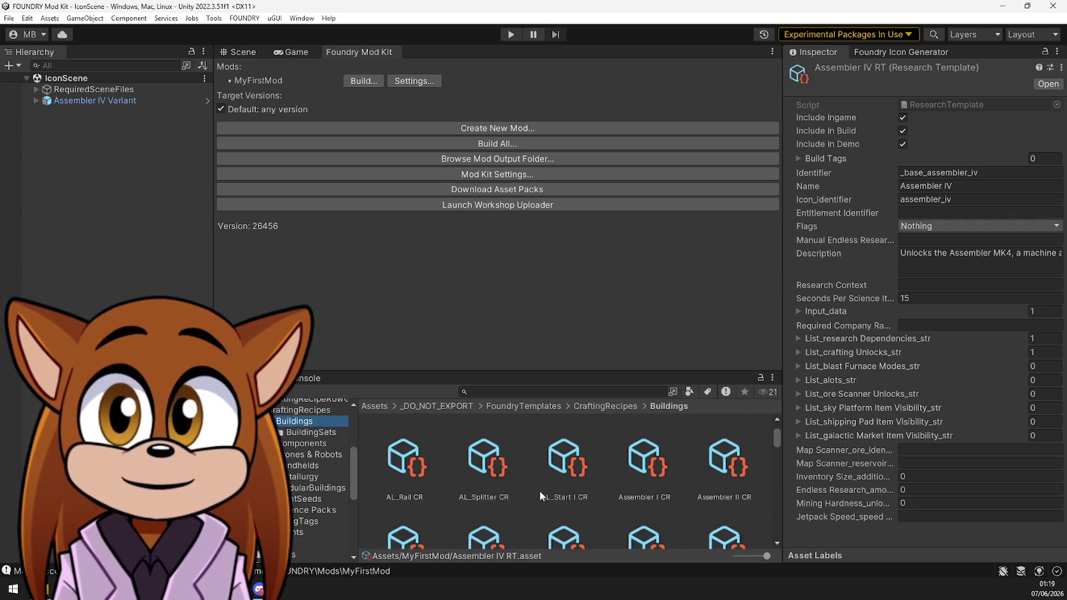
{"action": "left_click", "coordinate": [654, 444]}
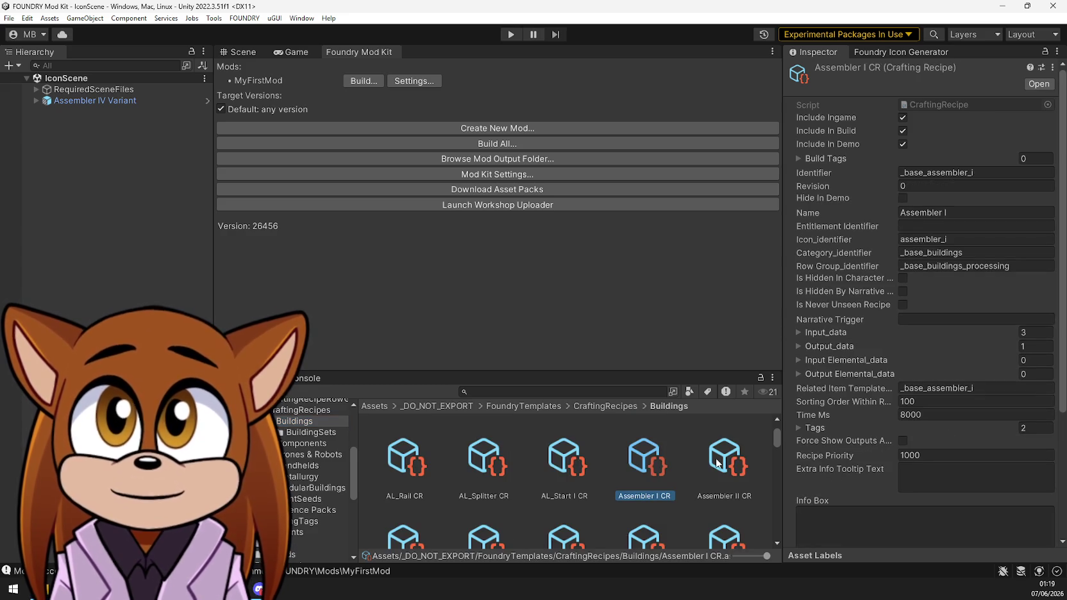
{"action": "left_click", "coordinate": [734, 467]}
{"action": "left_click", "coordinate": [652, 470]}
{"action": "key", "text": "Right"}
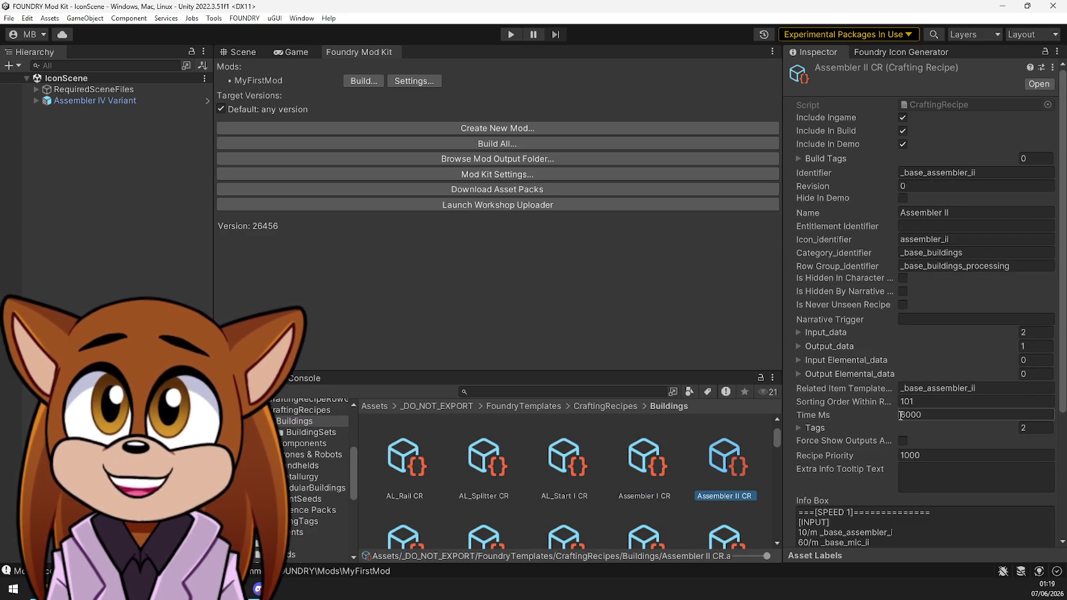
{"action": "scroll", "coordinate": [654, 428], "scroll_direction": "up", "scroll_amount": 1}
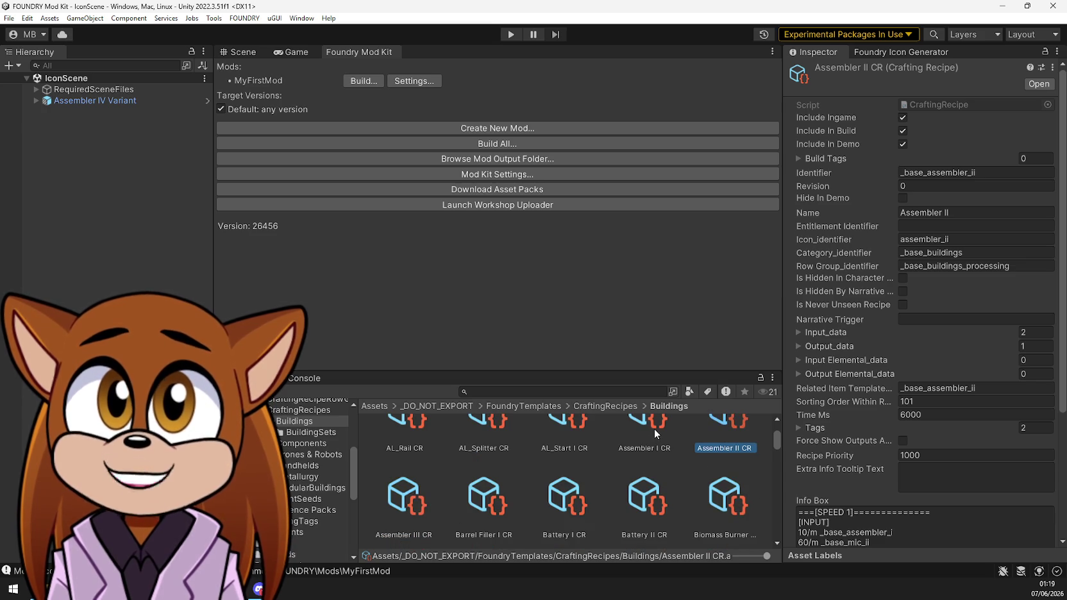
{"action": "left_click", "coordinate": [651, 430]}
{"action": "scroll", "coordinate": [644, 460], "scroll_direction": "up", "scroll_amount": 1}
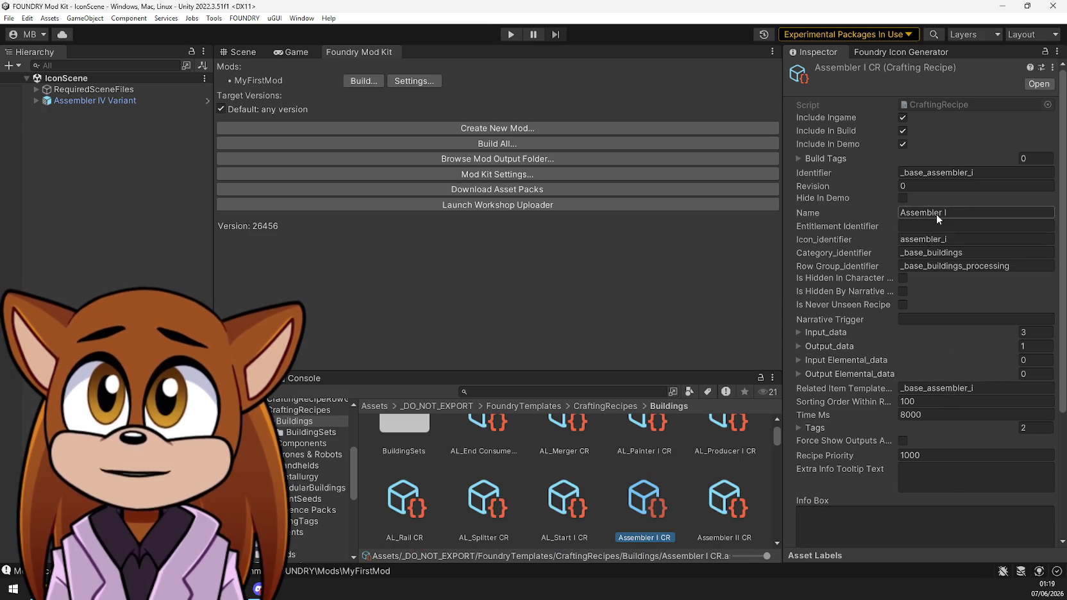
{"action": "left_click", "coordinate": [733, 507]}
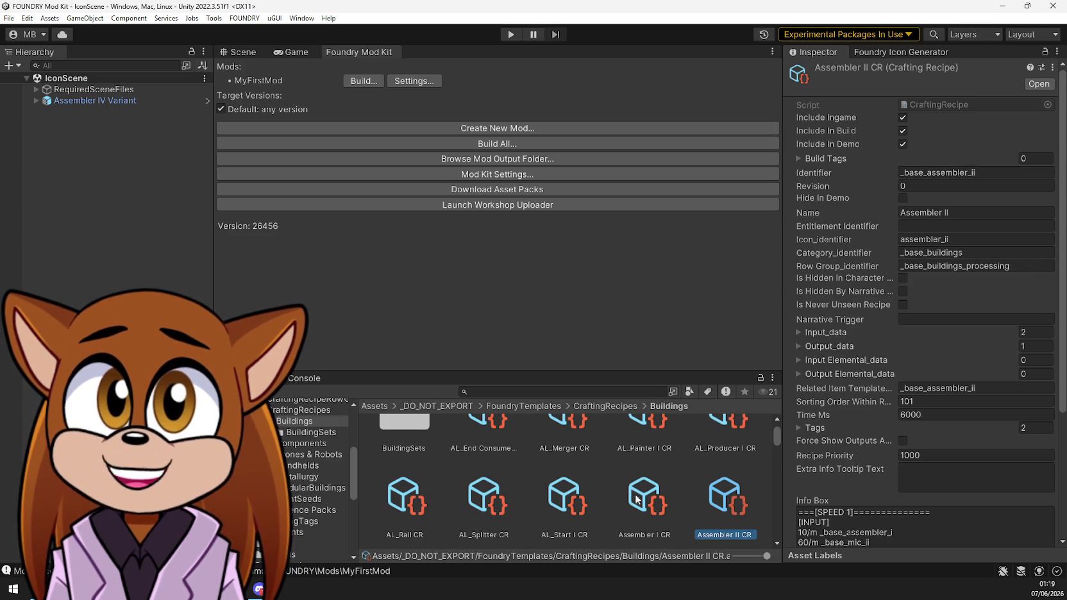
{"action": "scroll", "coordinate": [608, 500], "scroll_direction": "down", "scroll_amount": 2}
{"action": "left_click", "coordinate": [404, 538]}
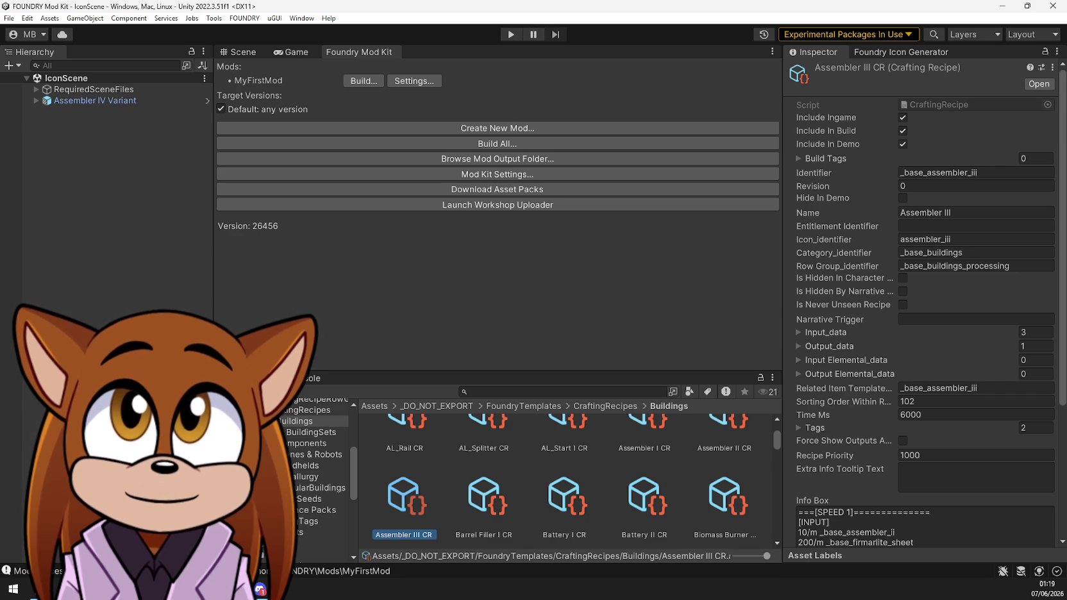
Collapse CraftingRecipes and open the base Research templates folder
{"action": "left_click", "coordinate": [249, 410]}
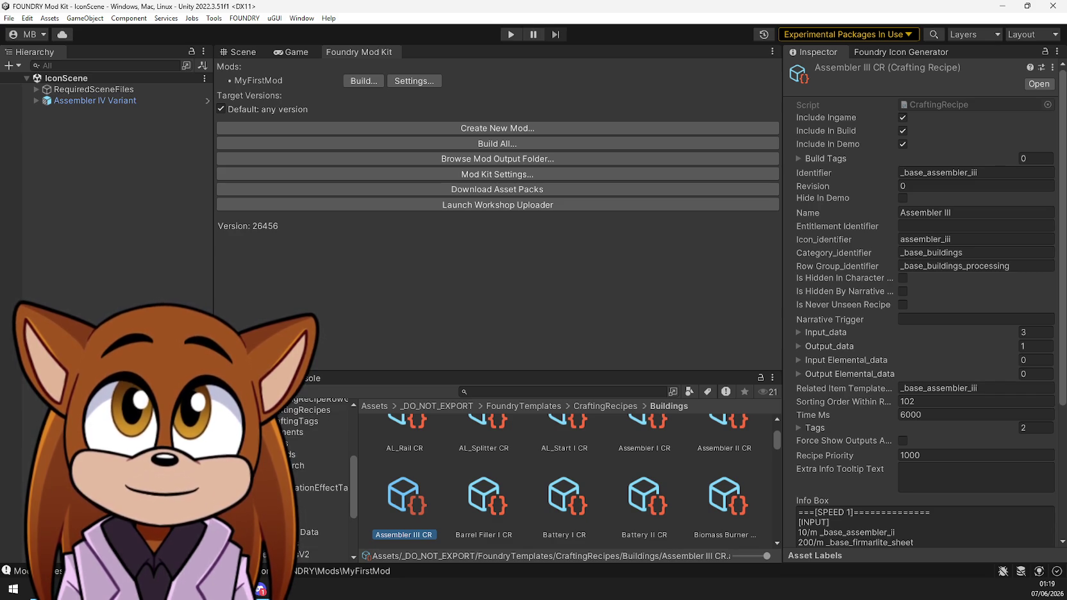
{"action": "left_click", "coordinate": [302, 465]}
{"action": "scroll", "coordinate": [429, 459], "scroll_direction": "up", "scroll_amount": 2}
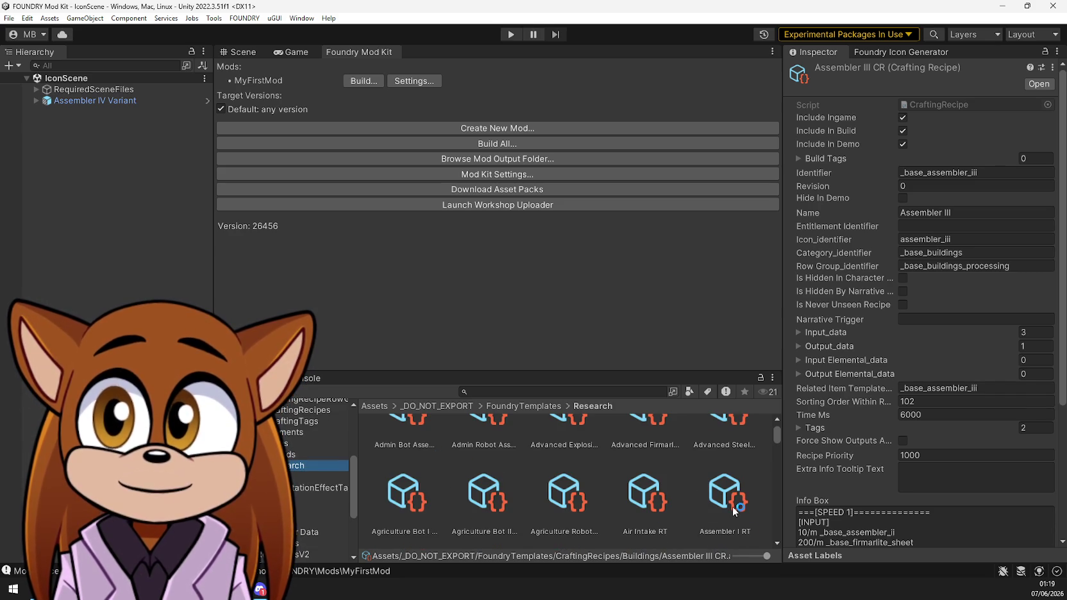
View the stock Assembler I, II and III RT research templates
{"action": "left_click", "coordinate": [725, 506]}
{"action": "scroll", "coordinate": [725, 507], "scroll_direction": "down", "scroll_amount": 1}
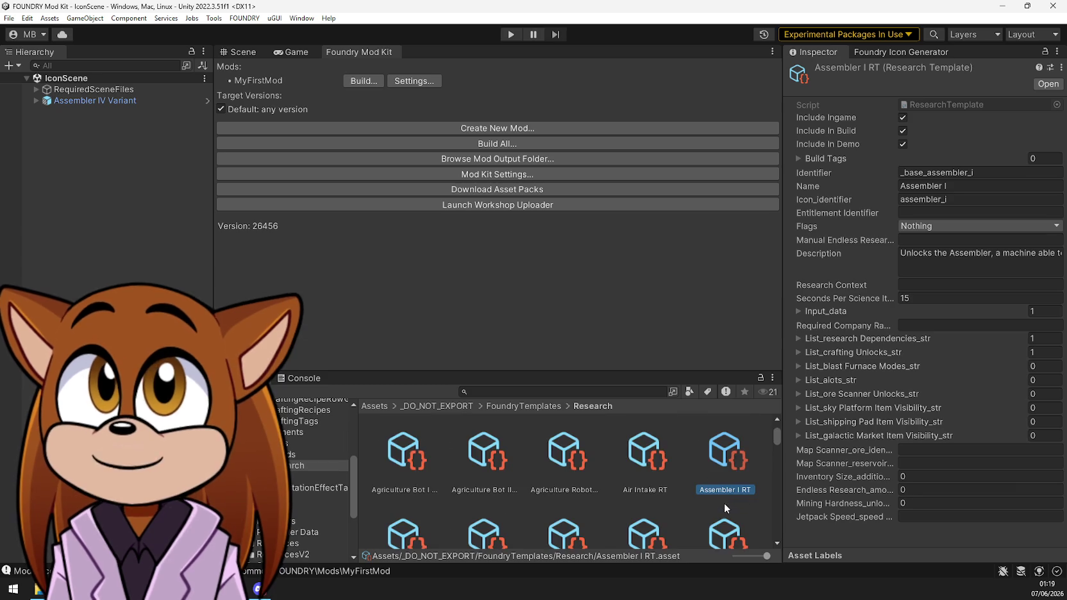
{"action": "left_click", "coordinate": [396, 532]}
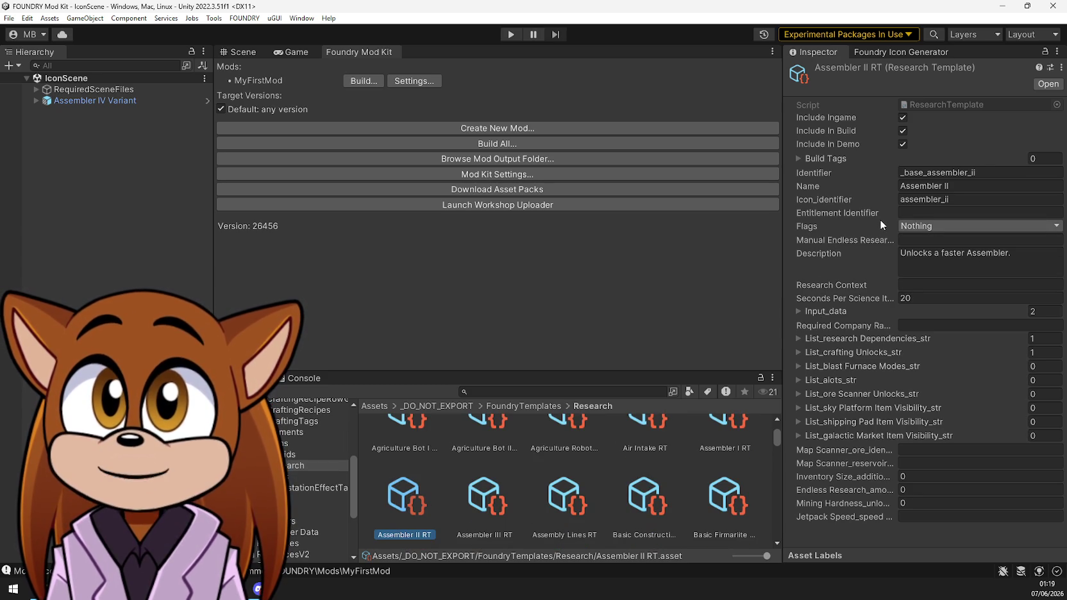
{"action": "left_click", "coordinate": [494, 509]}
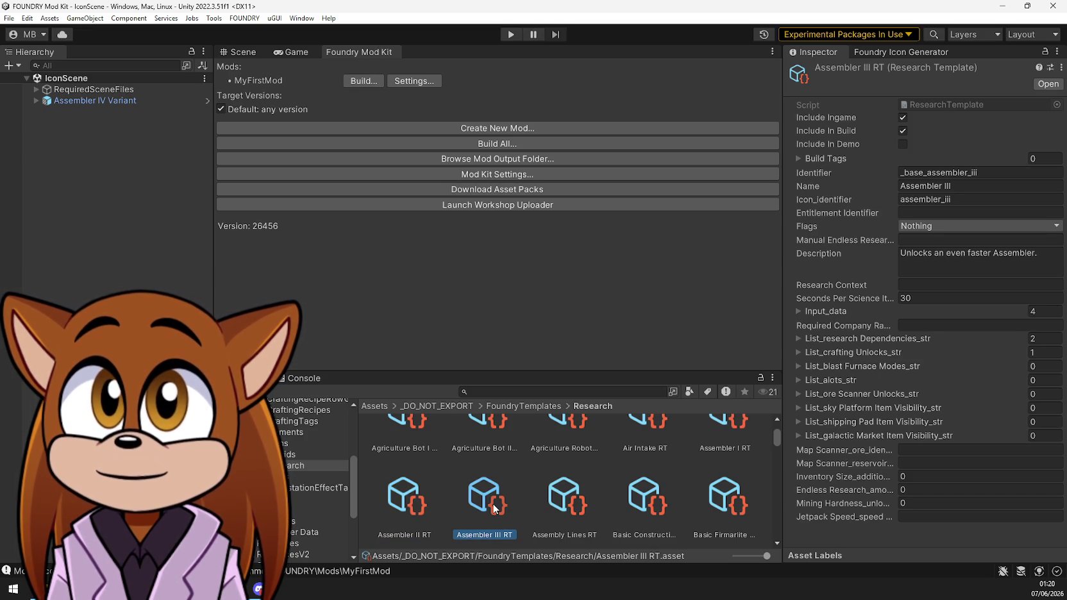
{"action": "left_click", "coordinate": [396, 511]}
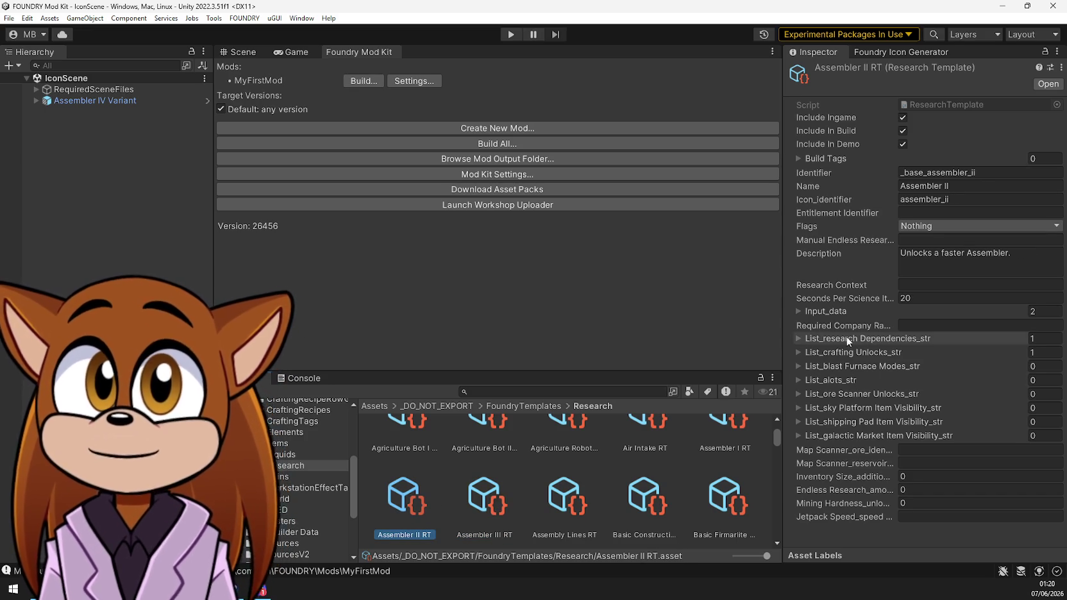
Inspect Assembler II RT's dependencies, crafting unlocks and science pack inputs, then return to MyFirstMod
{"action": "left_click", "coordinate": [798, 338]}
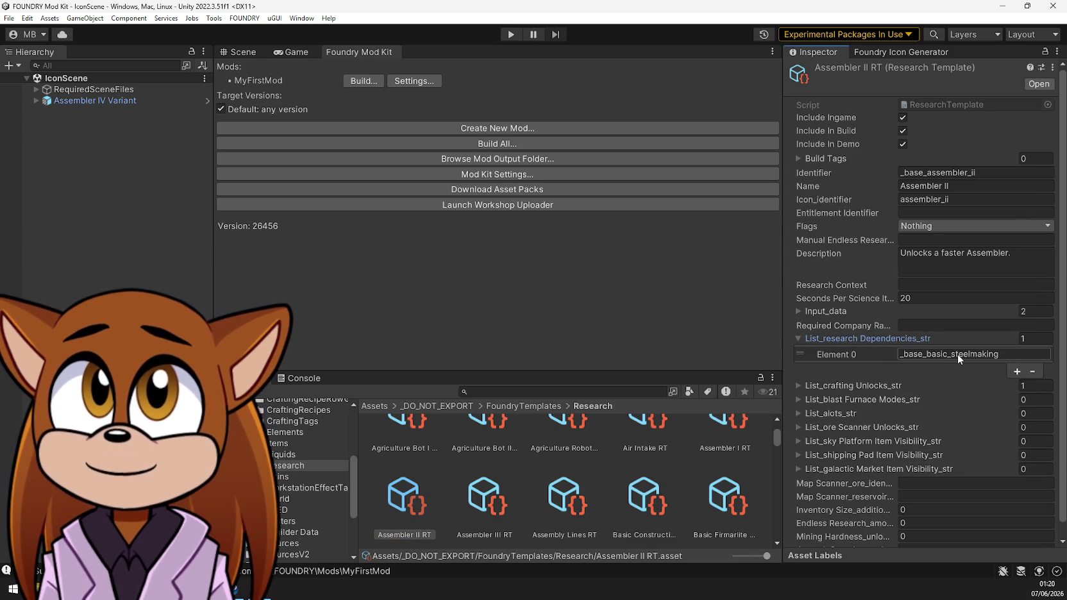
{"action": "left_click", "coordinate": [797, 335]}
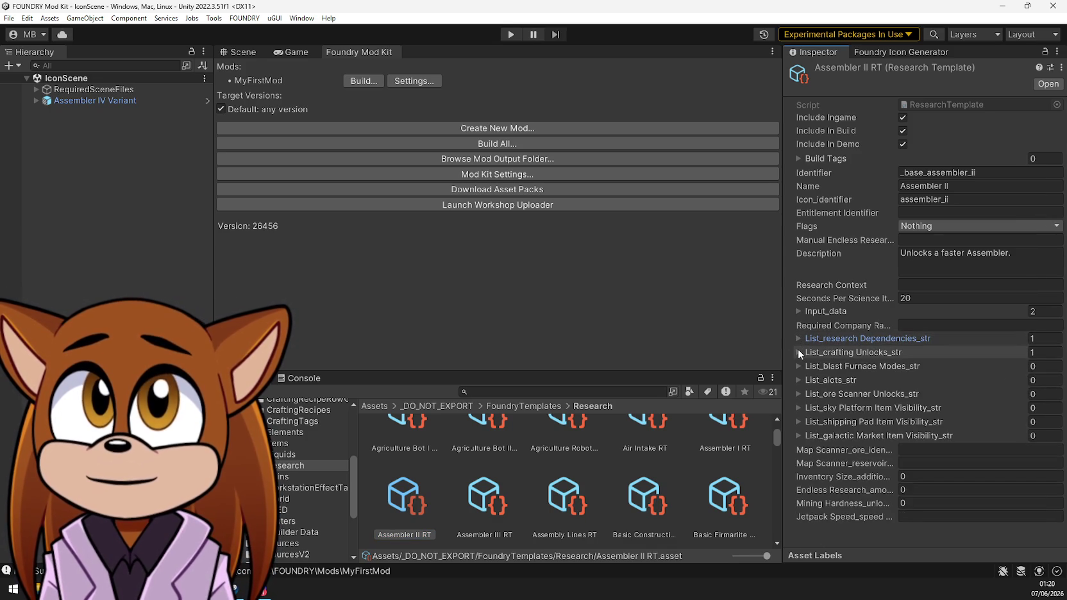
{"action": "left_click", "coordinate": [798, 348]}
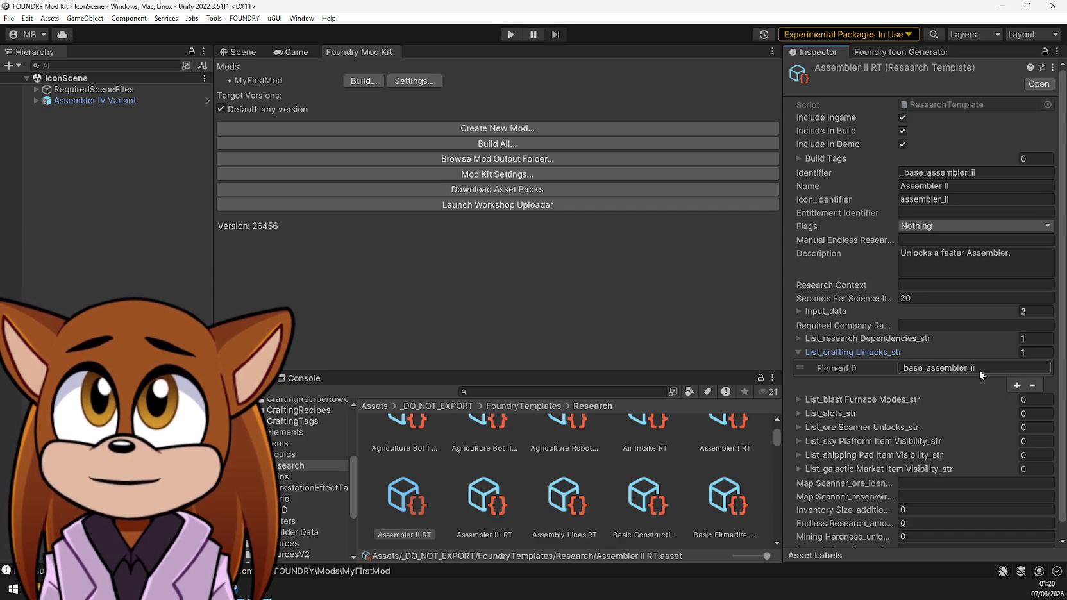
{"action": "left_click", "coordinate": [797, 399]}
{"action": "left_click", "coordinate": [798, 398]}
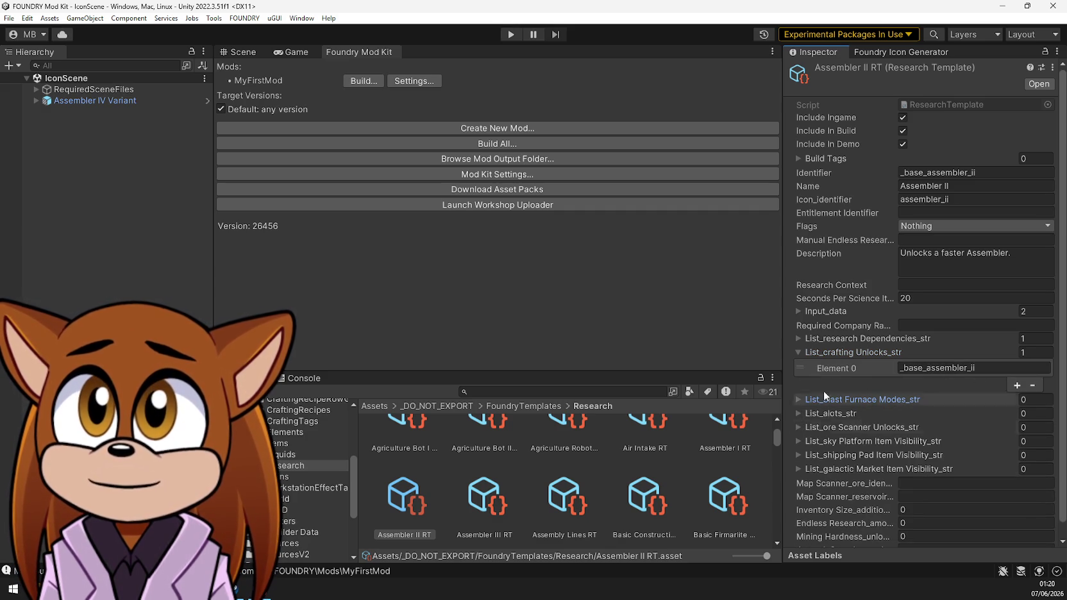
{"action": "left_click", "coordinate": [797, 338]}
{"action": "left_click", "coordinate": [797, 310]}
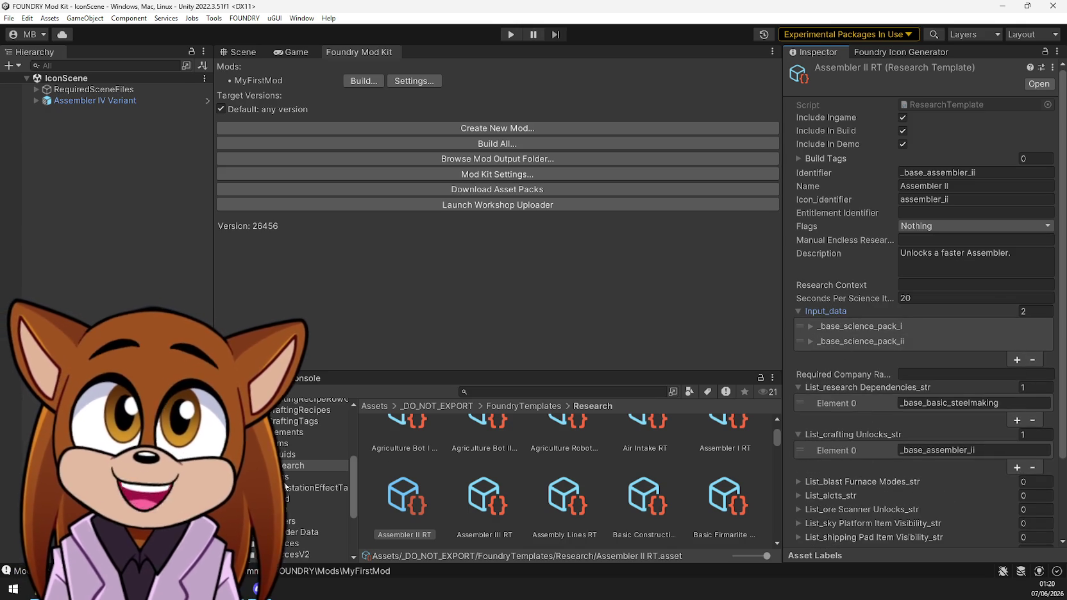
{"action": "scroll", "coordinate": [285, 487], "scroll_direction": "down", "scroll_amount": 3}
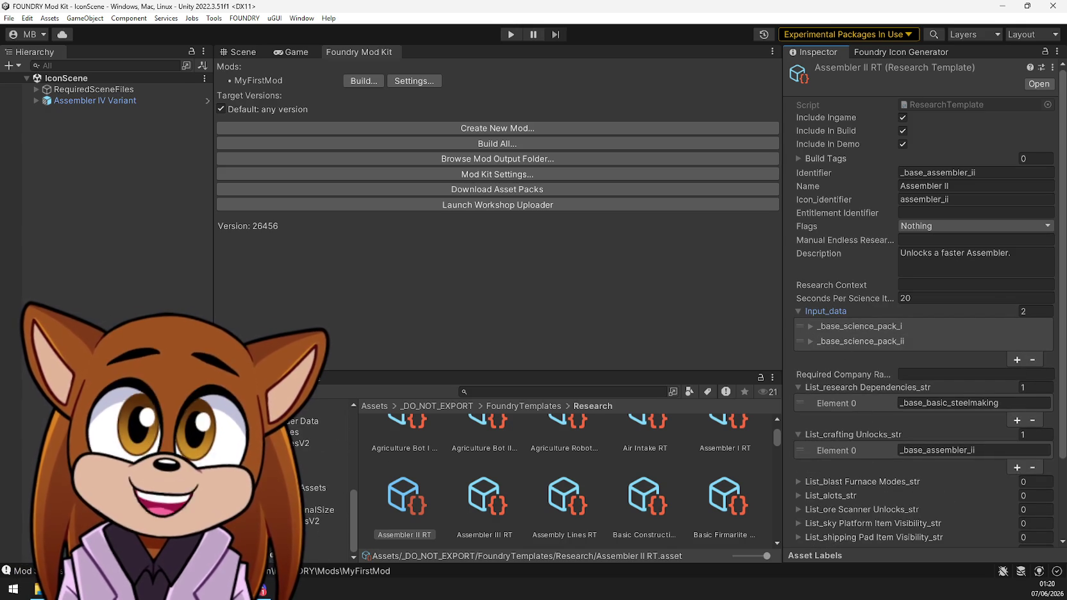
{"action": "left_click", "coordinate": [320, 465]}
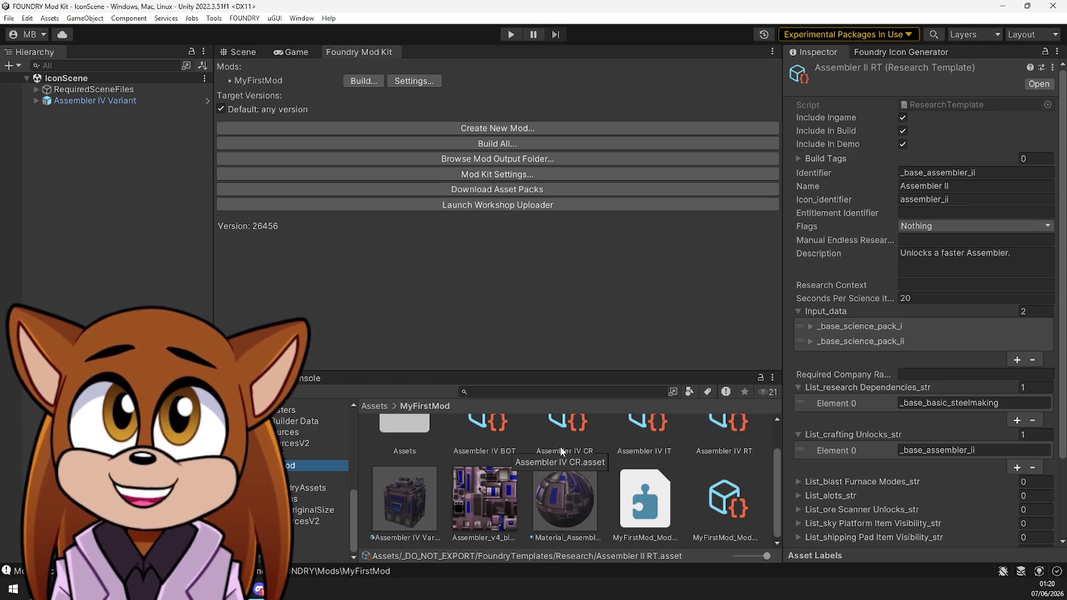
Make Assembler IV RT unlock _base_assembler_iv and depend on _base_assembler_i instead of the space station terminal
{"action": "left_click", "coordinate": [737, 435]}
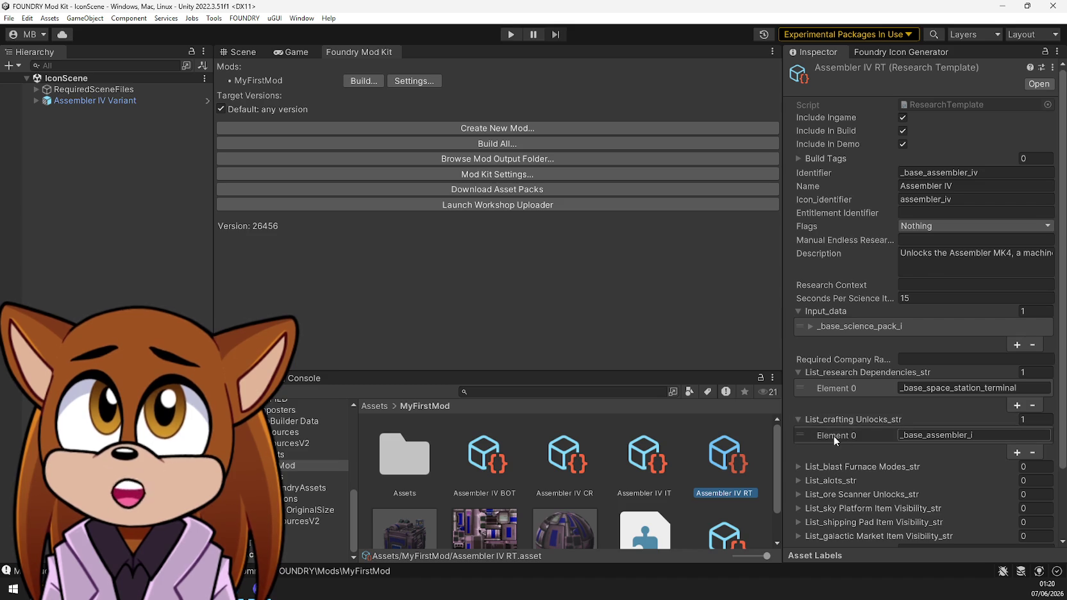
{"action": "left_click", "coordinate": [941, 436]}
{"action": "key", "text": "BackSpace"}
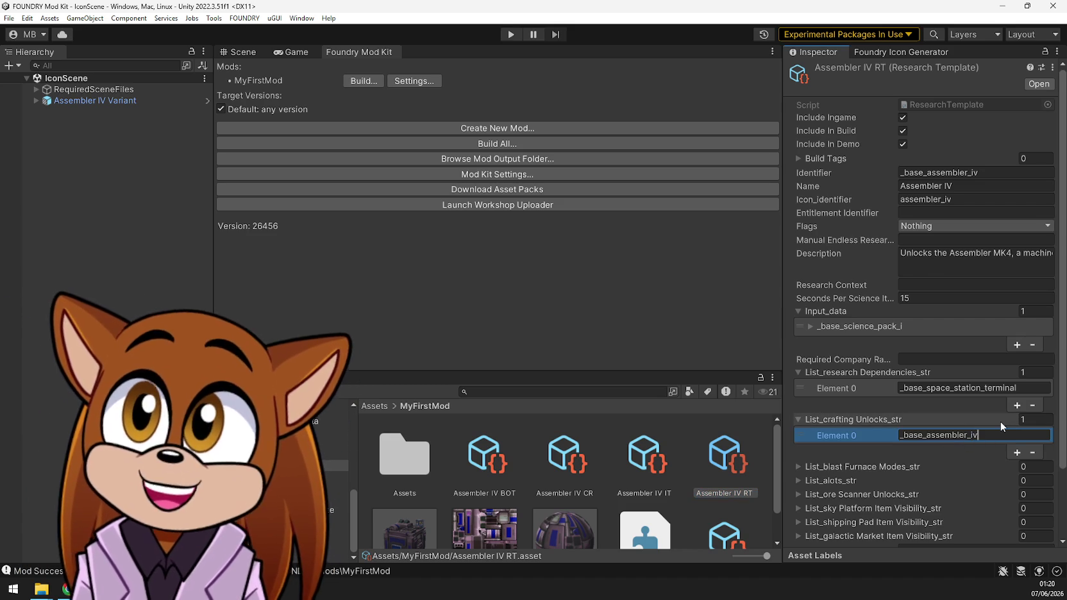
{"action": "type", "text": "v"}
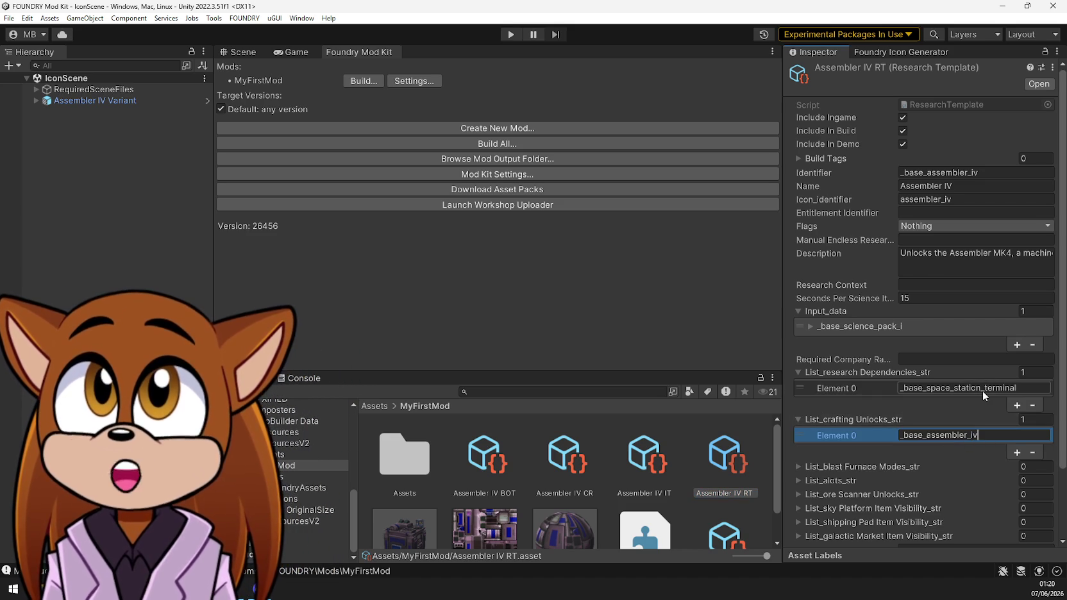
{"action": "left_click", "coordinate": [998, 173]}
{"action": "key", "text": "ctrl+c"}
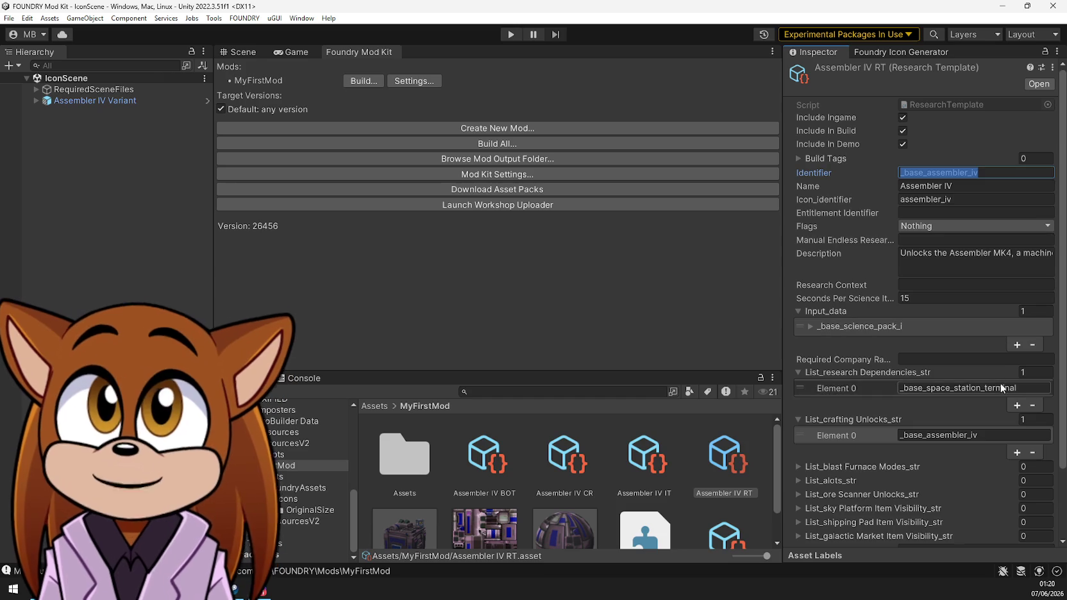
{"action": "left_click", "coordinate": [1000, 387]}
{"action": "key", "text": "ctrl+v"}
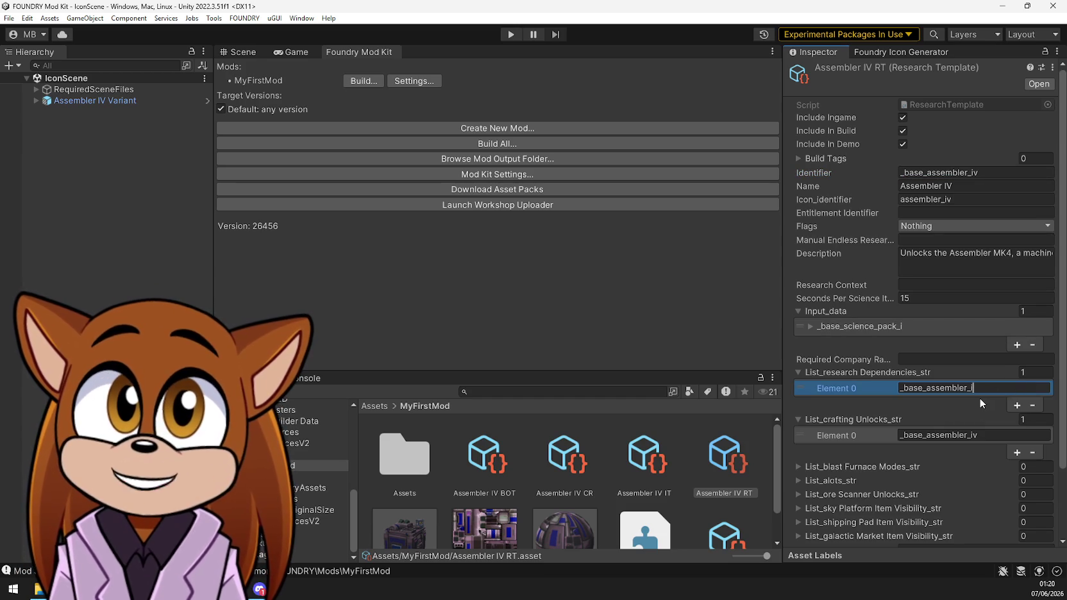
{"action": "left_click", "coordinate": [650, 470]}
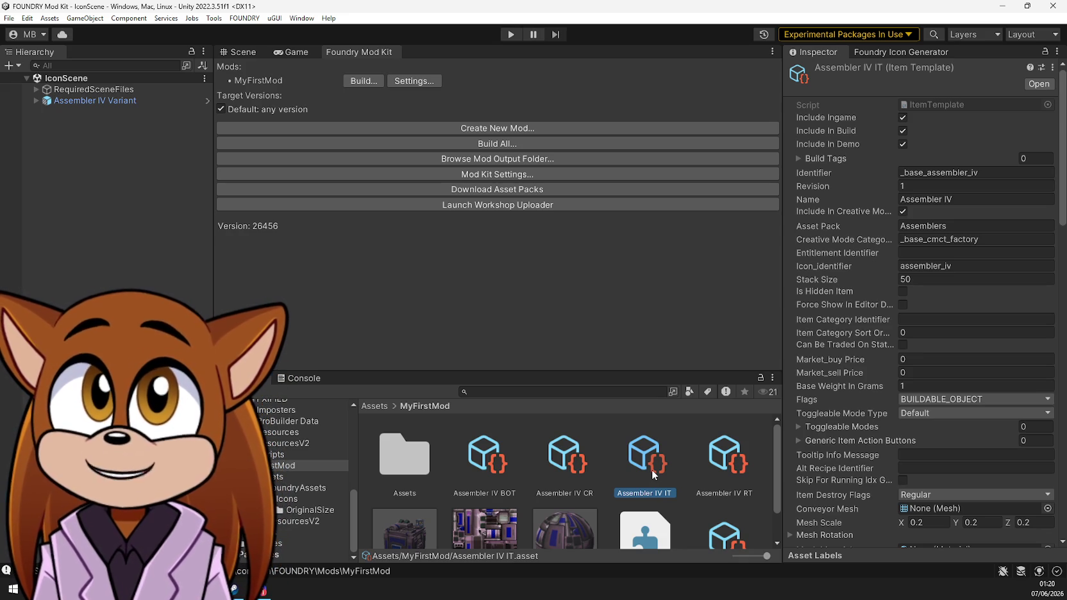
Delete the Assembler IV CR asset from MyFirstMod and confirm the deletion
{"action": "left_click", "coordinate": [555, 470]}
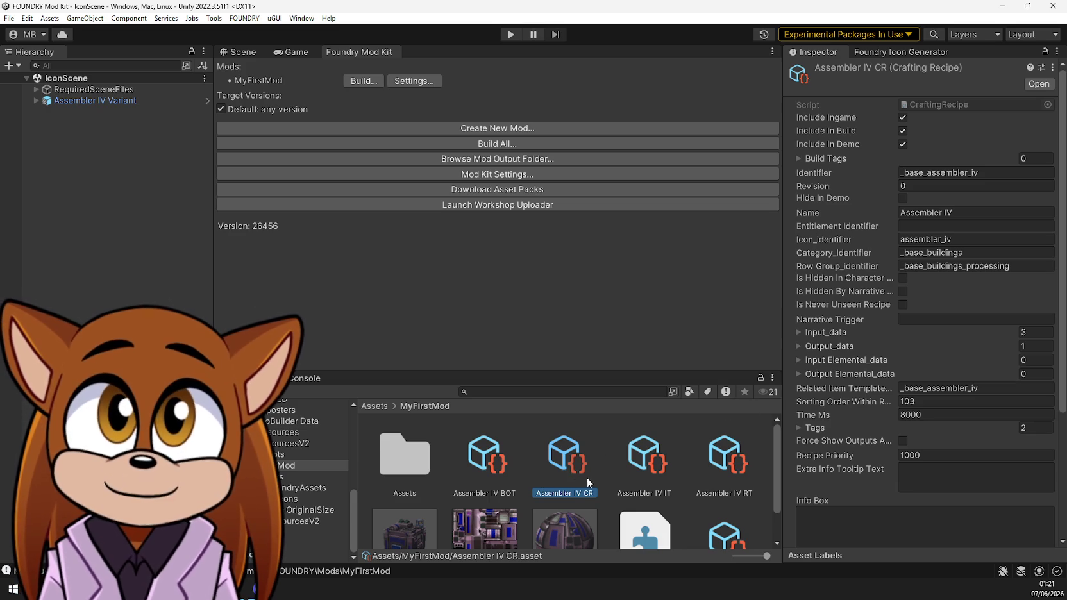
{"action": "key", "text": "Delete"}
{"action": "left_click", "coordinate": [555, 317]}
{"action": "scroll", "coordinate": [297, 418], "scroll_direction": "up", "scroll_amount": 5}
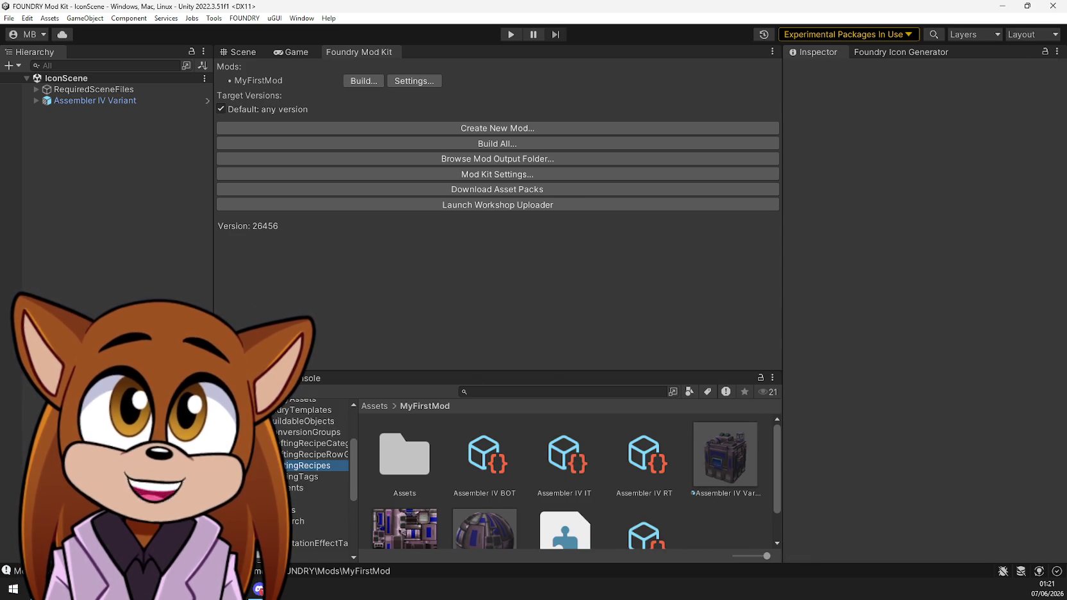
Compare the stock Assembler III CR and Assembler II CR recipes in Buildings
{"action": "left_click", "coordinate": [308, 466]}
{"action": "double_click", "coordinate": [403, 455]}
{"action": "scroll", "coordinate": [436, 466], "scroll_direction": "down", "scroll_amount": 5}
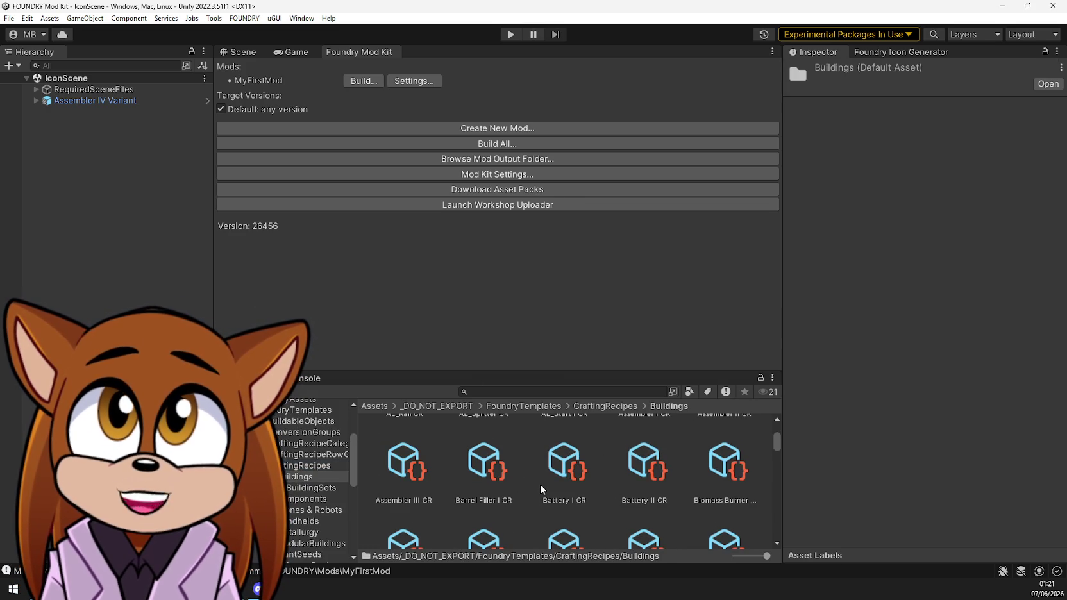
{"action": "left_click", "coordinate": [408, 475]}
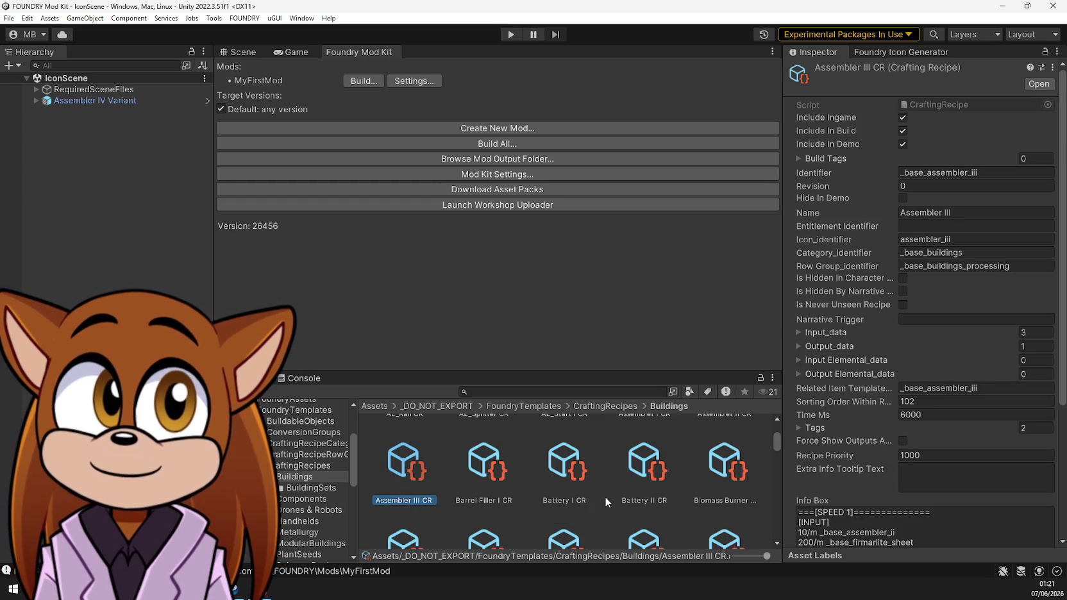
{"action": "scroll", "coordinate": [600, 498], "scroll_direction": "up", "scroll_amount": 1}
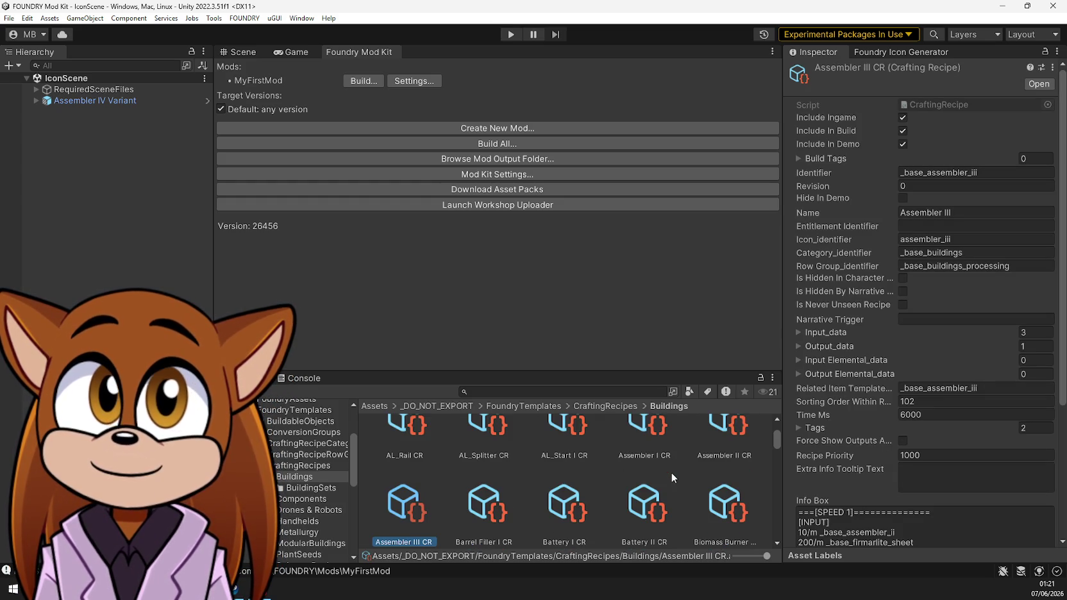
{"action": "scroll", "coordinate": [724, 441], "scroll_direction": "up", "scroll_amount": 1}
{"action": "left_click", "coordinate": [725, 447]}
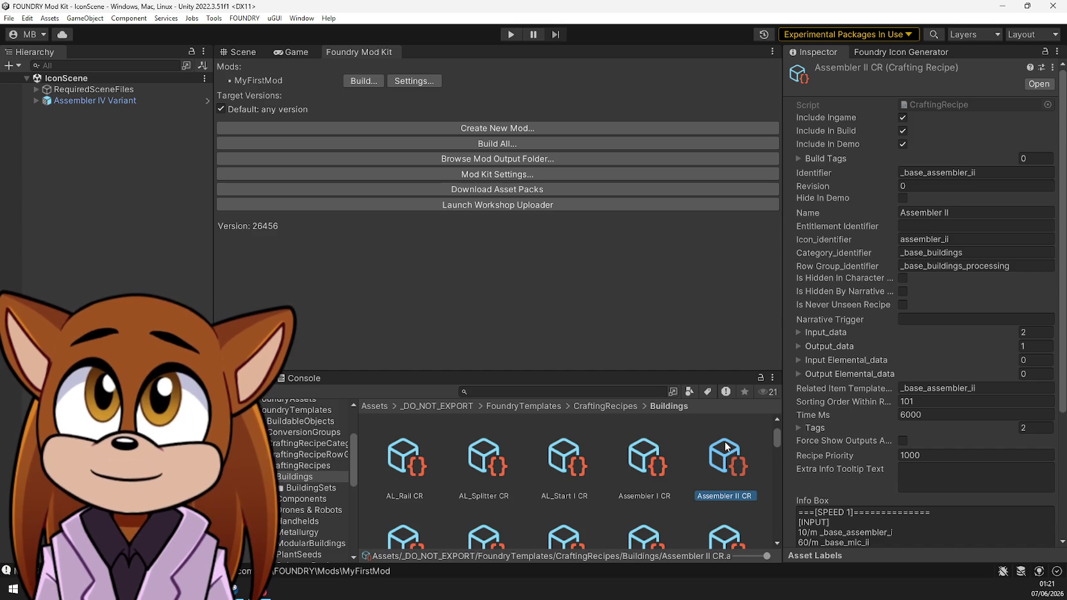
{"action": "scroll", "coordinate": [311, 500], "scroll_direction": "down", "scroll_amount": 2}
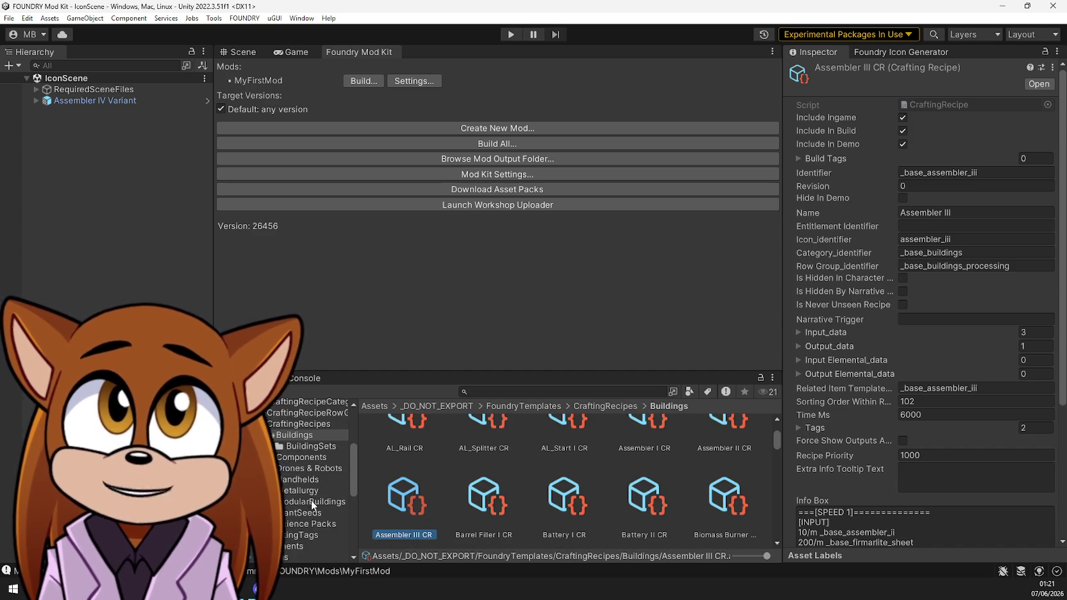
{"action": "left_click", "coordinate": [408, 511]}
{"action": "scroll", "coordinate": [410, 512], "scroll_direction": "down", "scroll_amount": 1}
{"action": "scroll", "coordinate": [290, 512], "scroll_direction": "down", "scroll_amount": 3}
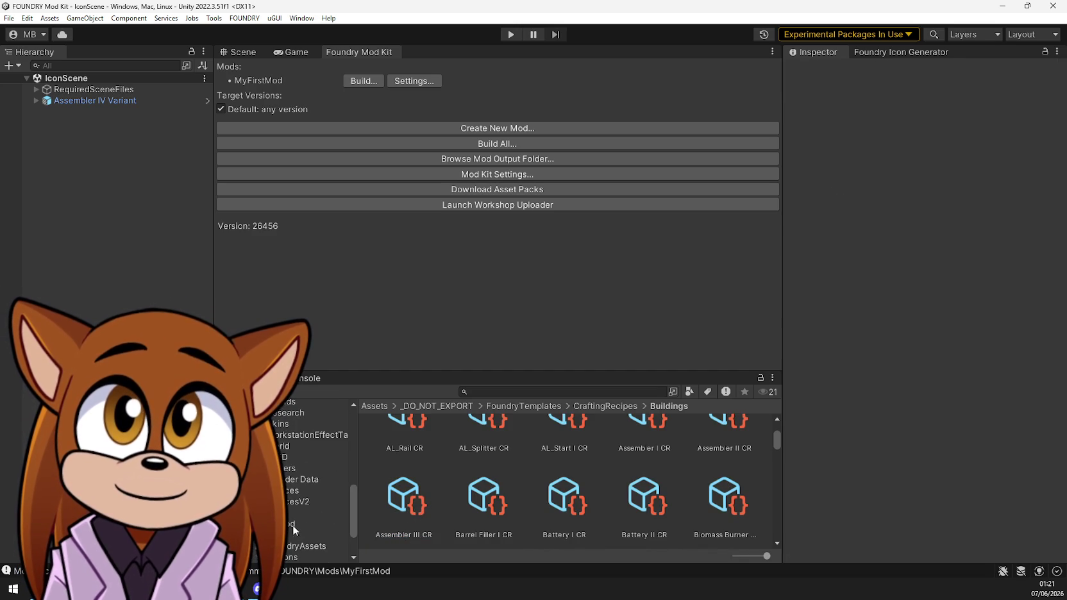
{"action": "left_click", "coordinate": [403, 508]}
Select the Assembler III CR copy in MyFirstMod and start renaming it
{"action": "left_click", "coordinate": [290, 524]}
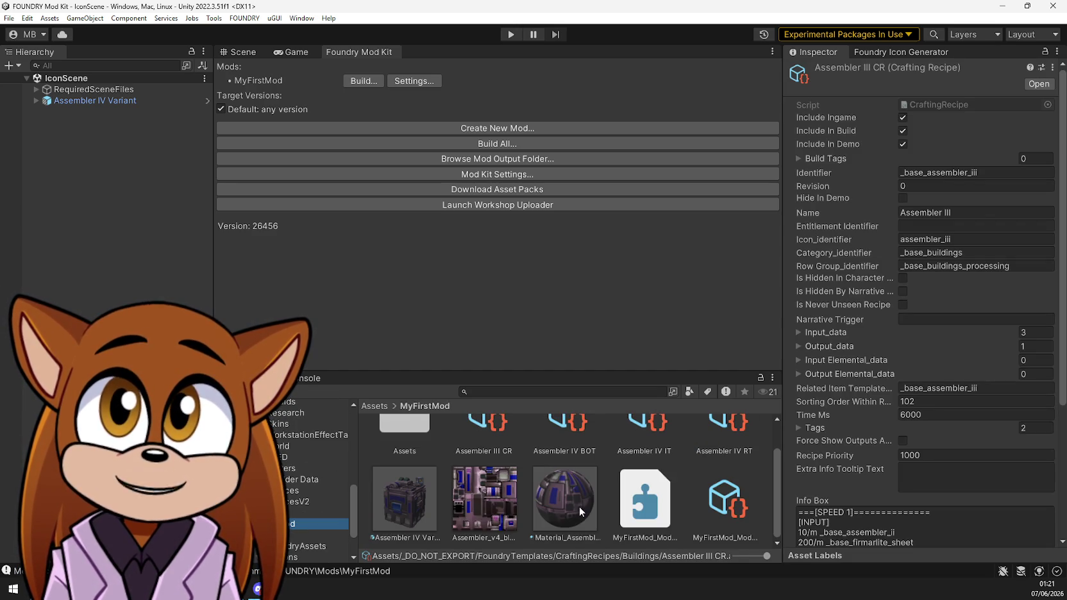
{"action": "left_click", "coordinate": [489, 457]}
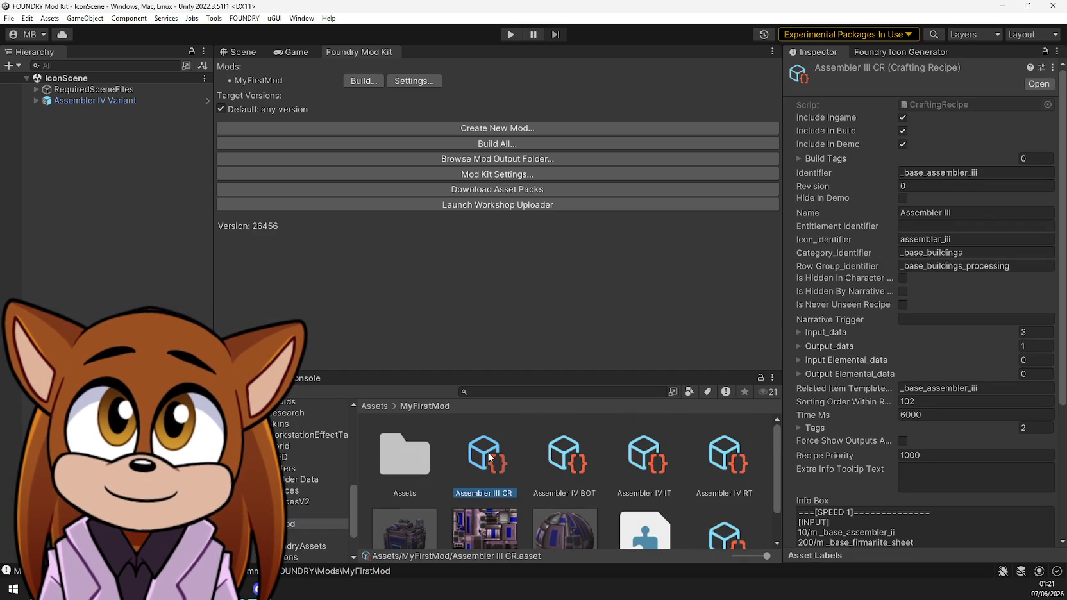
{"action": "left_click", "coordinate": [496, 493]}
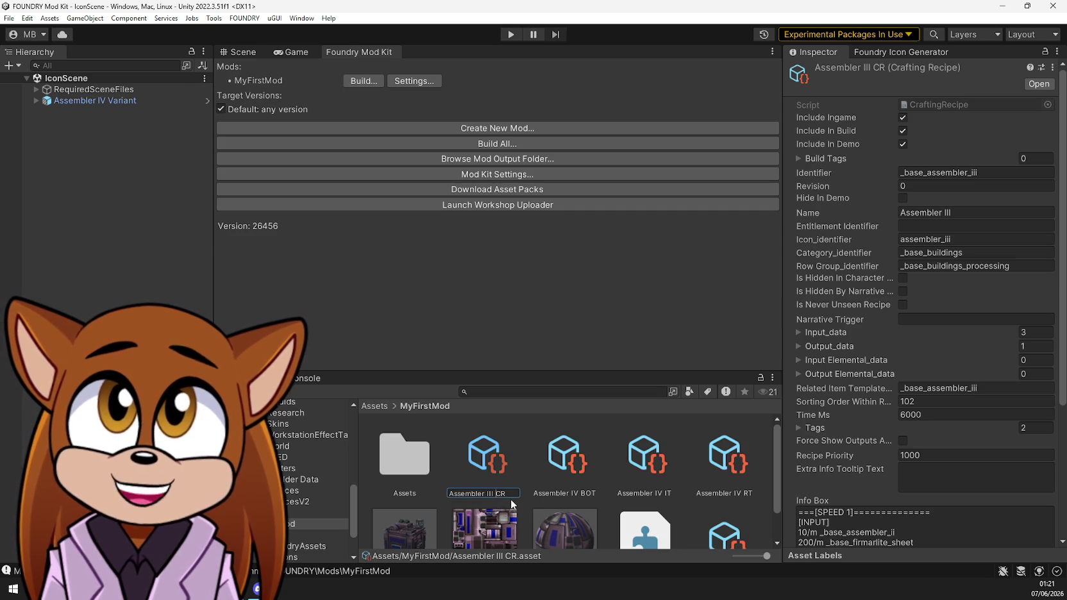
{"action": "key", "text": "BackSpace"}
{"action": "key", "text": "BackSpace"}
{"action": "key", "text": "BackSpace"}
Rename the asset to Assembler IV CR and change Identifier, Name and Icon_identifier to Assembler IV
{"action": "type", "text": "V"}
{"action": "key", "text": "Return"}
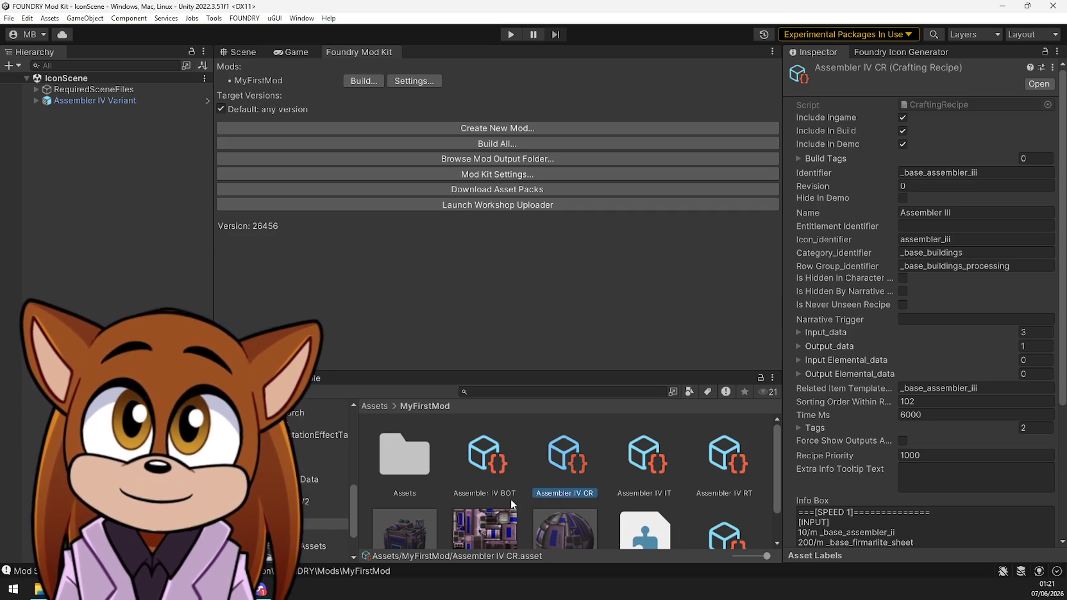
{"action": "left_click", "coordinate": [1004, 172]}
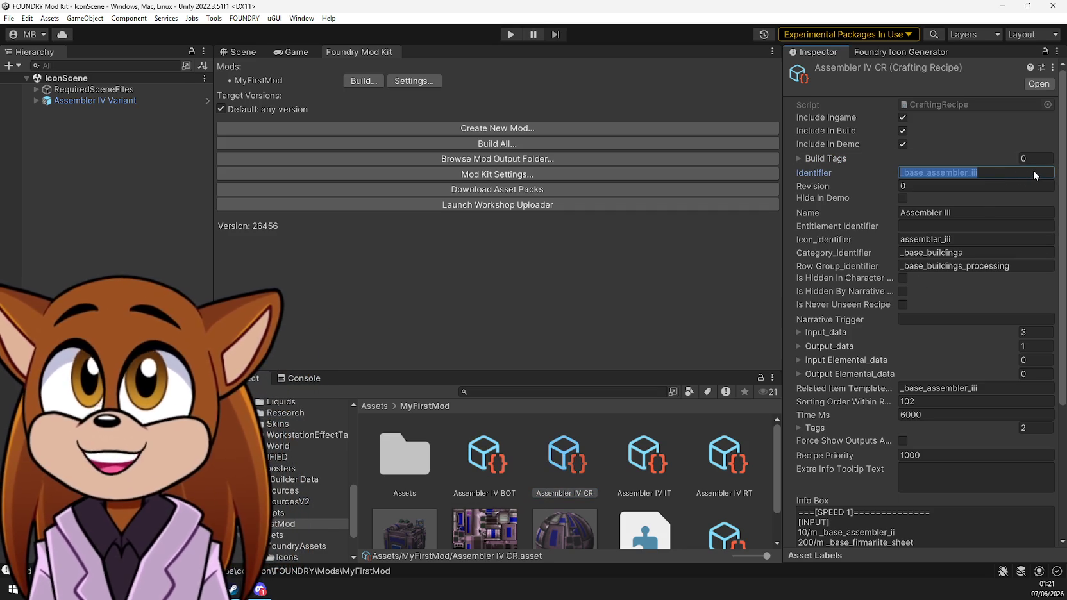
{"action": "key", "text": "End"}
{"action": "key", "text": "BackSpace"}
{"action": "key", "text": "BackSpace"}
{"action": "type", "text": "v"}
{"action": "key", "text": "Tab"}
{"action": "key", "text": "Tab"}
{"action": "key", "text": "End"}
{"action": "key", "text": "BackSpace"}
{"action": "type", "text": "V"}
{"action": "key", "text": "Tab"}
{"action": "key", "text": "Tab"}
{"action": "key", "text": "End"}
{"action": "key", "text": "BackSpace"}
{"action": "key", "text": "BackSpace"}
{"action": "type", "text": "v"}
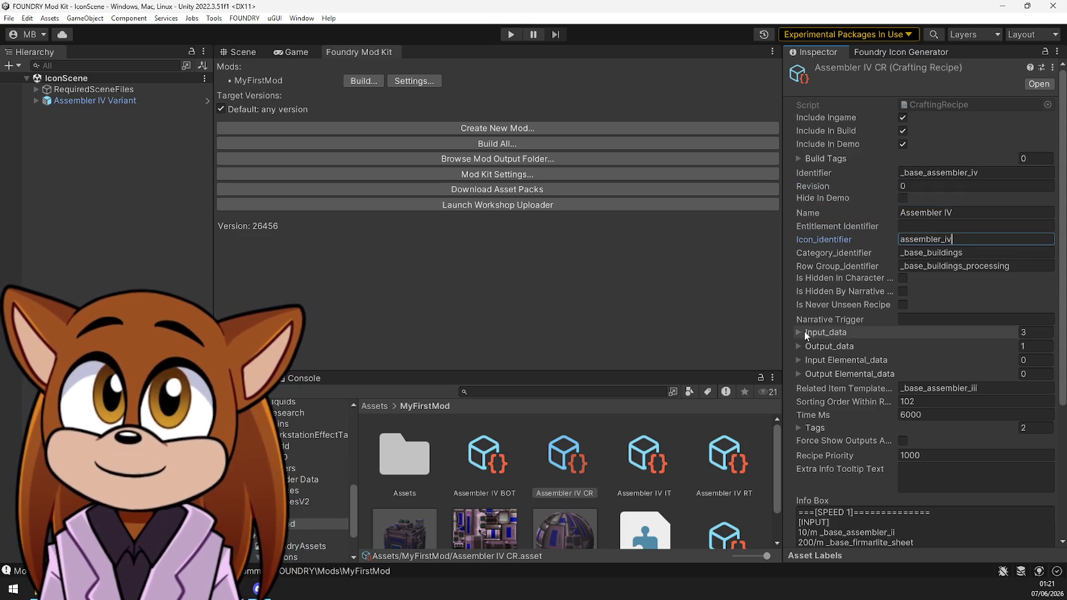
Change the first recipe input from _base_assembler_ii to _base_assembler_i
{"action": "left_click", "coordinate": [804, 331]}
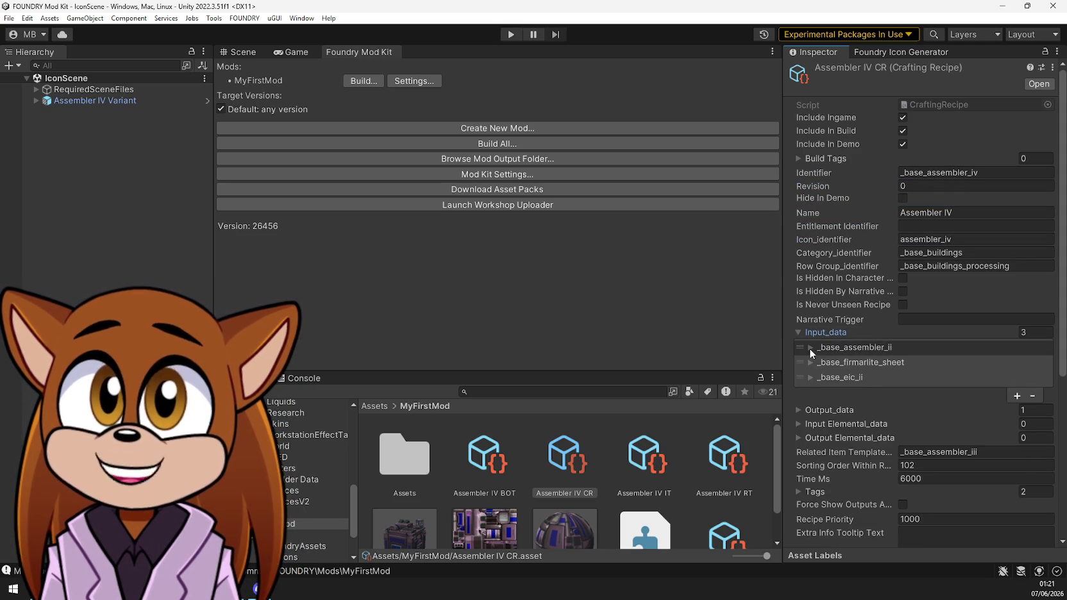
{"action": "left_click", "coordinate": [810, 348]}
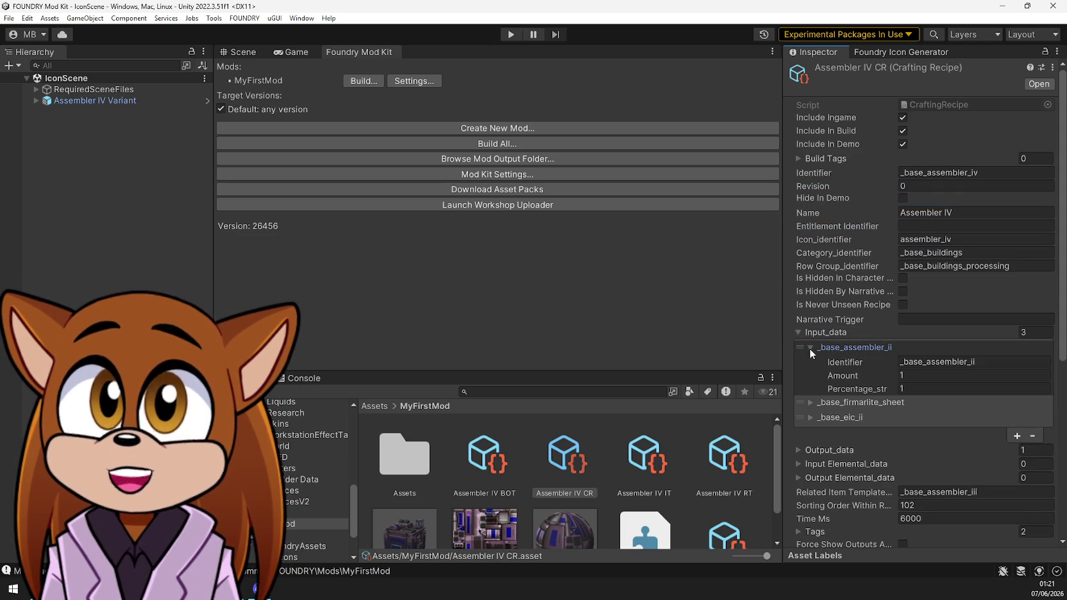
{"action": "left_click", "coordinate": [974, 363]}
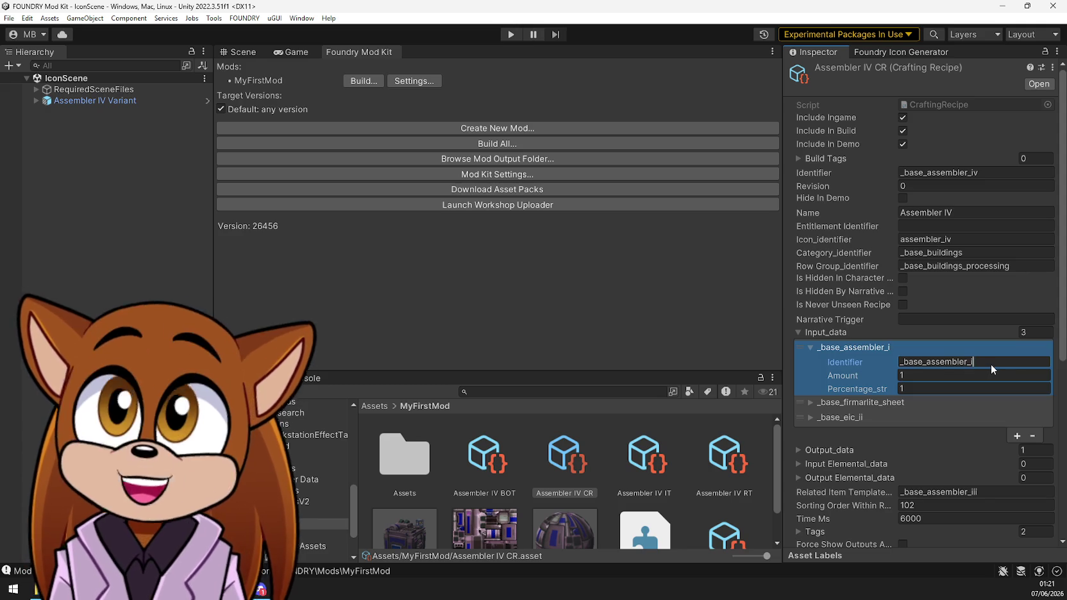
{"action": "left_click", "coordinate": [826, 347]}
Remove the _base_eic_ii and _base_firmarlite_sheet inputs, leaving only _base_assembler_i
{"action": "left_click", "coordinate": [871, 363]}
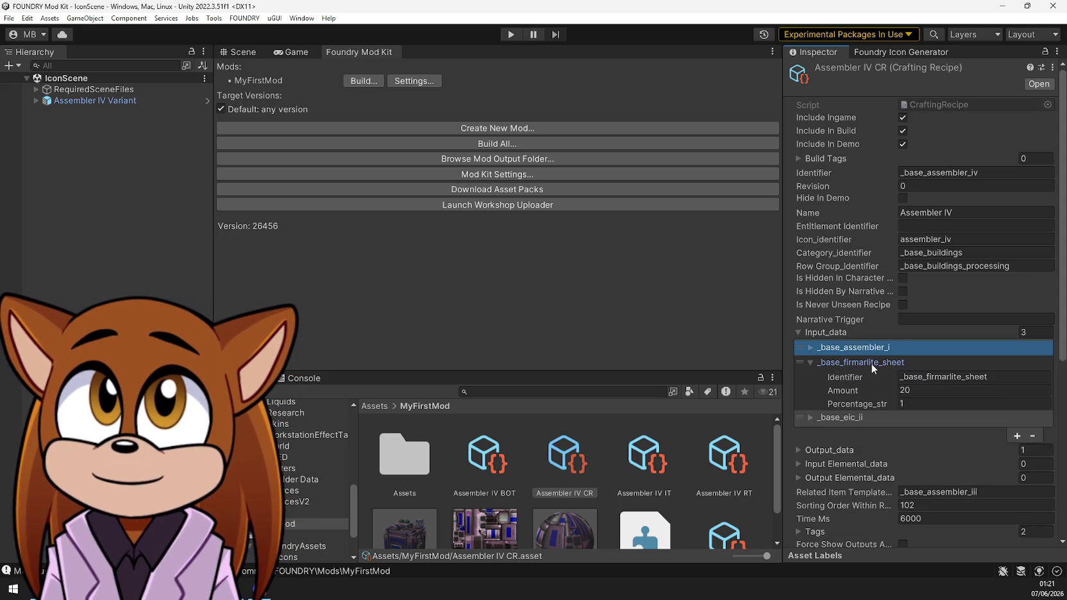
{"action": "right_click", "coordinate": [871, 363]}
{"action": "left_click", "coordinate": [816, 362]}
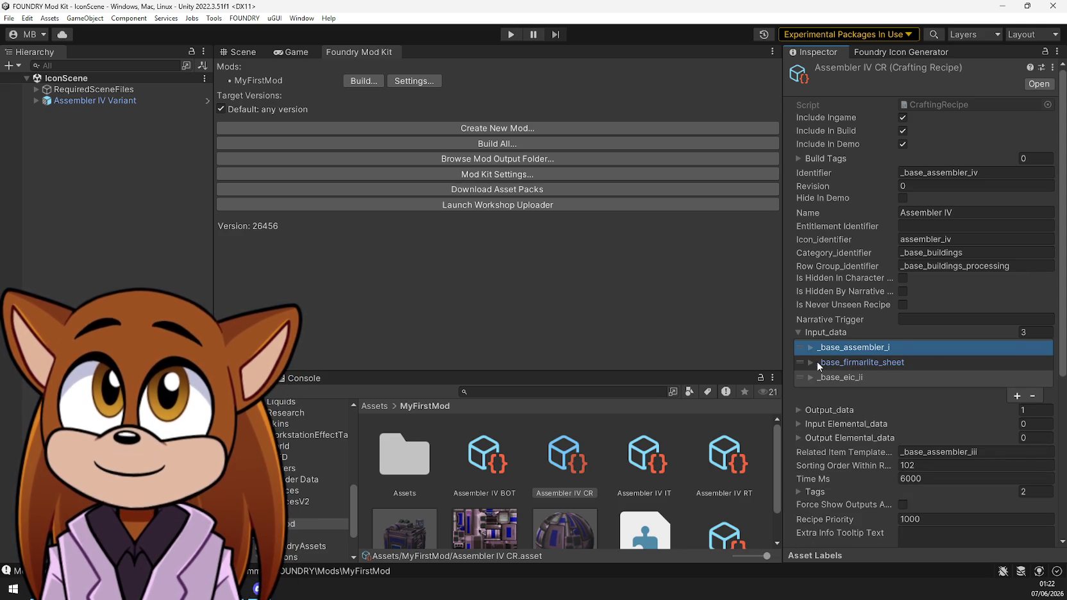
{"action": "left_click", "coordinate": [1029, 397]}
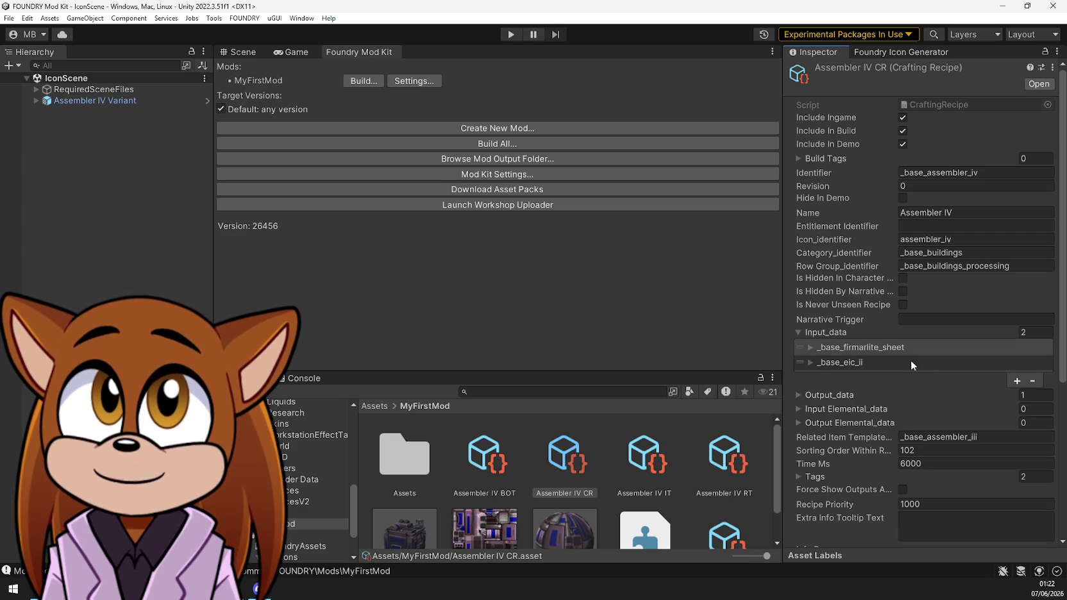
{"action": "left_click", "coordinate": [897, 363]}
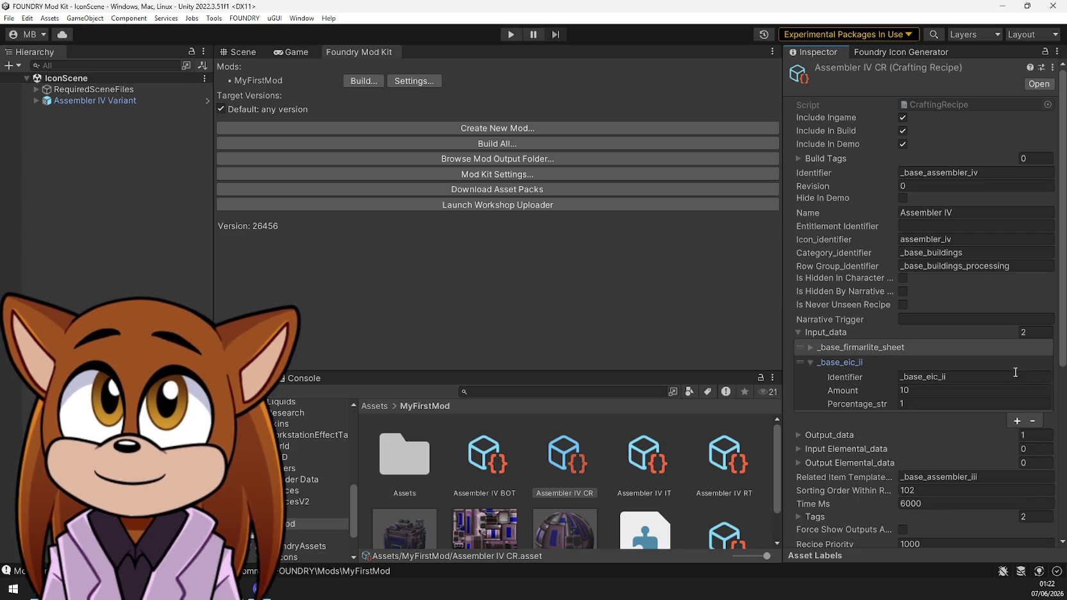
{"action": "left_click", "coordinate": [1033, 420]}
{"action": "left_click", "coordinate": [863, 348]}
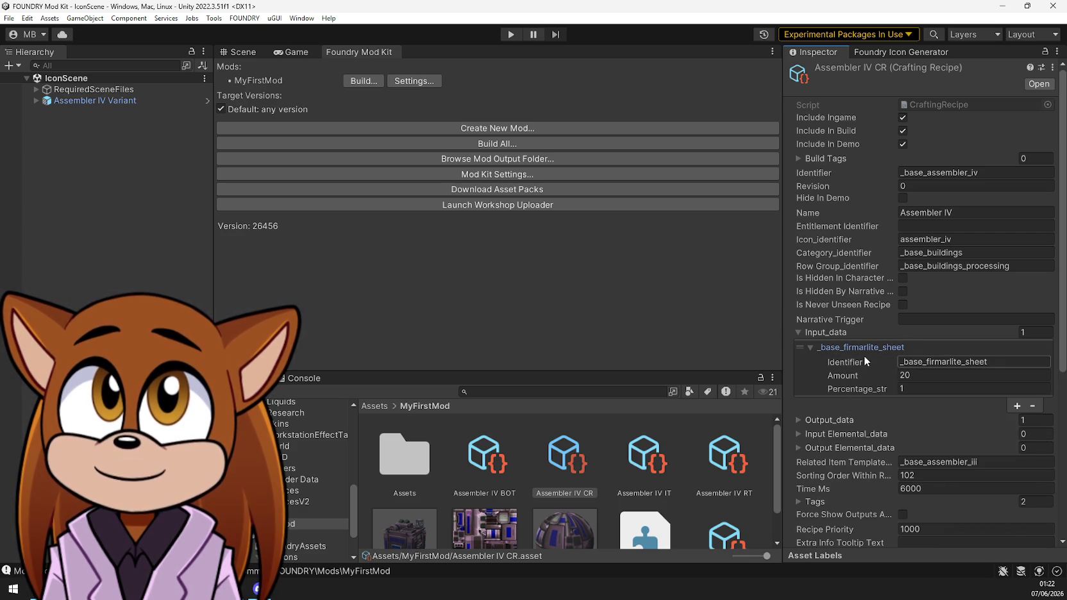
{"action": "key", "text": "ctrl+z"}
{"action": "key", "text": "ctrl+z"}
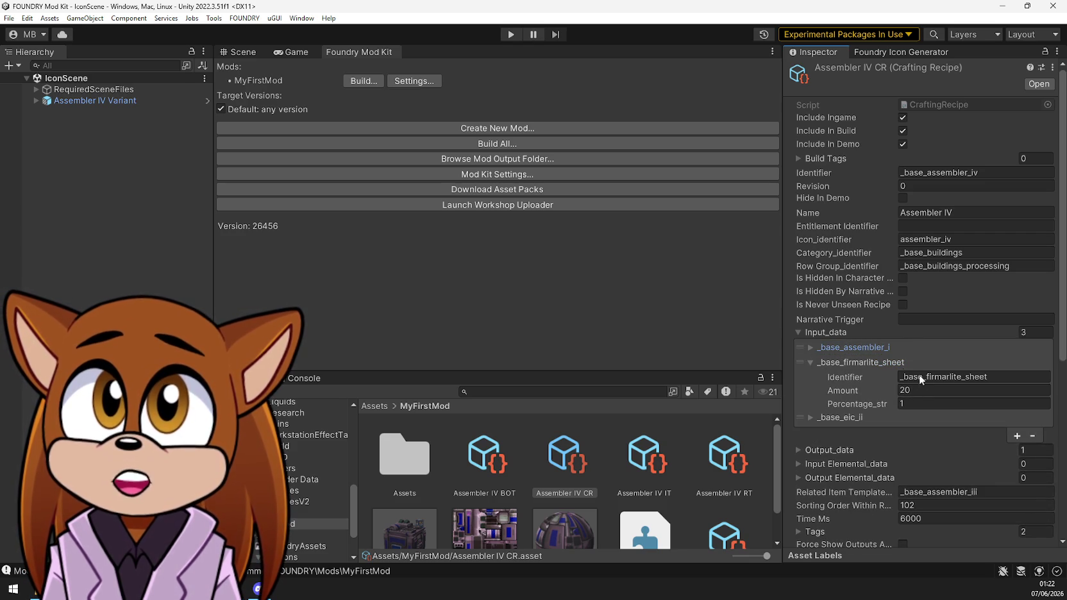
{"action": "left_click", "coordinate": [873, 359]}
{"action": "left_click", "coordinate": [1035, 397]}
{"action": "left_click", "coordinate": [879, 363]}
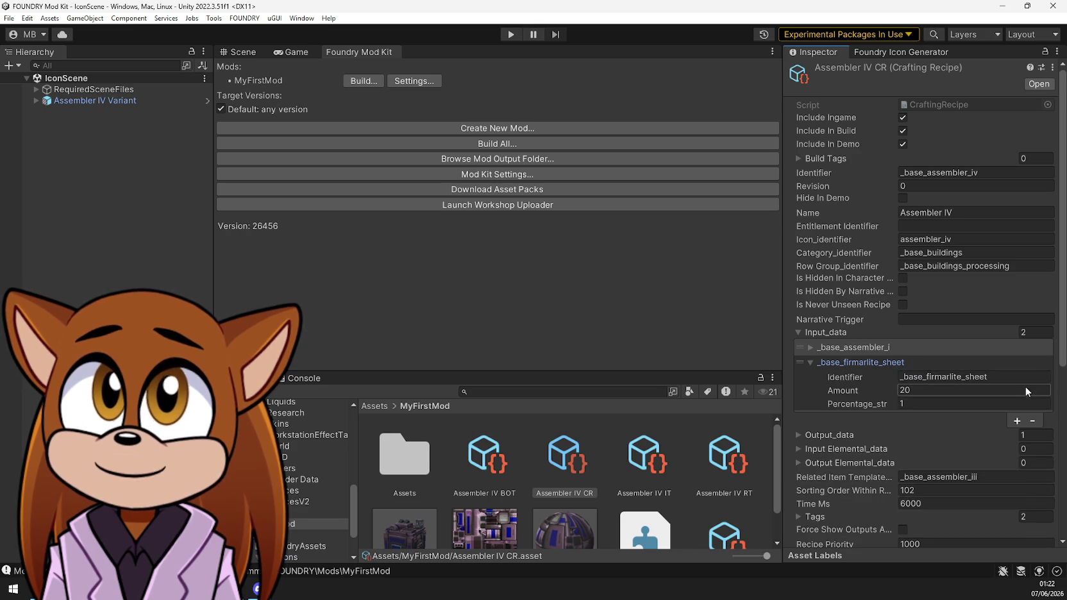
{"action": "left_click", "coordinate": [1032, 421]}
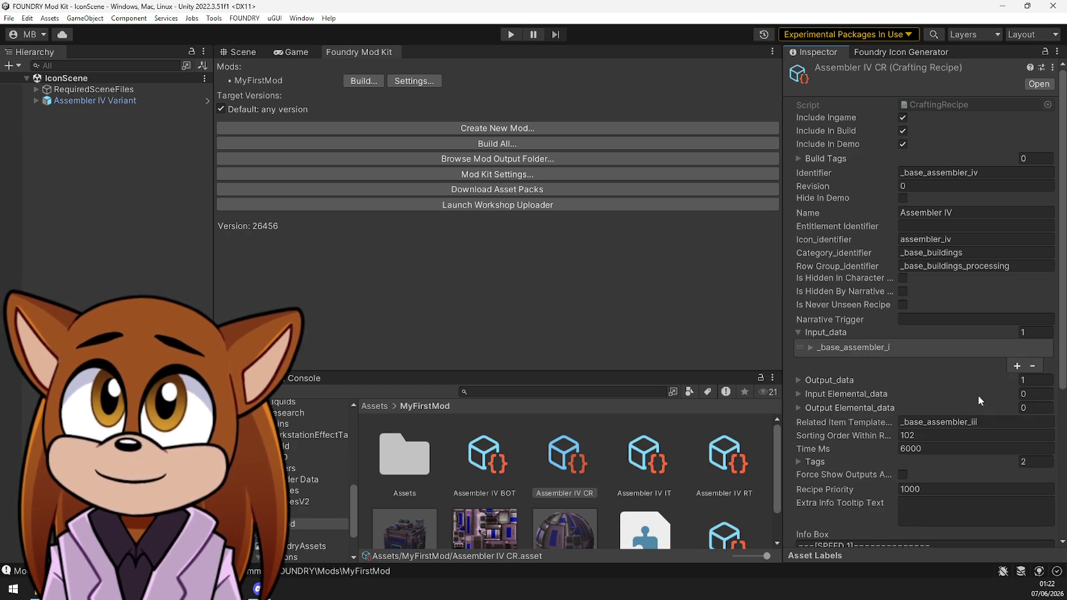
{"action": "left_click", "coordinate": [810, 346]}
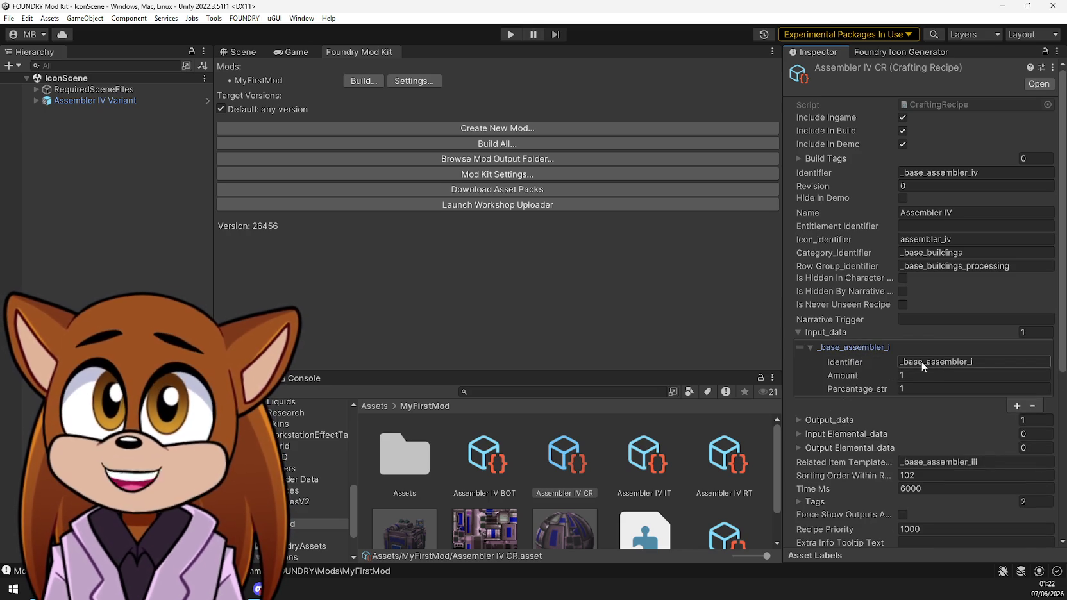
{"action": "left_click", "coordinate": [823, 348]}
Set the related item template and output item identifier to _base_assembler_iv
{"action": "left_click", "coordinate": [982, 422]}
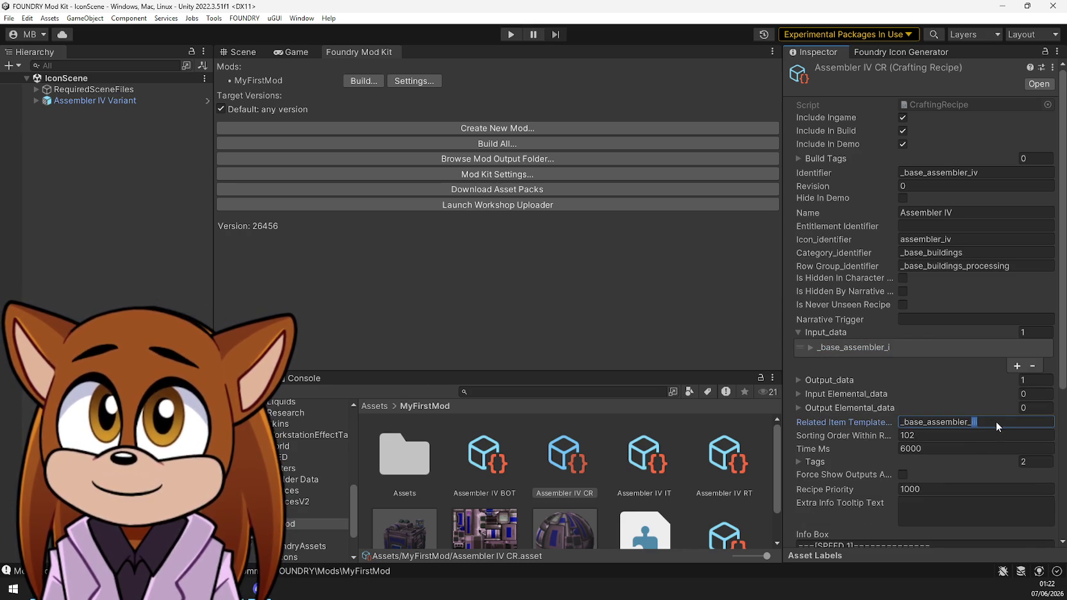
{"action": "type", "text": "v"}
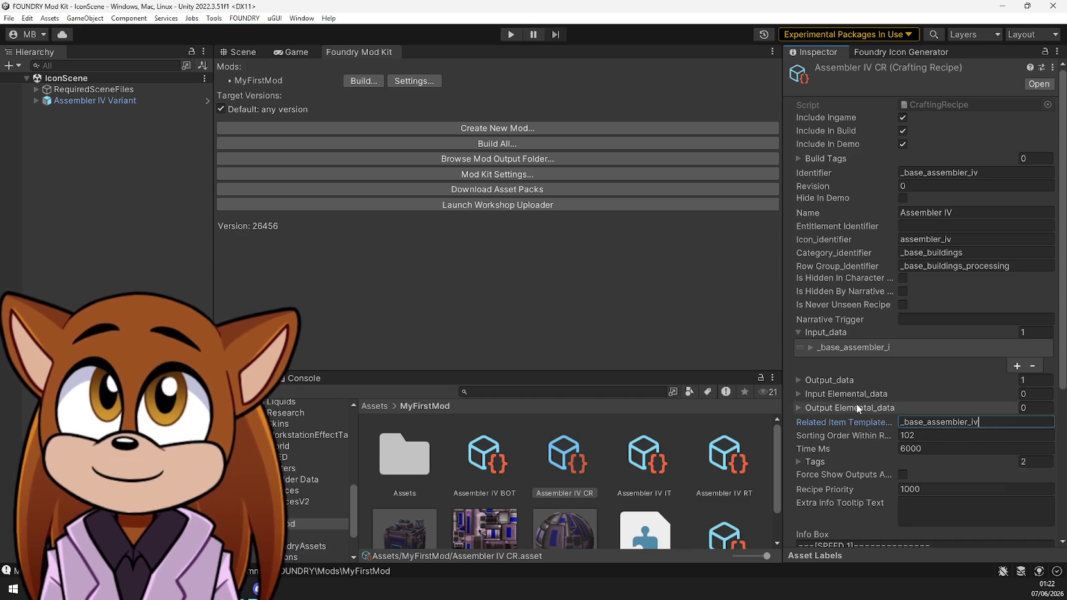
{"action": "left_click", "coordinate": [811, 379]}
{"action": "left_click", "coordinate": [826, 393]}
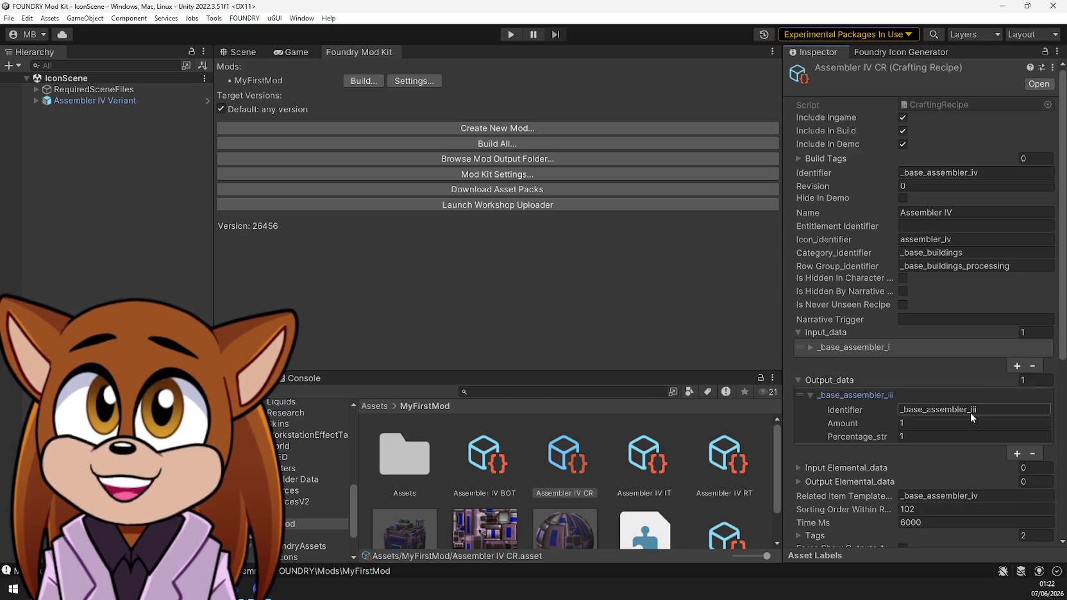
{"action": "left_click", "coordinate": [995, 410]}
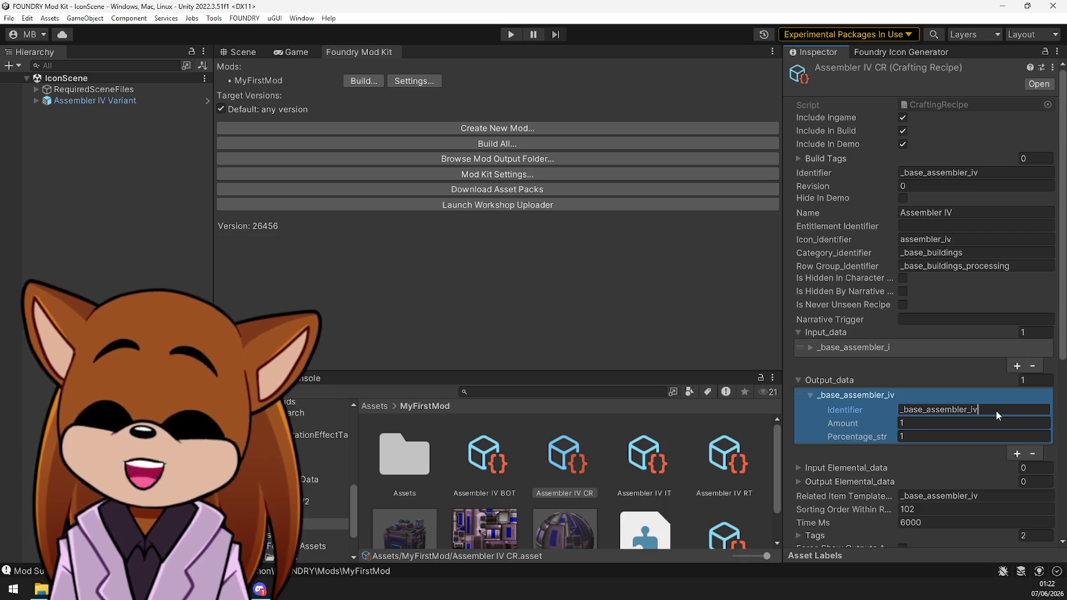
{"action": "left_click", "coordinate": [809, 466]}
Check the elemental data and collapse the output and input lists
{"action": "left_click", "coordinate": [809, 466]}
{"action": "left_click", "coordinate": [808, 482]}
{"action": "left_click", "coordinate": [807, 483]}
{"action": "left_click", "coordinate": [800, 391]}
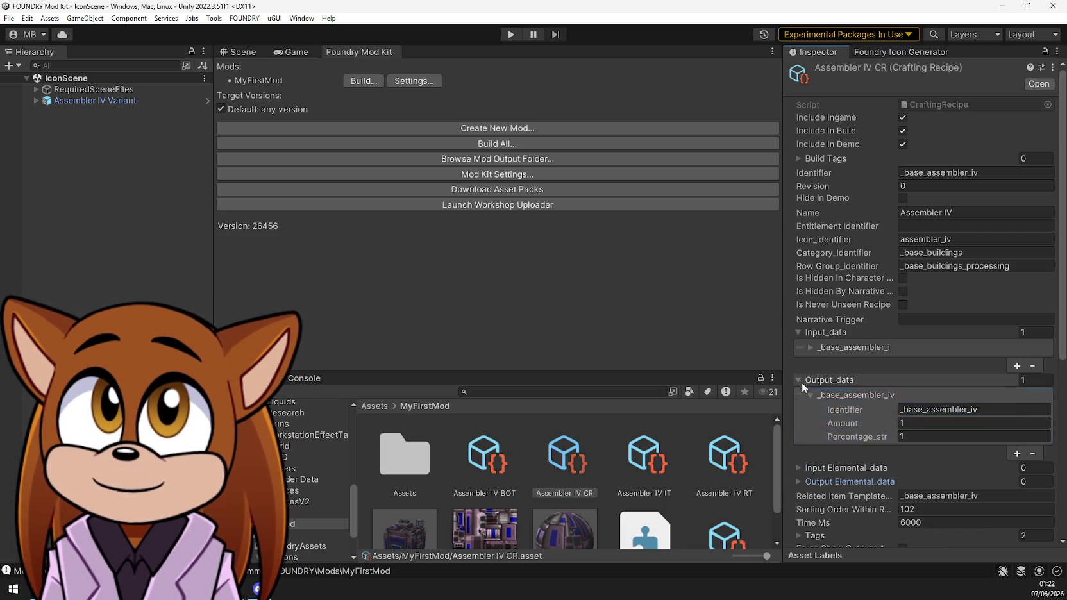
{"action": "left_click", "coordinate": [803, 380]}
{"action": "left_click", "coordinate": [824, 331]}
{"action": "left_click", "coordinate": [824, 330]}
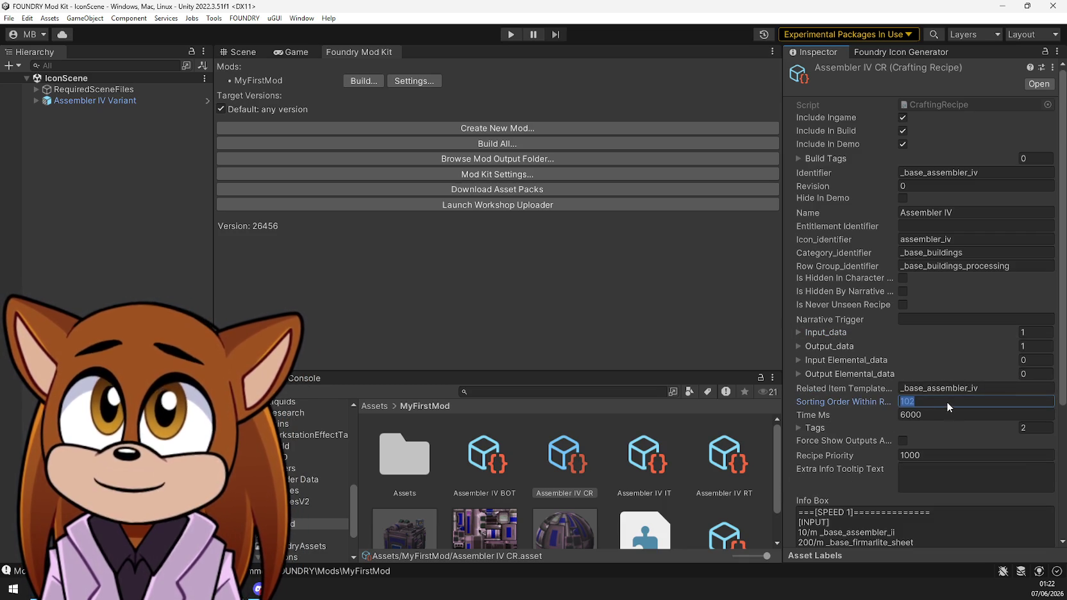
Set Sorting Order Within Row to 103 and clear the Info Box text
{"action": "type", "text": "103"}
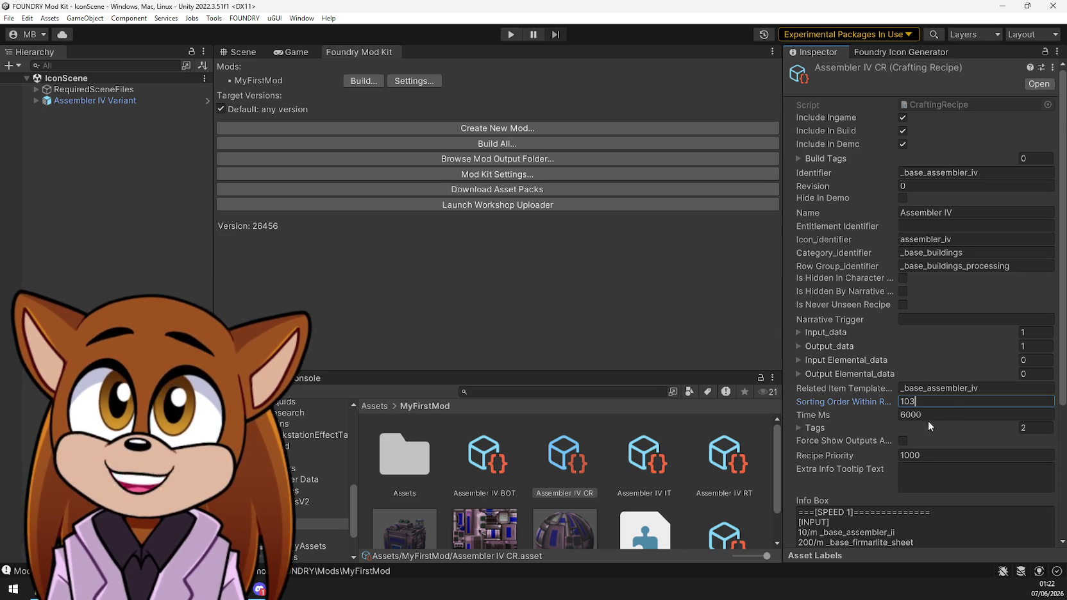
{"action": "scroll", "coordinate": [936, 414], "scroll_direction": "down", "scroll_amount": 3}
{"action": "scroll", "coordinate": [901, 435], "scroll_direction": "down", "scroll_amount": 3}
{"action": "left_click", "coordinate": [917, 509]}
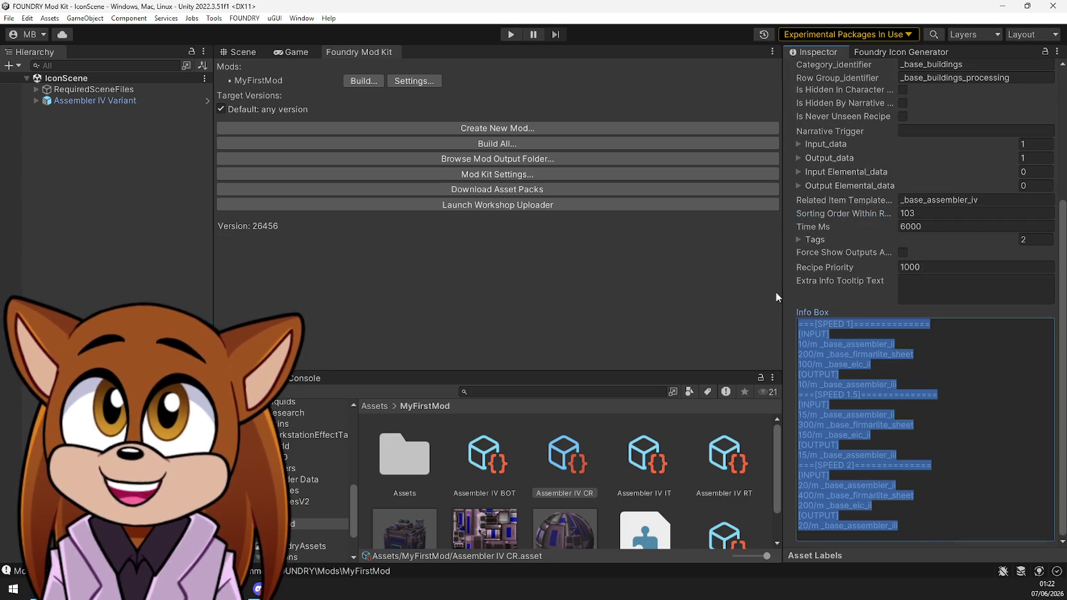
{"action": "key", "text": "BackSpace"}
{"action": "scroll", "coordinate": [827, 300], "scroll_direction": "up", "scroll_amount": 5}
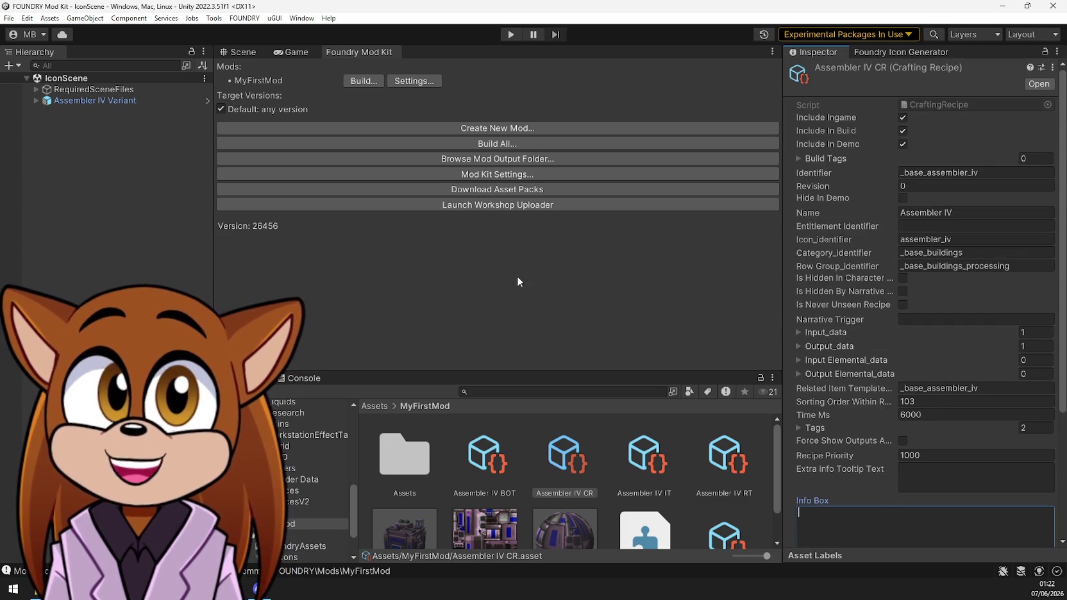
{"action": "left_click", "coordinate": [363, 80]}
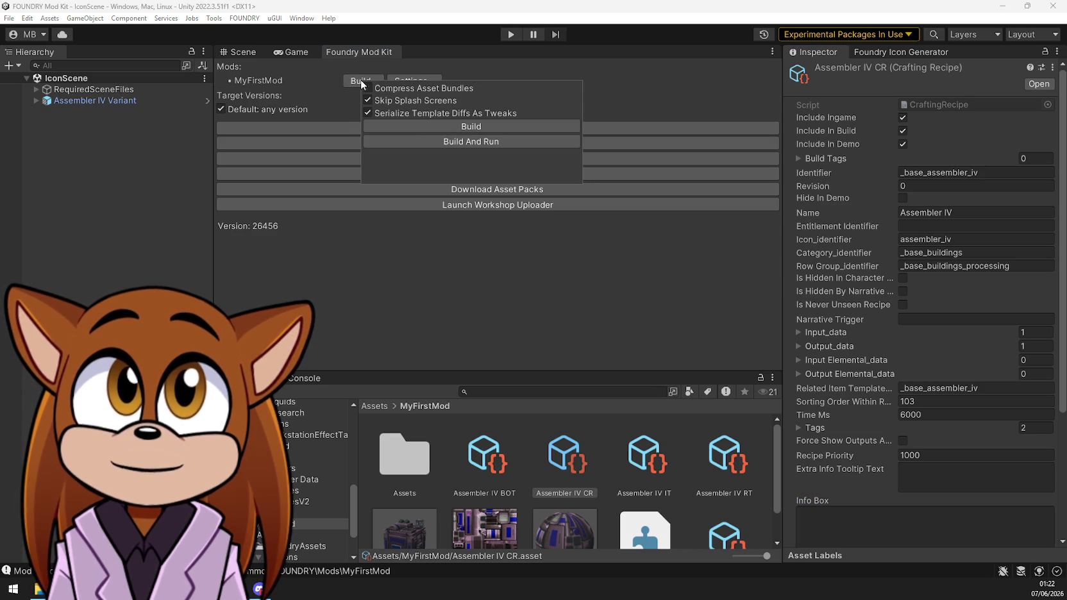
Choose Build And Run to rebuild MyFirstMod and launch Foundry
{"action": "left_click", "coordinate": [434, 141]}
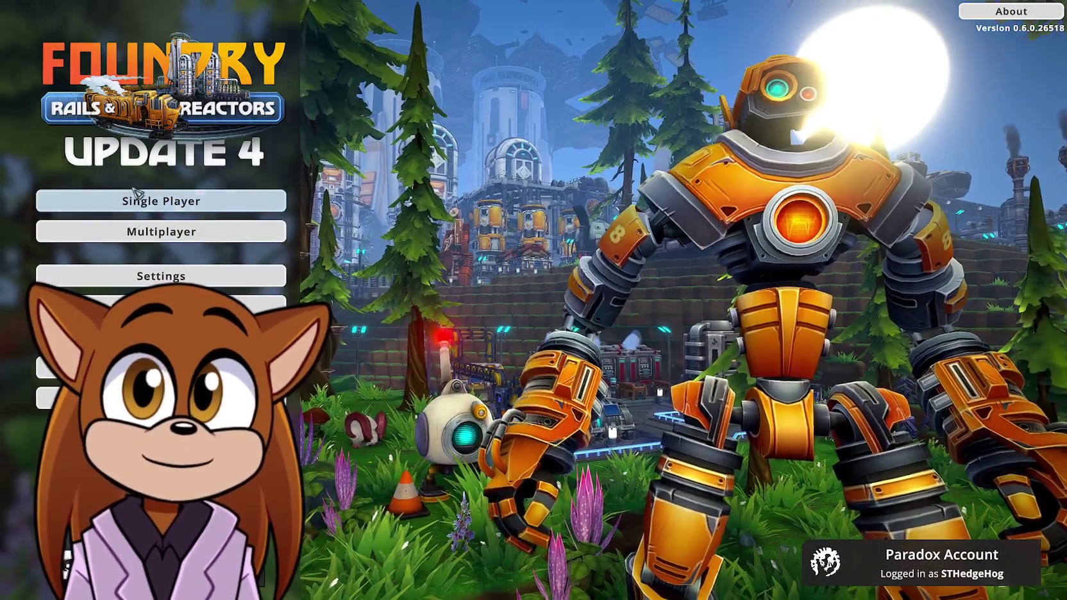
Load the Testest single-player save and glance at the inventory
{"action": "left_click", "coordinate": [136, 200]}
{"action": "left_click", "coordinate": [161, 229]}
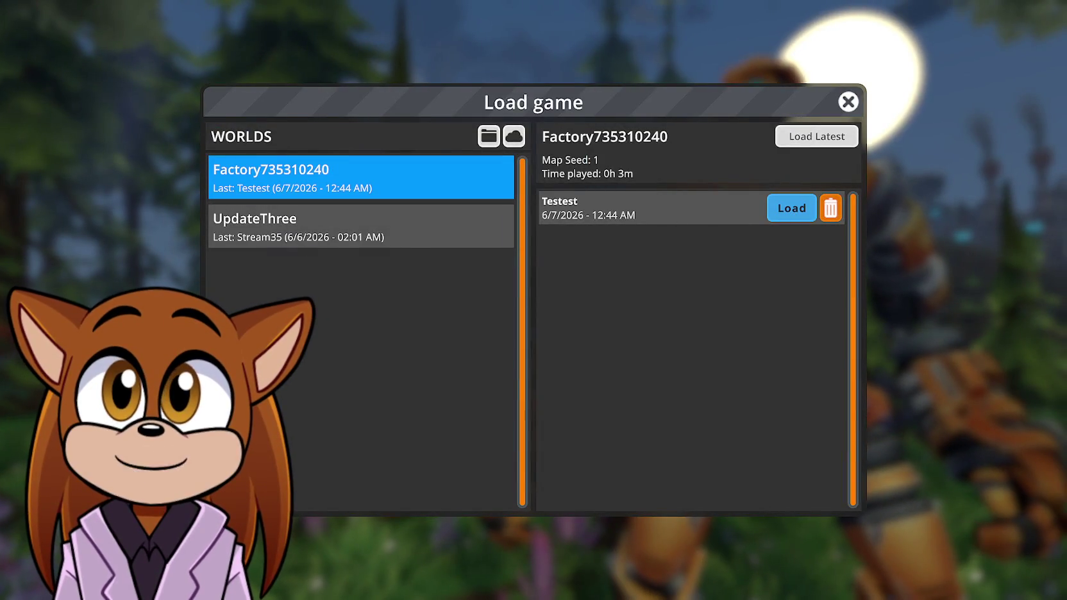
{"action": "left_click", "coordinate": [791, 207]}
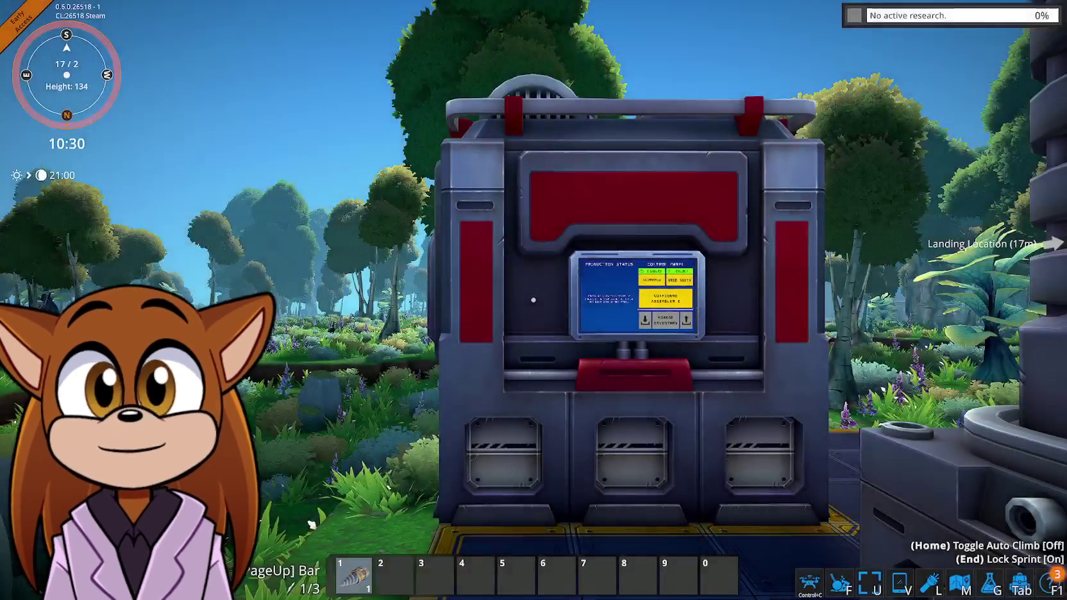
{"action": "key", "text": "Tab"}
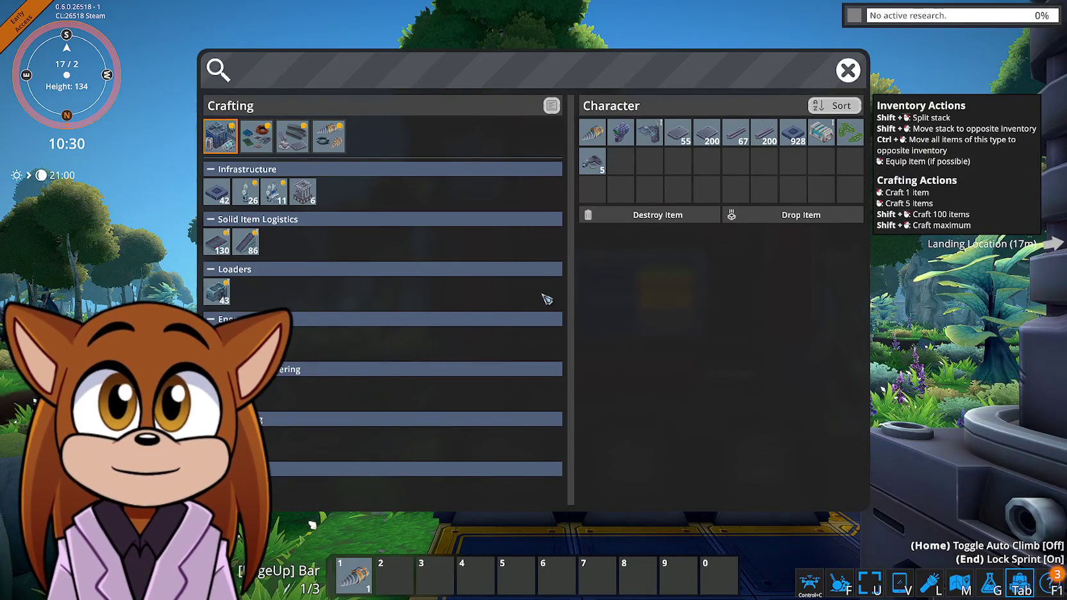
{"action": "mouse_move", "coordinate": [224, 441]}
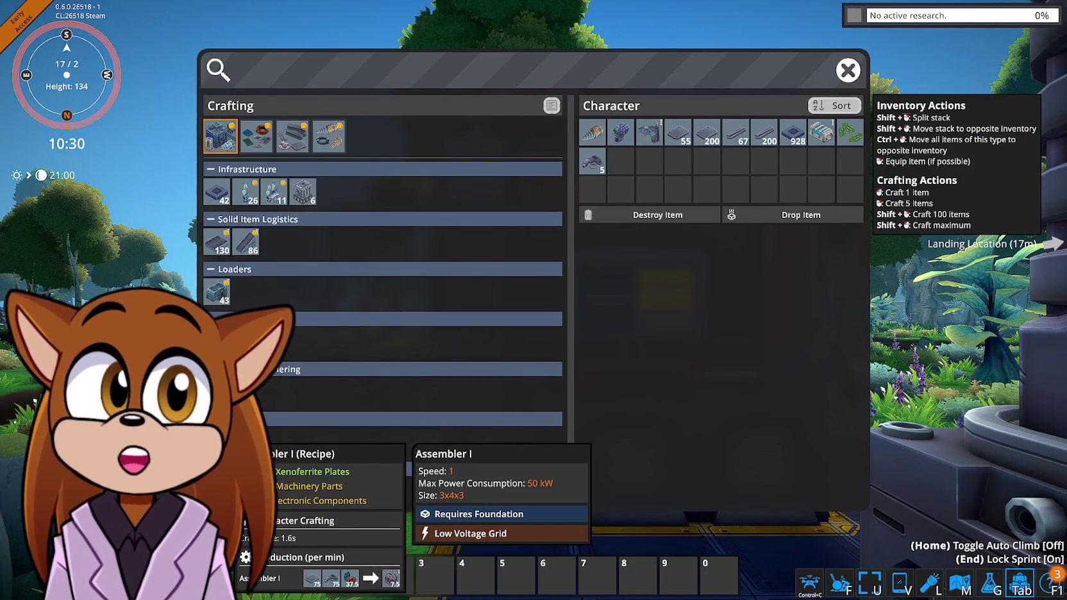
{"action": "key", "text": "Tab"}
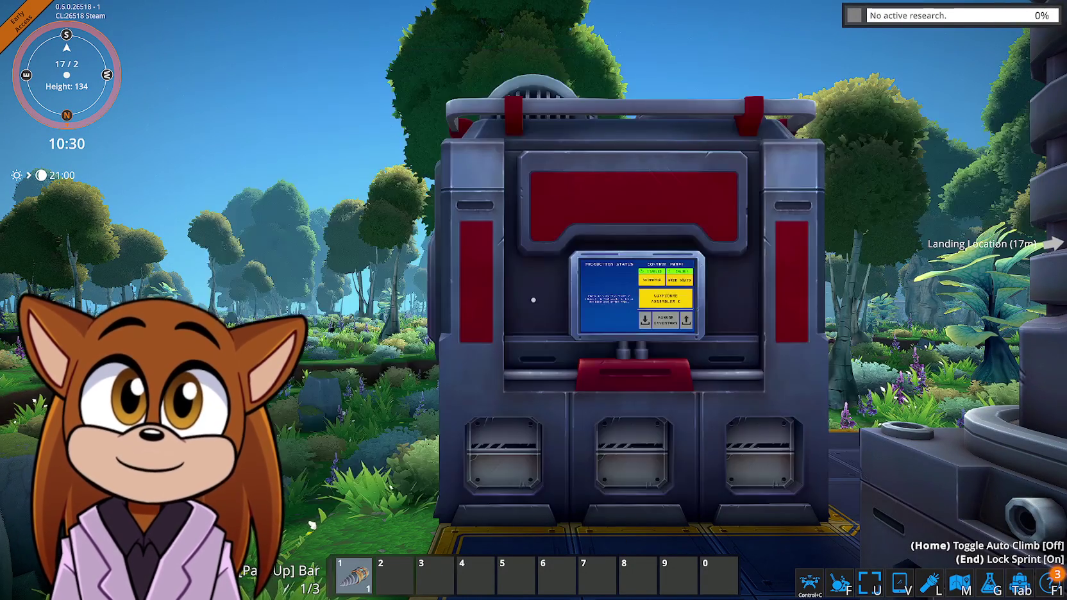
Queue the Assembler IV research in the research tree
{"action": "key", "text": "g"}
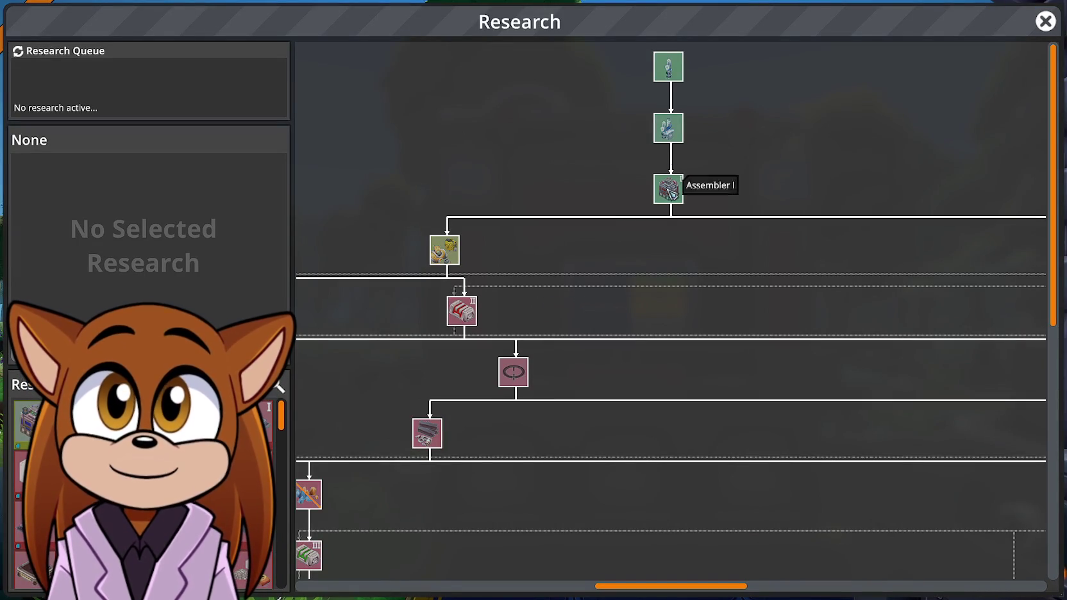
{"action": "scroll", "coordinate": [620, 270], "scroll_direction": "right", "scroll_amount": 1}
{"action": "scroll", "coordinate": [623, 272], "scroll_direction": "right", "scroll_amount": 10}
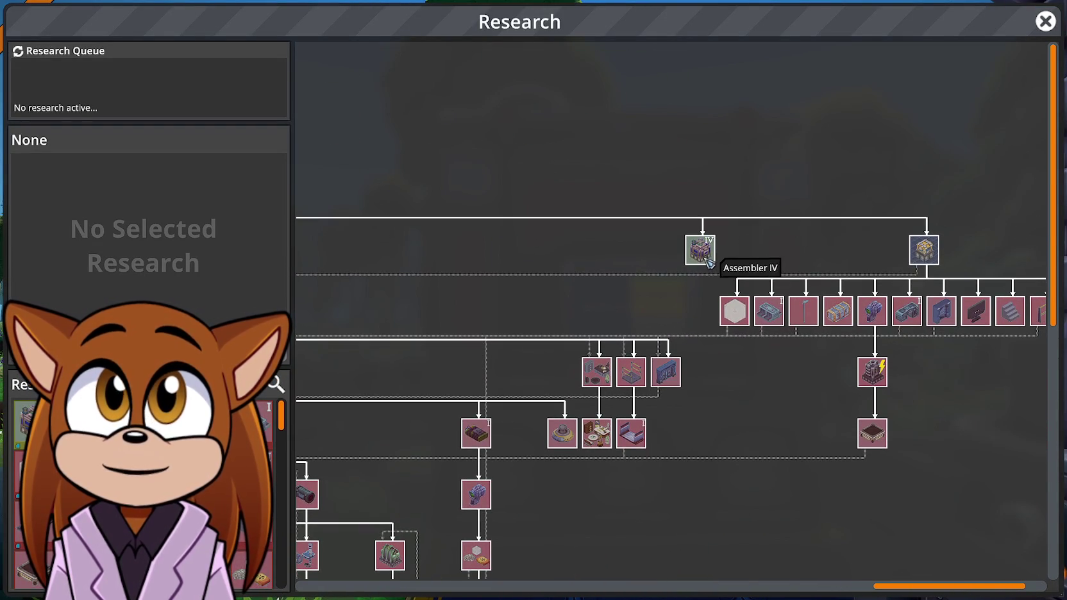
{"action": "left_click", "coordinate": [700, 253]}
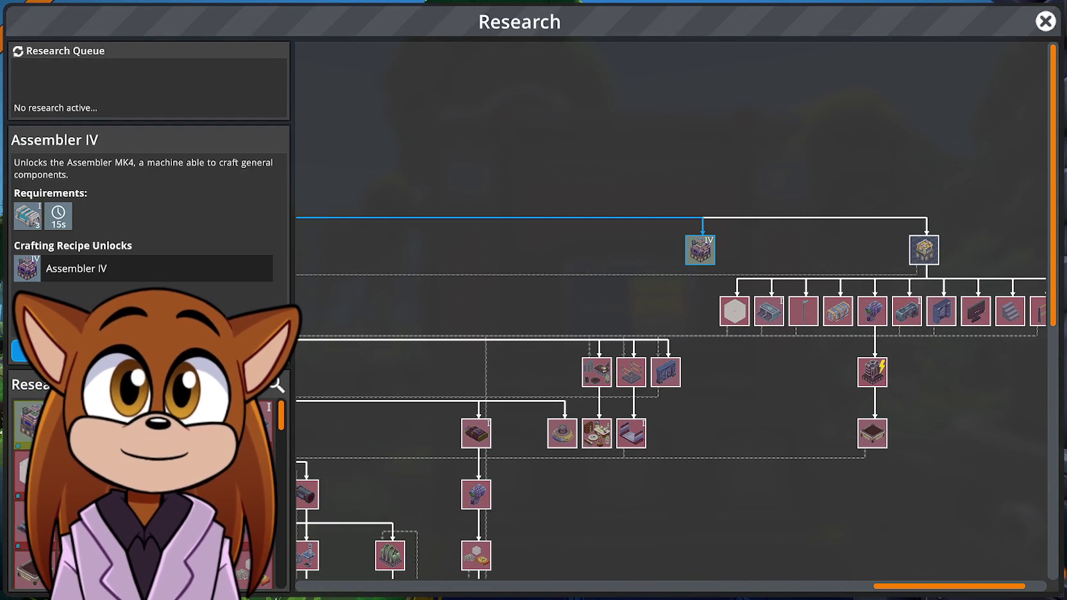
{"action": "left_click", "coordinate": [19, 351]}
{"action": "key", "text": "Escape"}
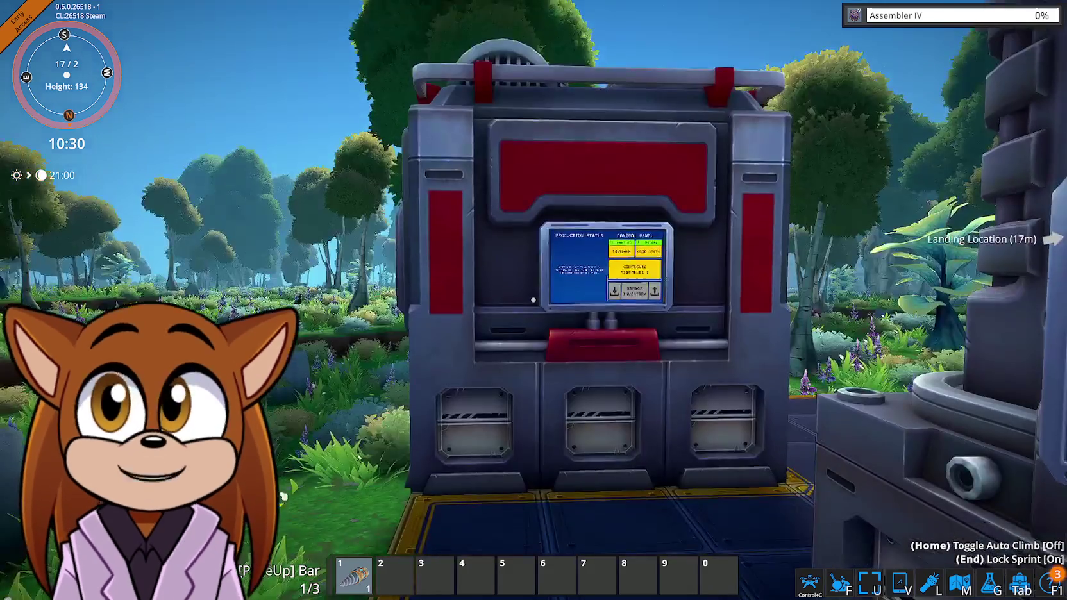
Craft Science Packs from the Components recipes and wait for the Assembler IV research to complete
{"action": "key", "text": "Tab"}
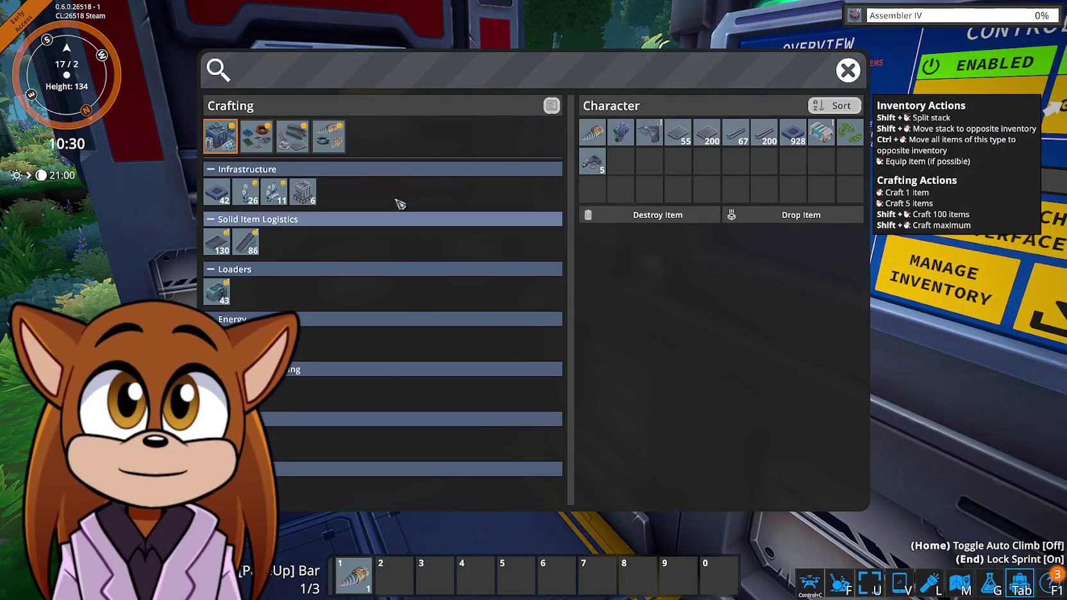
{"action": "left_click", "coordinate": [328, 136]}
{"action": "left_click", "coordinate": [256, 136]}
{"action": "left_click", "coordinate": [217, 292]}
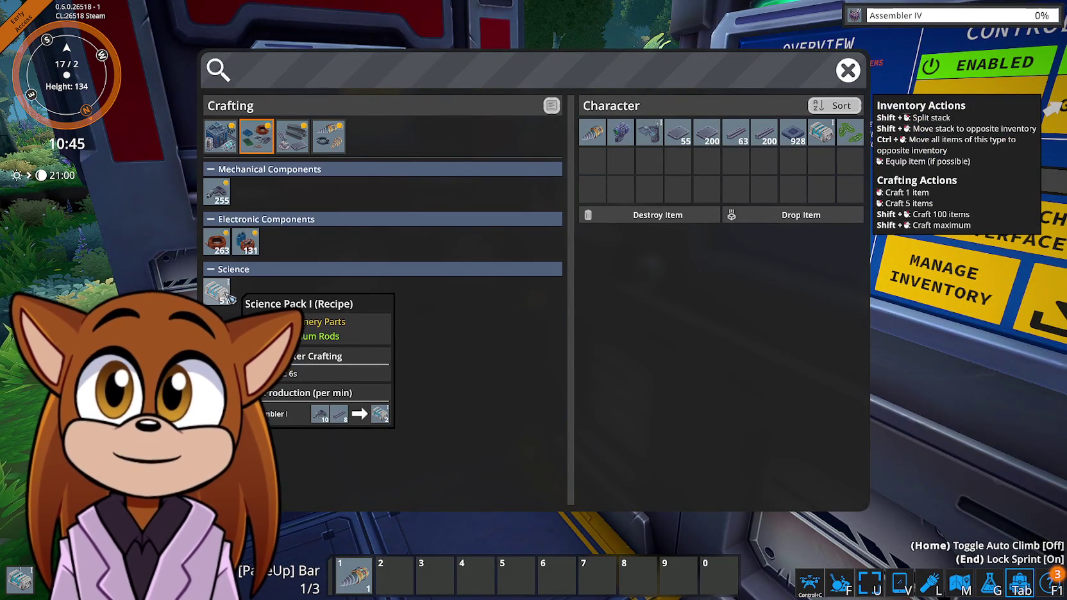
{"action": "key", "text": "Tab"}
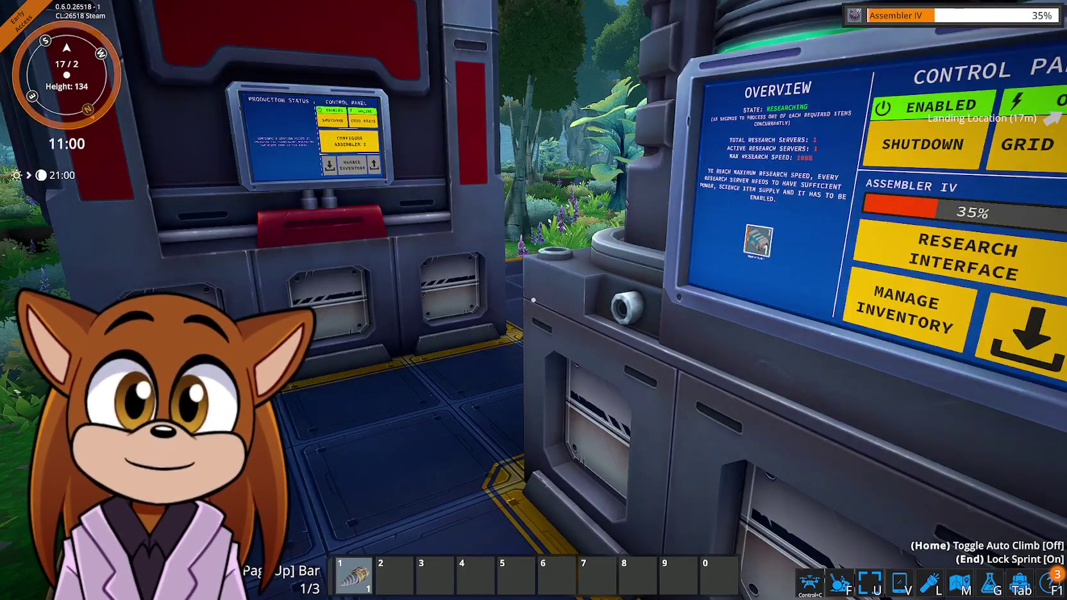
{"action": "key", "text": "super"}
{"action": "key", "text": "super"}
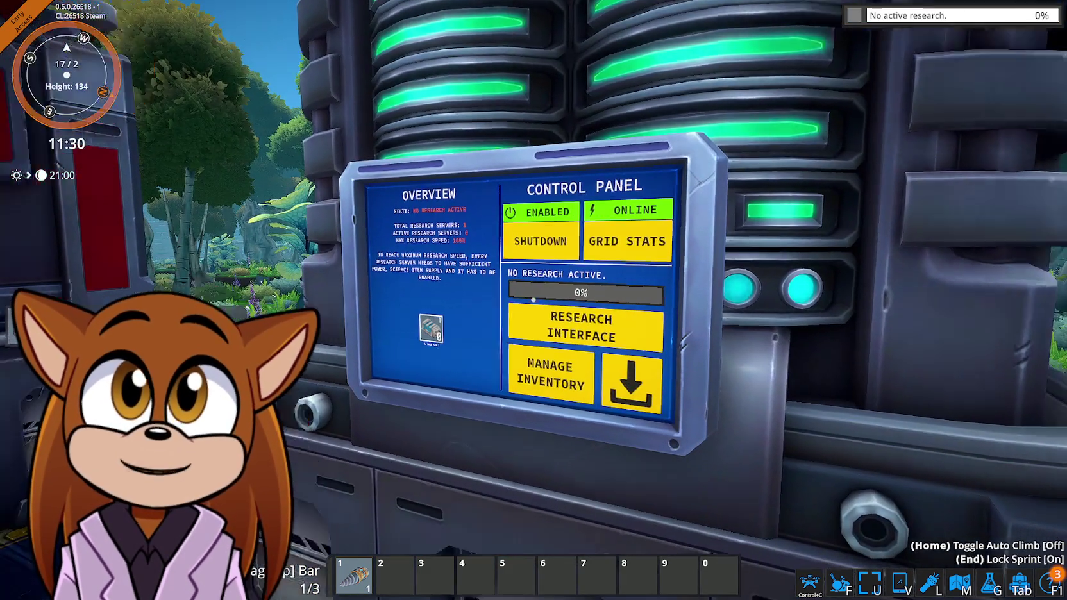
{"action": "key", "text": "Tab"}
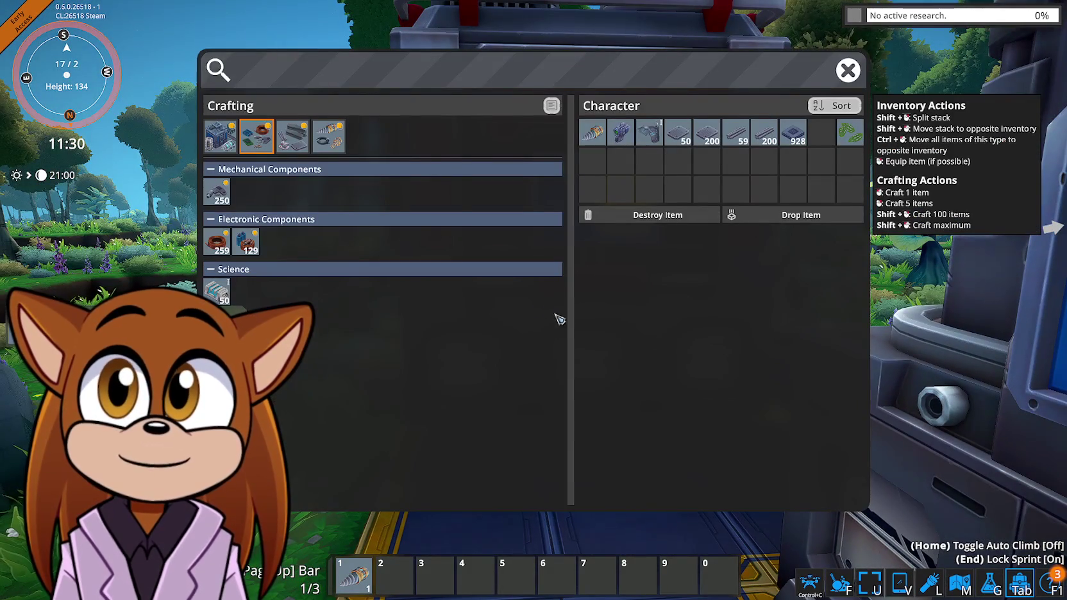
Craft Assembler IV machines under Structures > Processing and take one out in build mode
{"action": "left_click", "coordinate": [227, 137]}
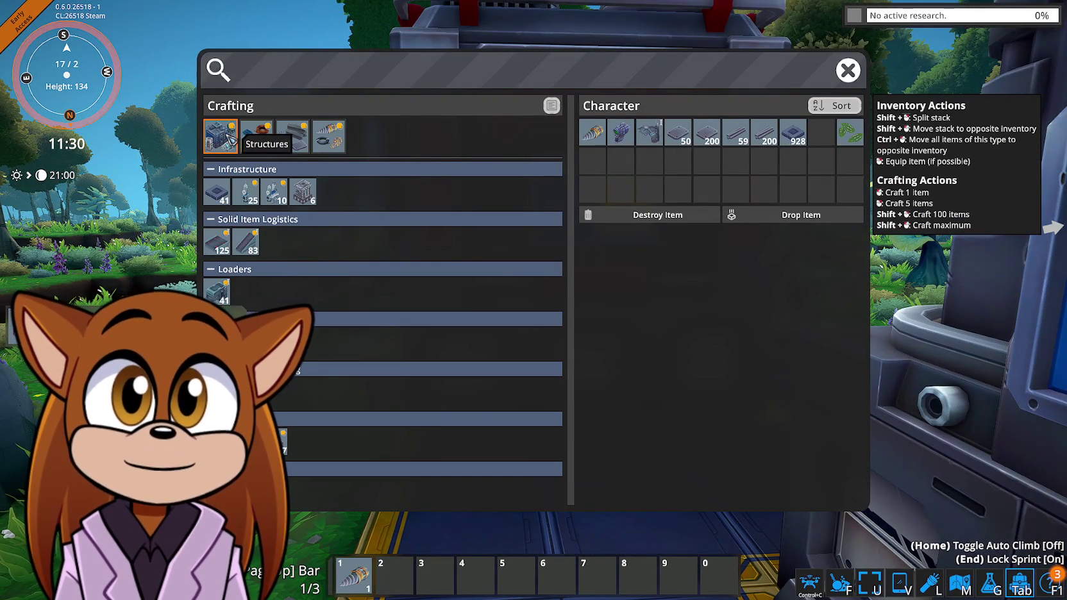
{"action": "mouse_move", "coordinate": [275, 443]}
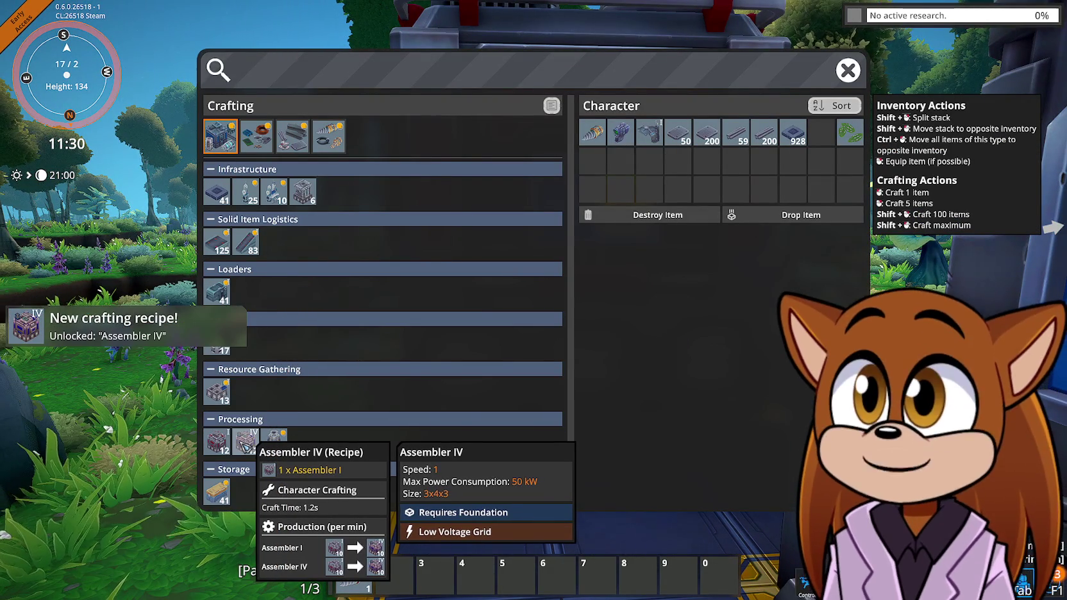
{"action": "left_click", "coordinate": [246, 442]}
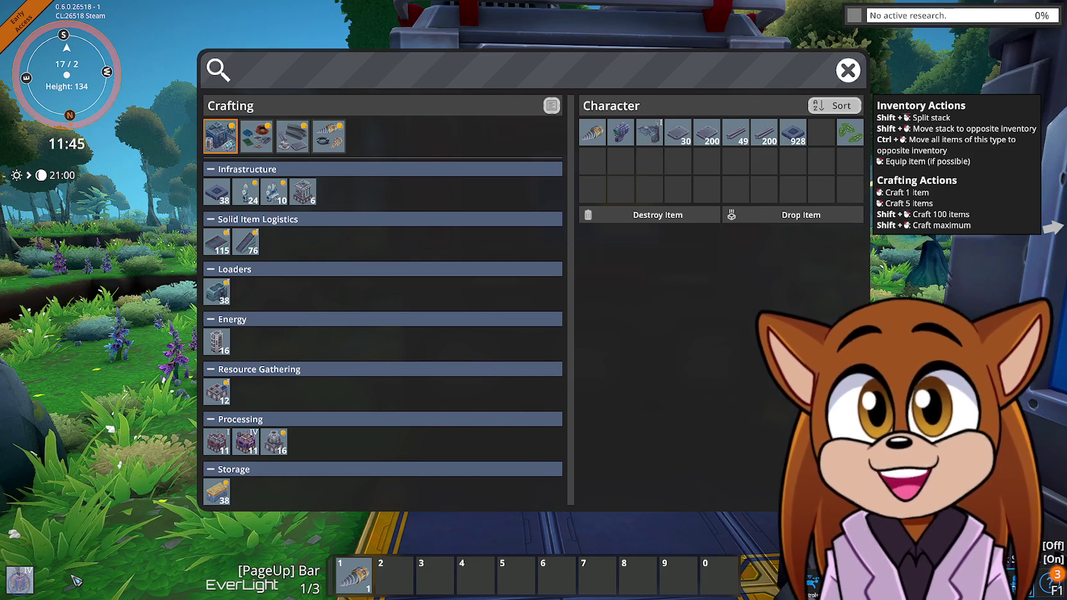
{"action": "left_click", "coordinate": [821, 133]}
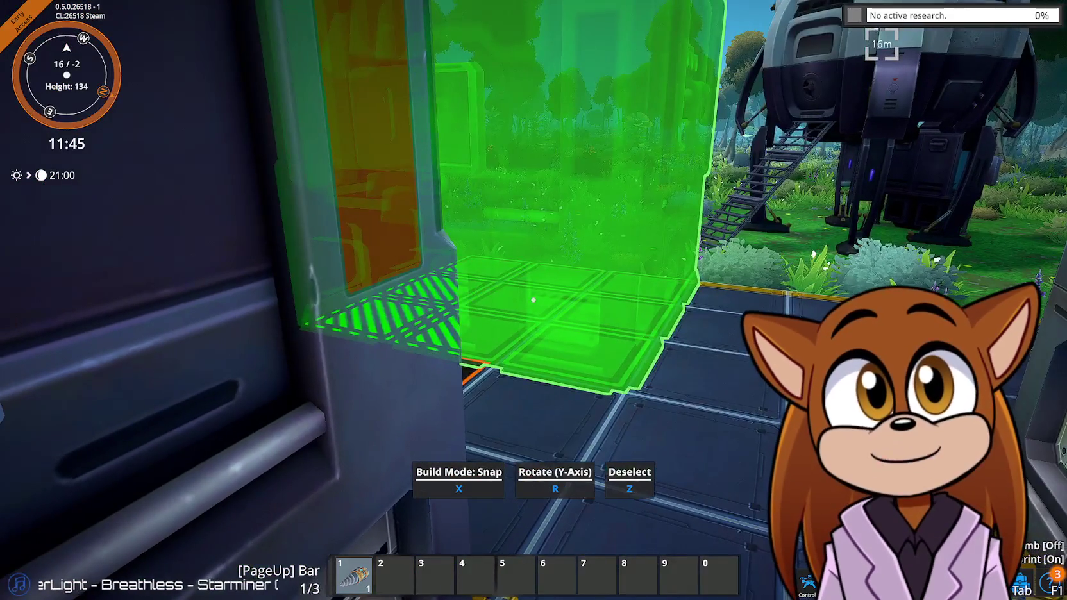
Place the Assembler IV on the foundation next to the original assembler and check its recipe configuration
{"action": "left_click", "coordinate": [533, 299]}
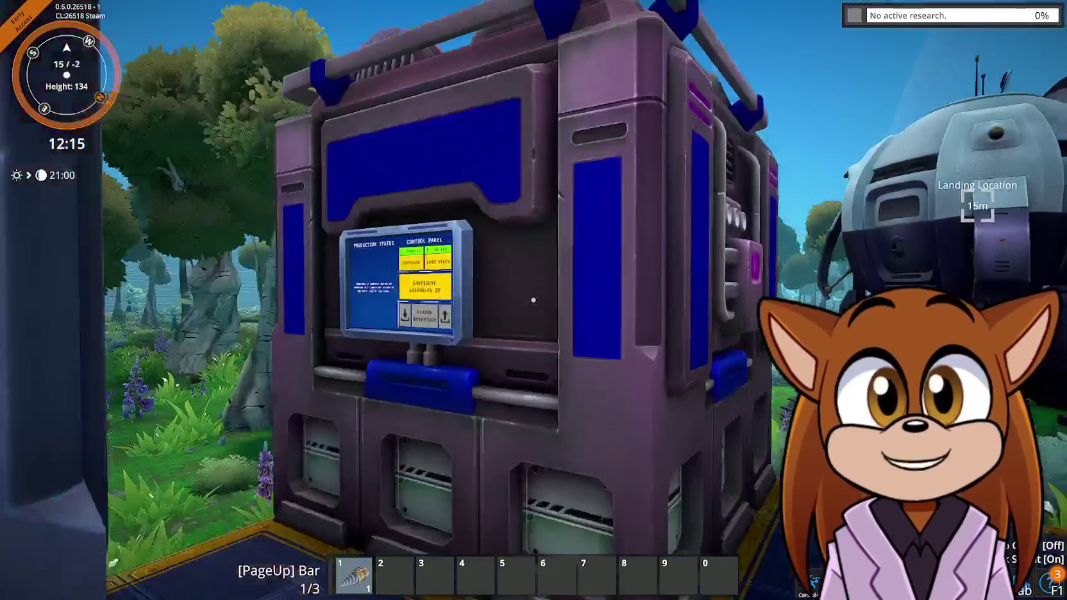
{"action": "key", "text": "e"}
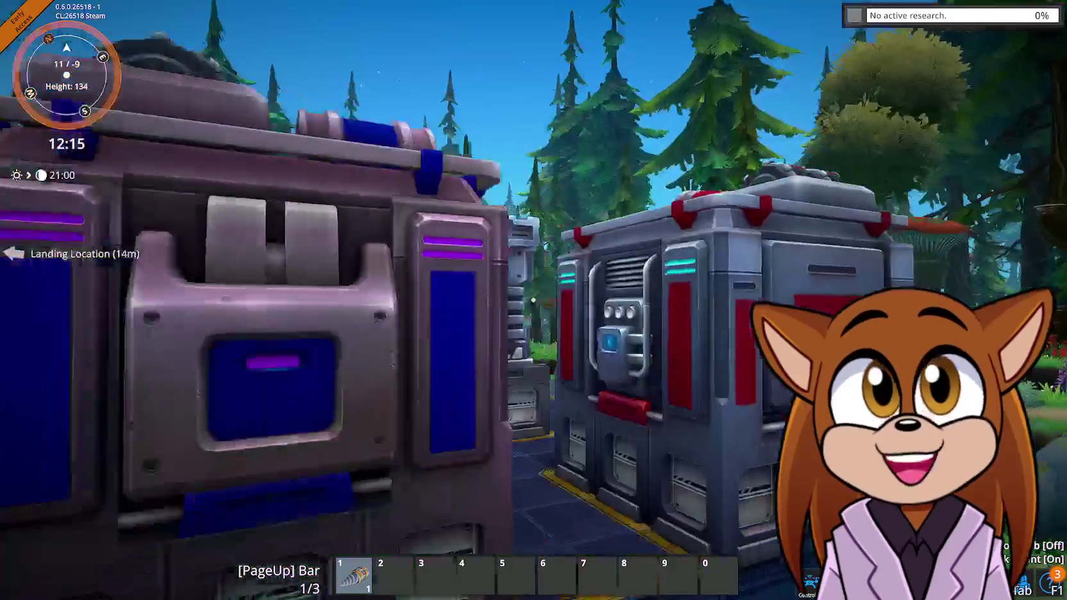
{"action": "key", "text": "super"}
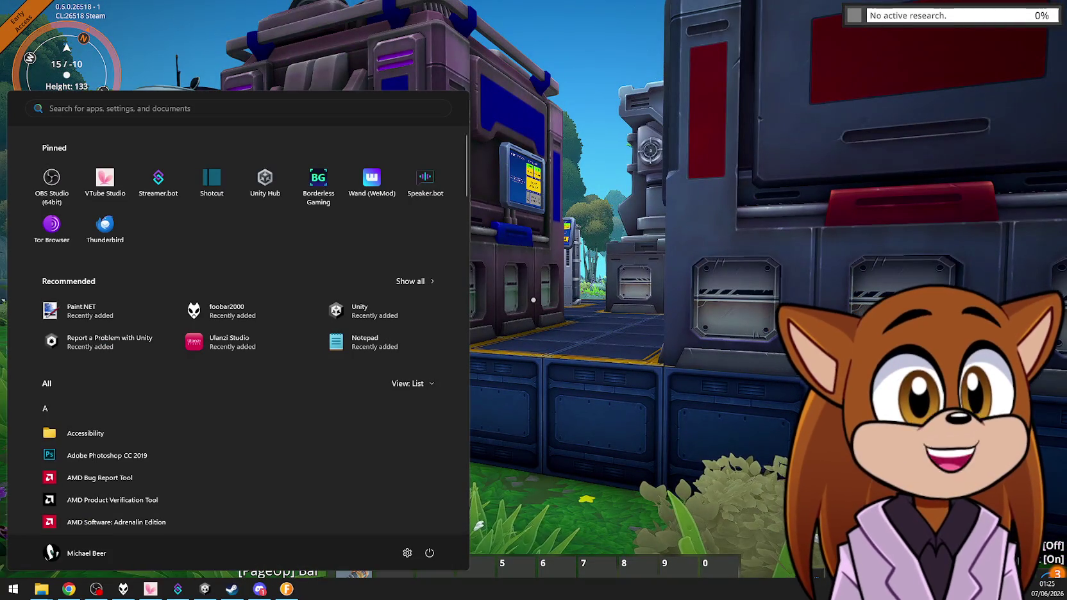
{"action": "key", "text": "Escape"}
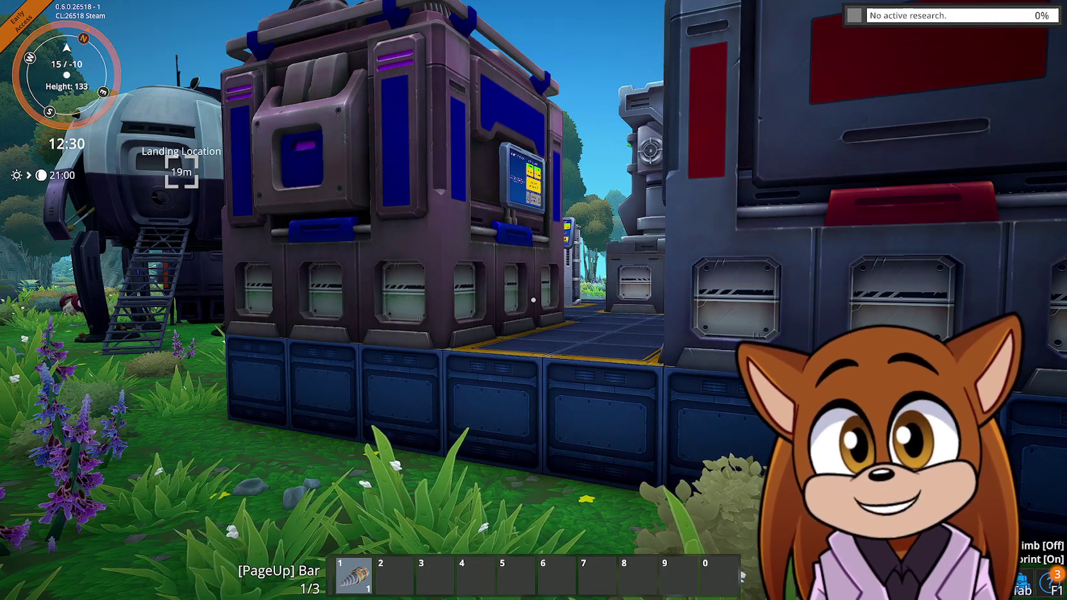
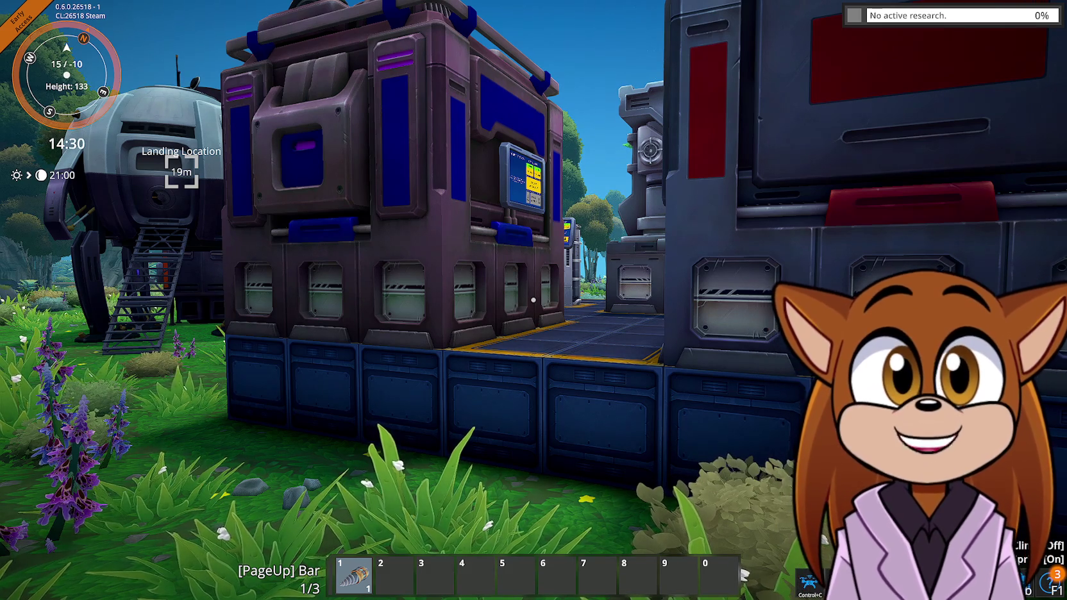
Walk around the landing base and mine a nearby tree for Biomass
{"action": "key", "text": "w"}
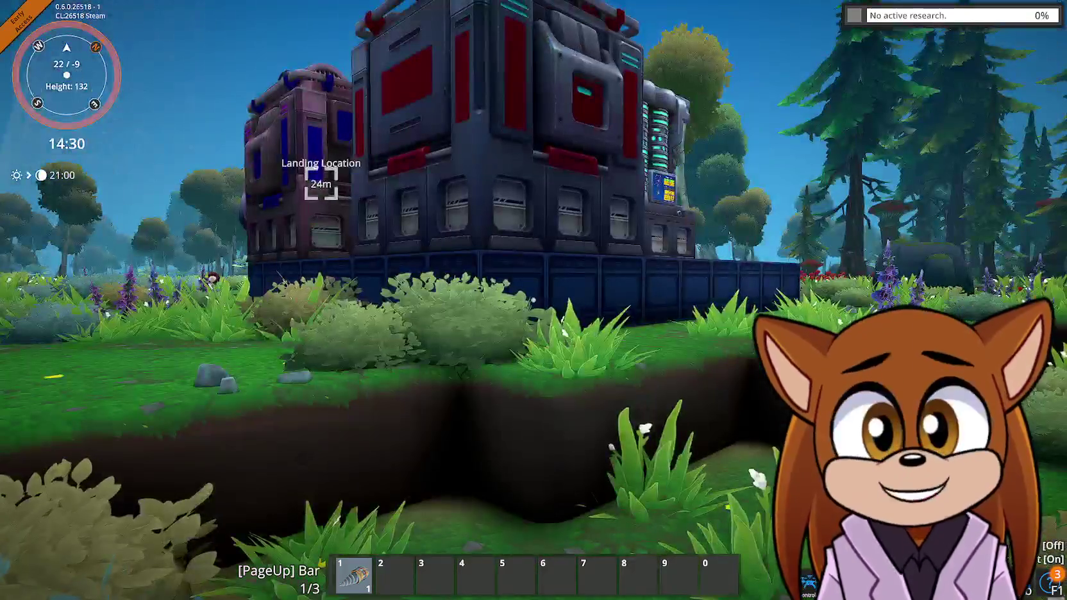
{"action": "key", "text": "w"}
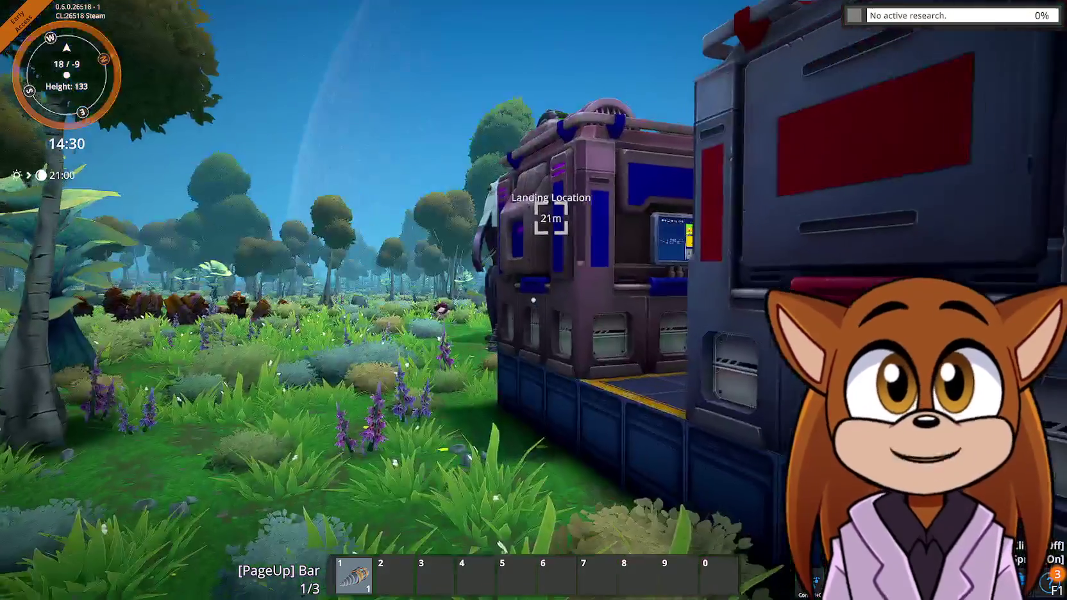
{"action": "key", "text": "w"}
{"action": "key", "text": "w"}
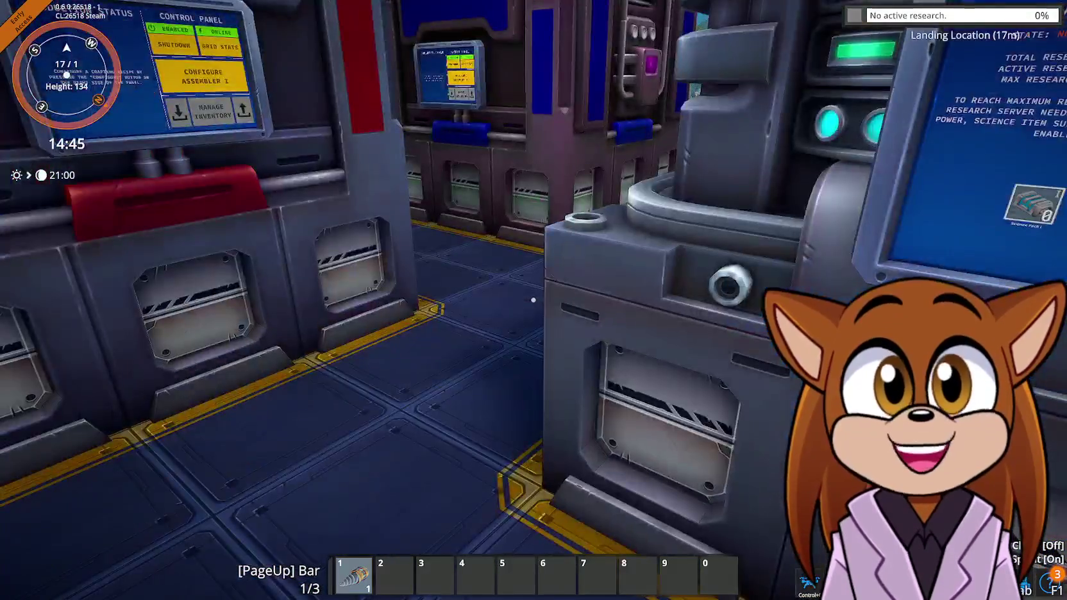
{"action": "key", "text": "s"}
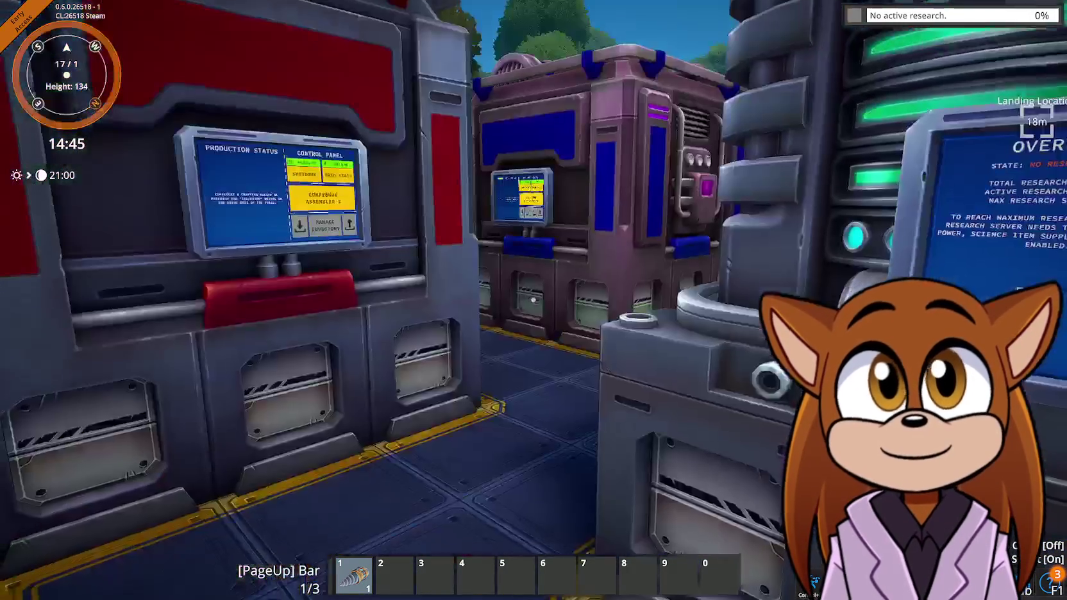
{"action": "key", "text": "w"}
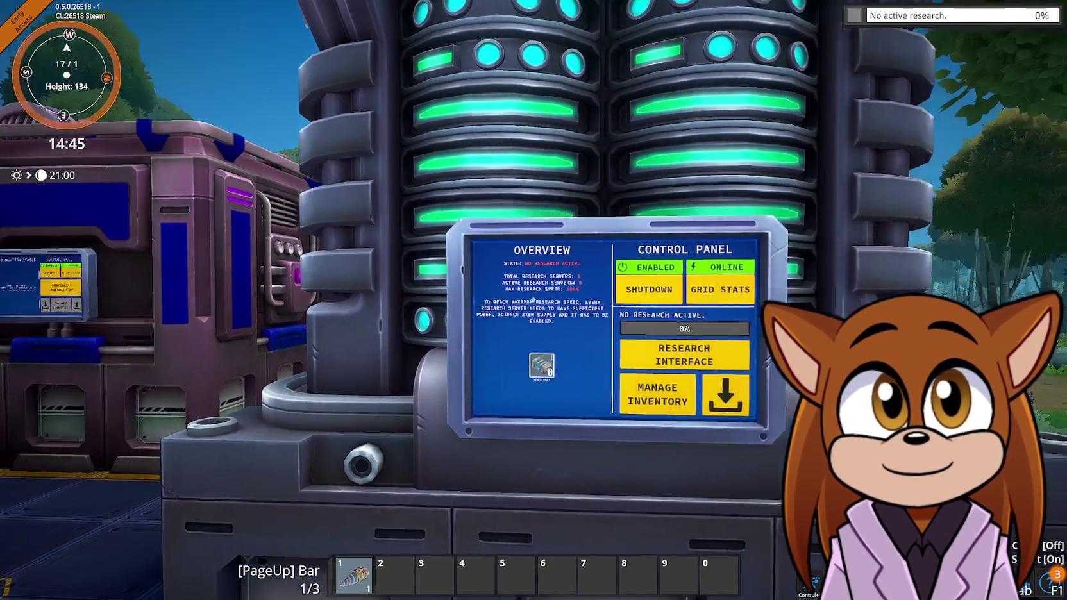
{"action": "key", "text": "w"}
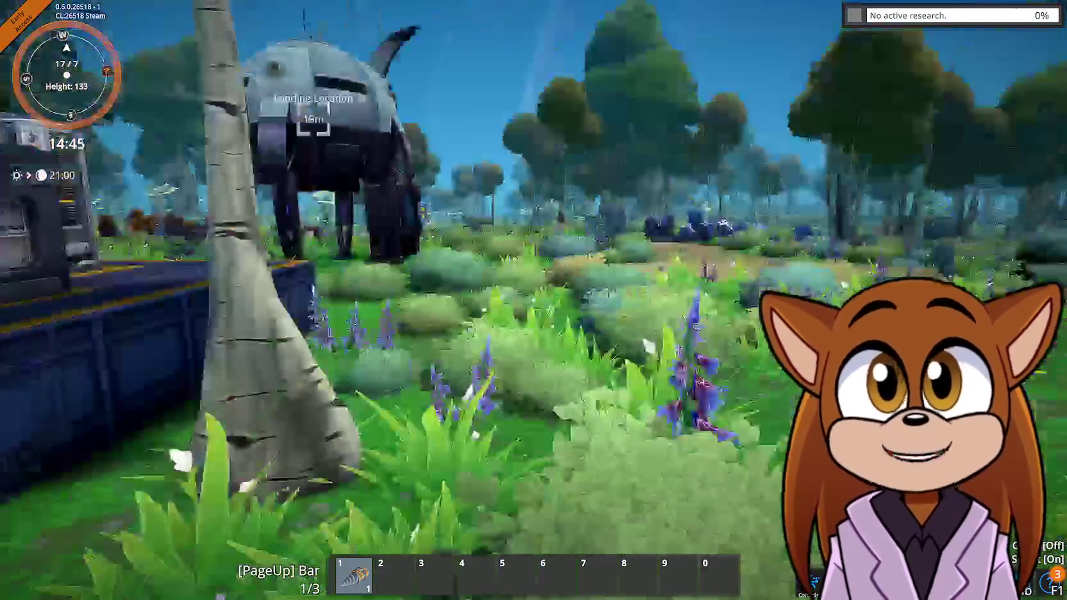
{"action": "left_click", "coordinate": [534, 300]}
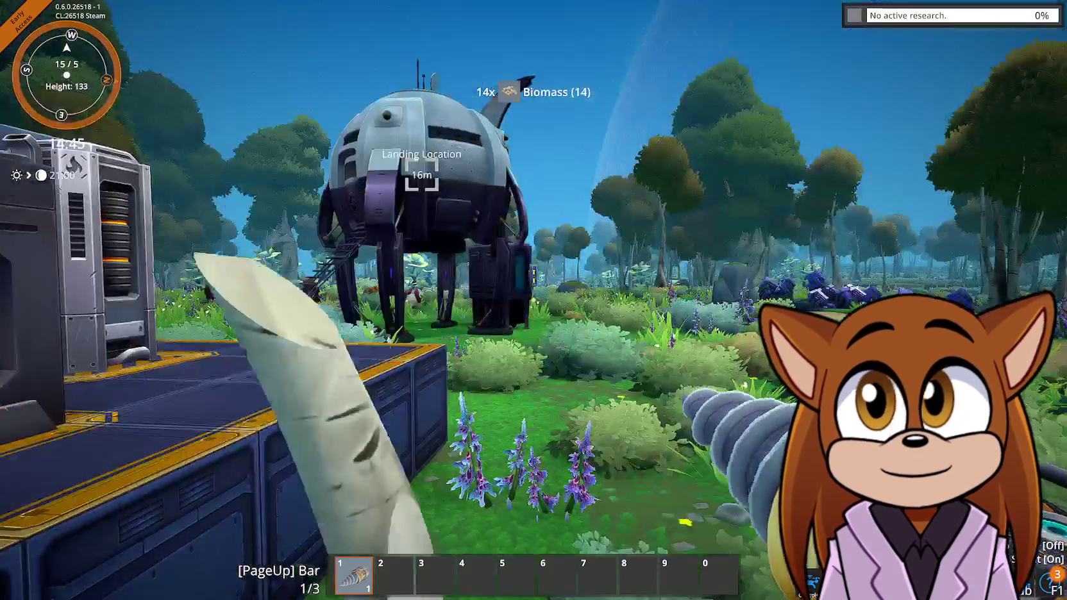
Review the Smelter (Small) recipe: 10 Xenoferrite Plates, 4 Machinery Parts, 4 Electronic Components
{"action": "key", "text": "Tab"}
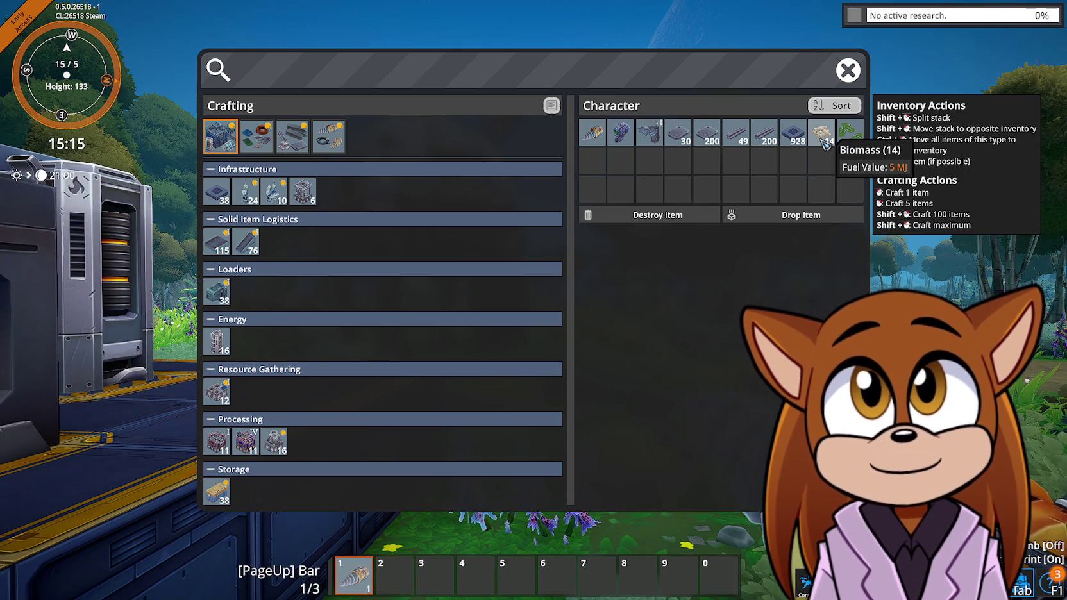
{"action": "mouse_move", "coordinate": [286, 449]}
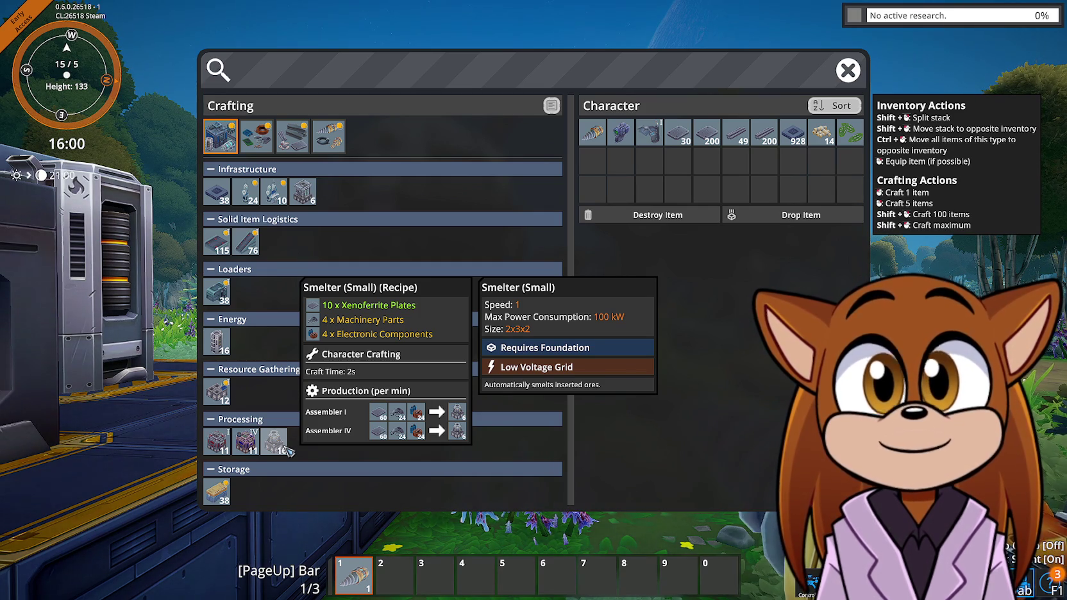
{"action": "key", "text": "super"}
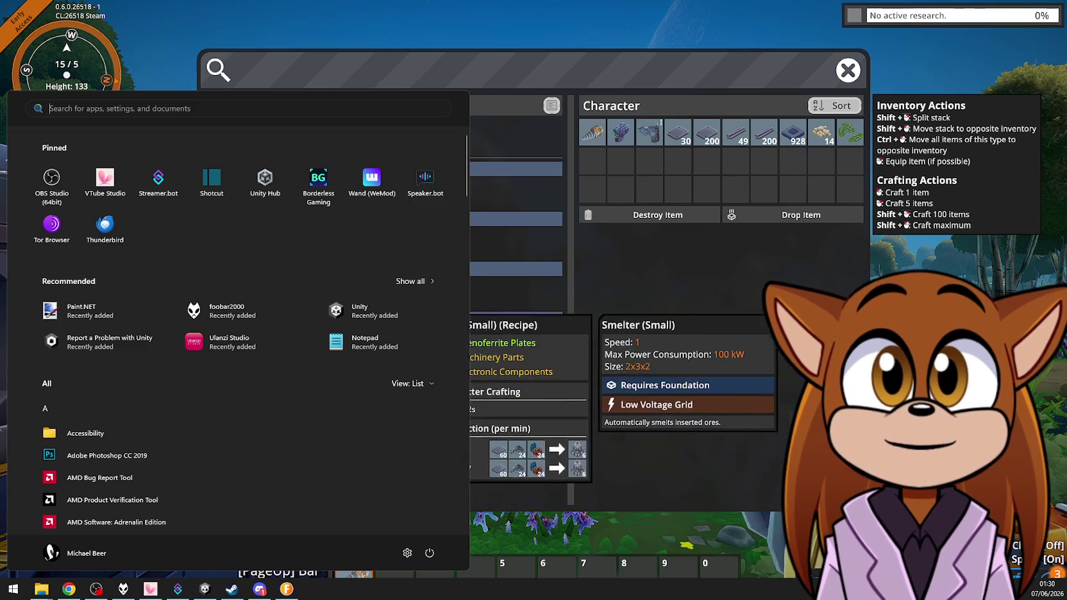
Launch Notepad++ from the Windows search
{"action": "left_click", "coordinate": [698, 296]}
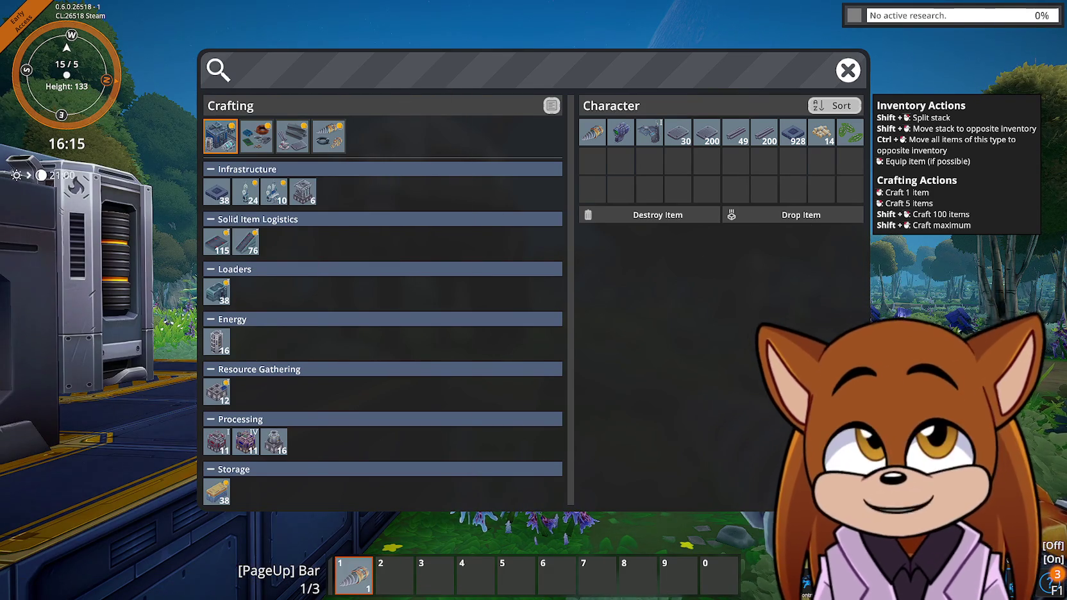
{"action": "key", "text": "super"}
{"action": "type", "text": "notepad++"}
{"action": "key", "text": "Return"}
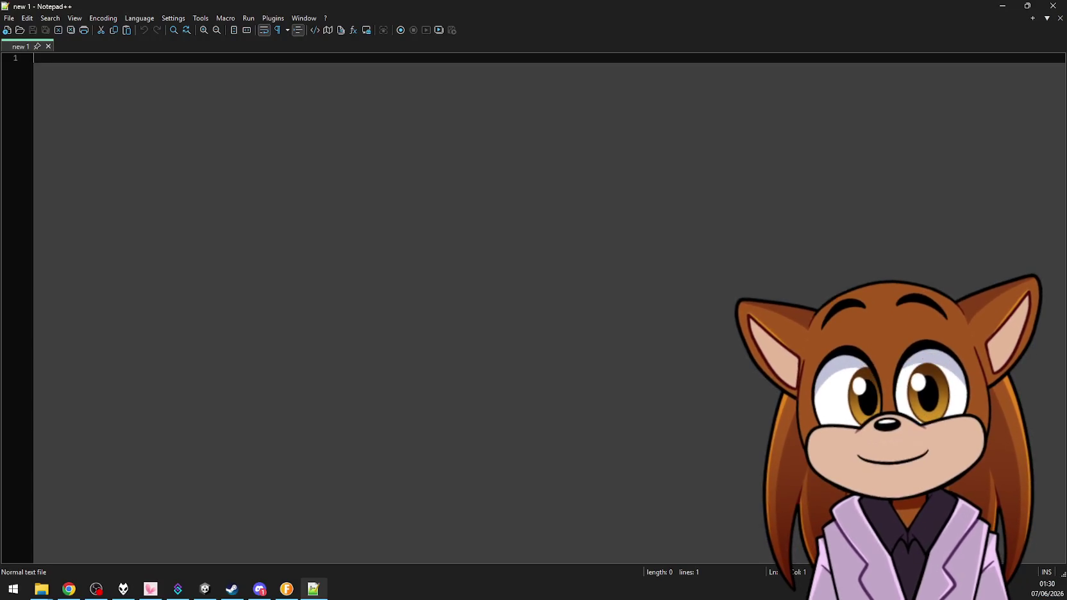
Note the chain Biomass > Smelted = Charcoal > Crushed Carbon Powder
{"action": "type", "text": "Bio"}
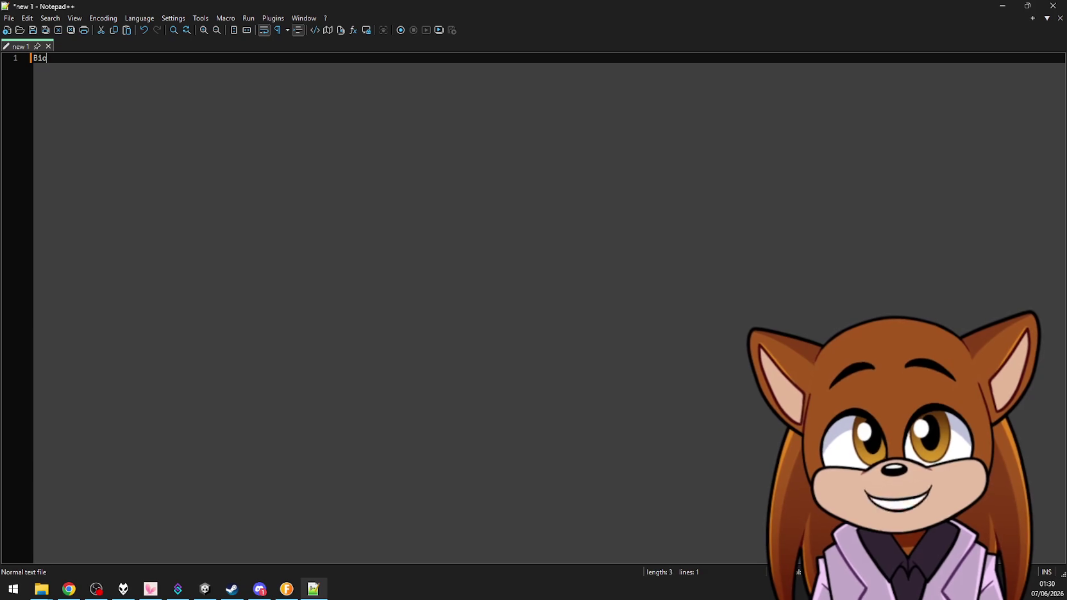
{"action": "type", "text": "mass > Charcoal "}
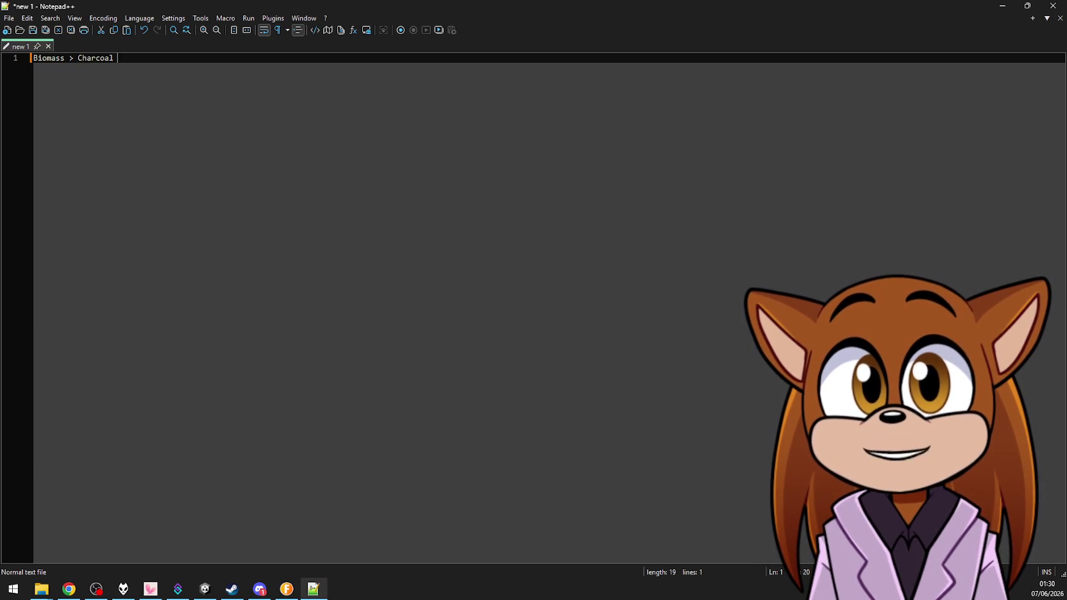
{"action": "type", "text": "> Crushed "}
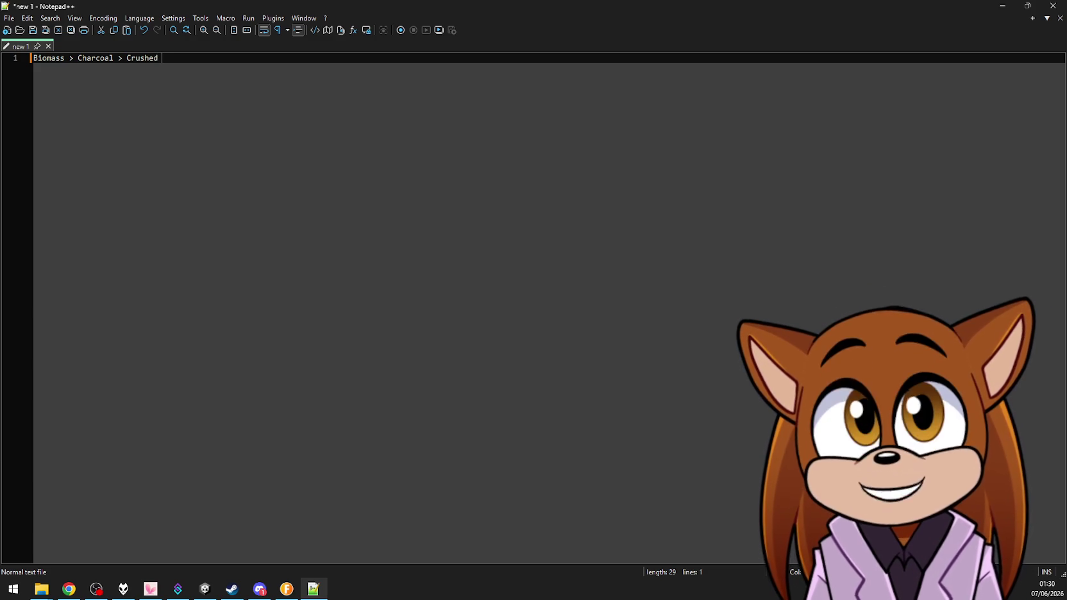
{"action": "key", "text": "BackSpace"}
{"action": "key", "text": "BackSpace"}
{"action": "key", "text": "BackSpace"}
{"action": "key", "text": "BackSpace"}
{"action": "key", "text": "BackSpace"}
{"action": "key", "text": "BackSpace"}
{"action": "key", "text": "BackSpace"}
{"action": "type", "text": "ha"}
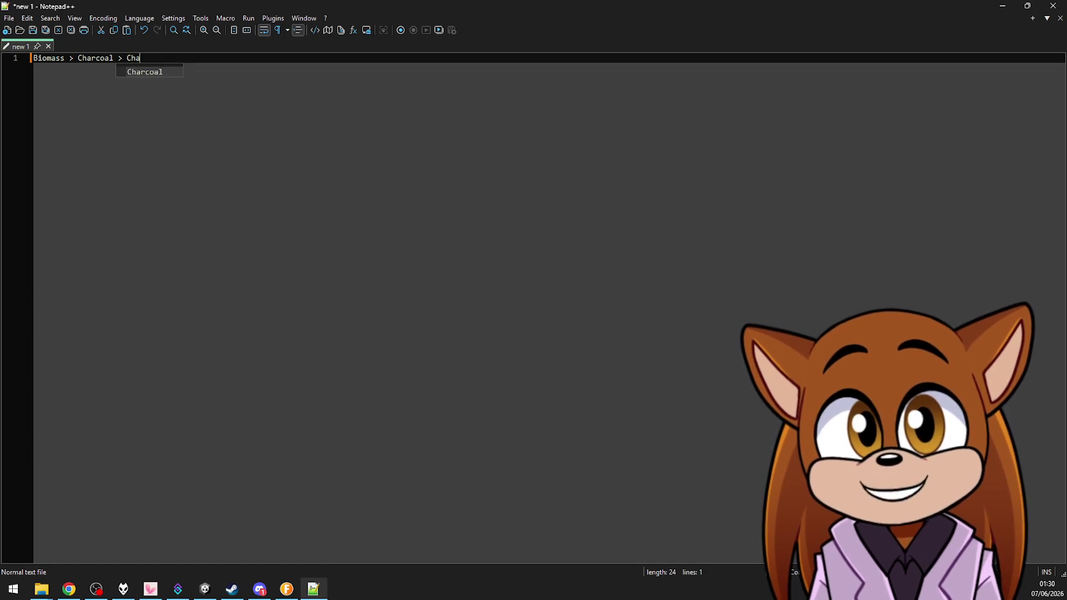
{"action": "key", "text": "BackSpace"}
{"action": "key", "text": "BackSpace"}
{"action": "type", "text": "arb"}
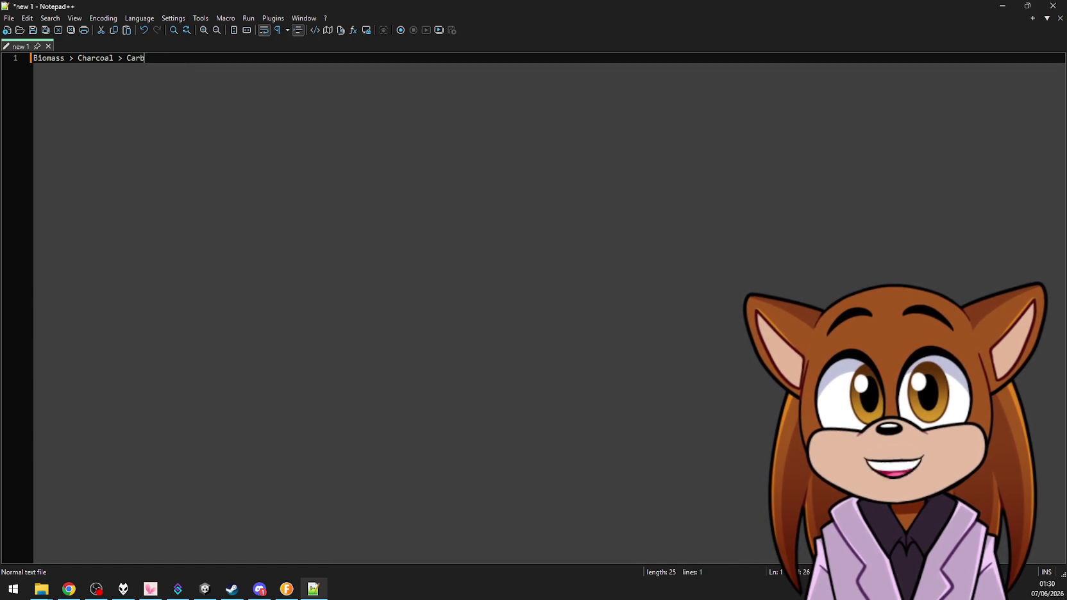
{"action": "type", "text": "on Power"}
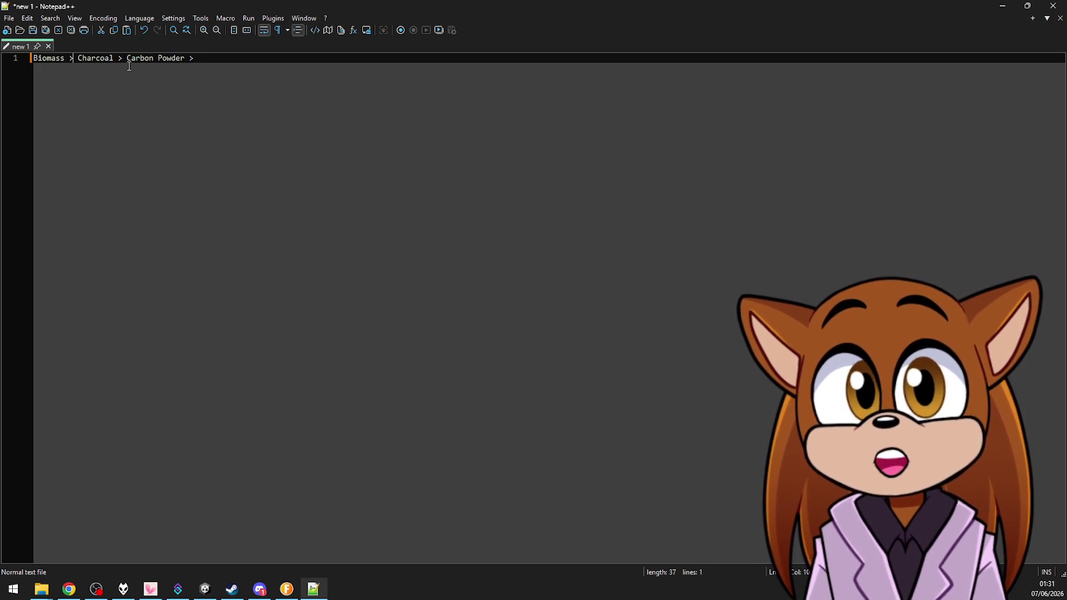
{"action": "type", "text": "Smeltered"}
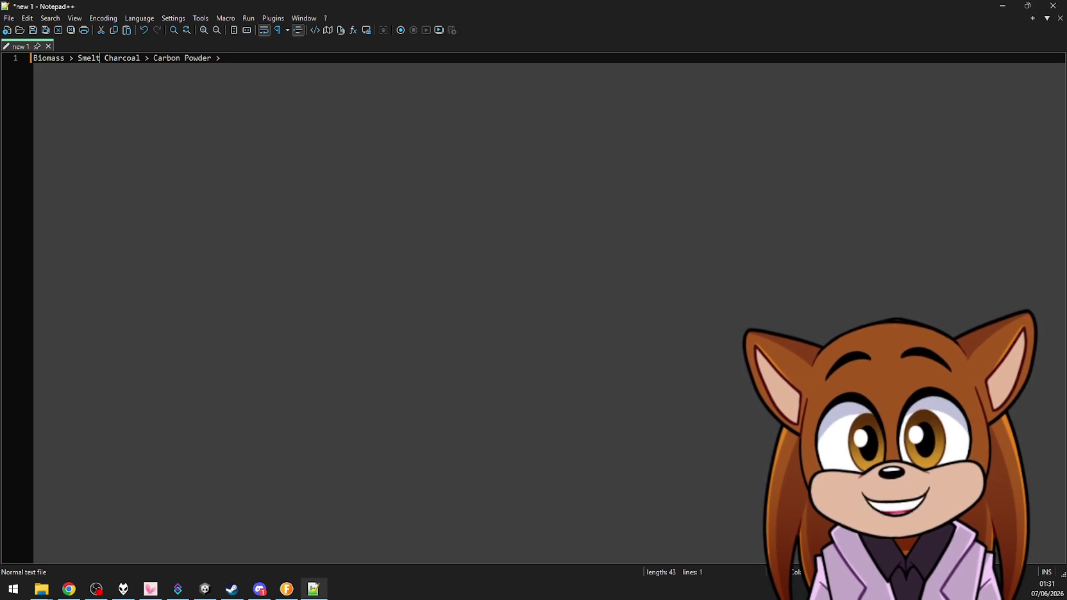
{"action": "key", "text": "BackSpace"}
{"action": "key", "text": "BackSpace"}
{"action": "key", "text": "BackSpace"}
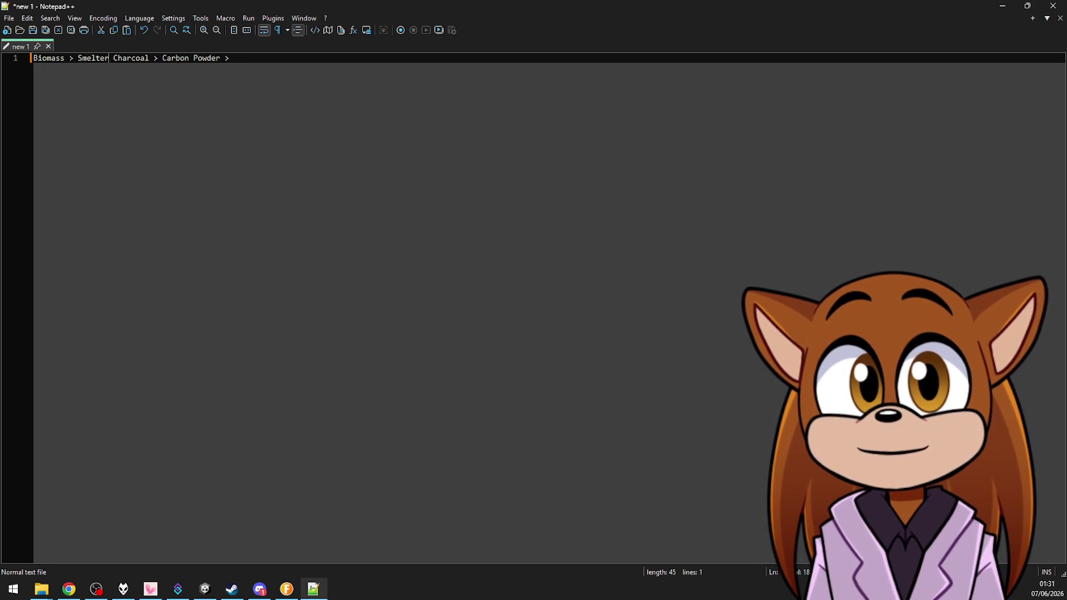
{"action": "type", "text": "ed "}
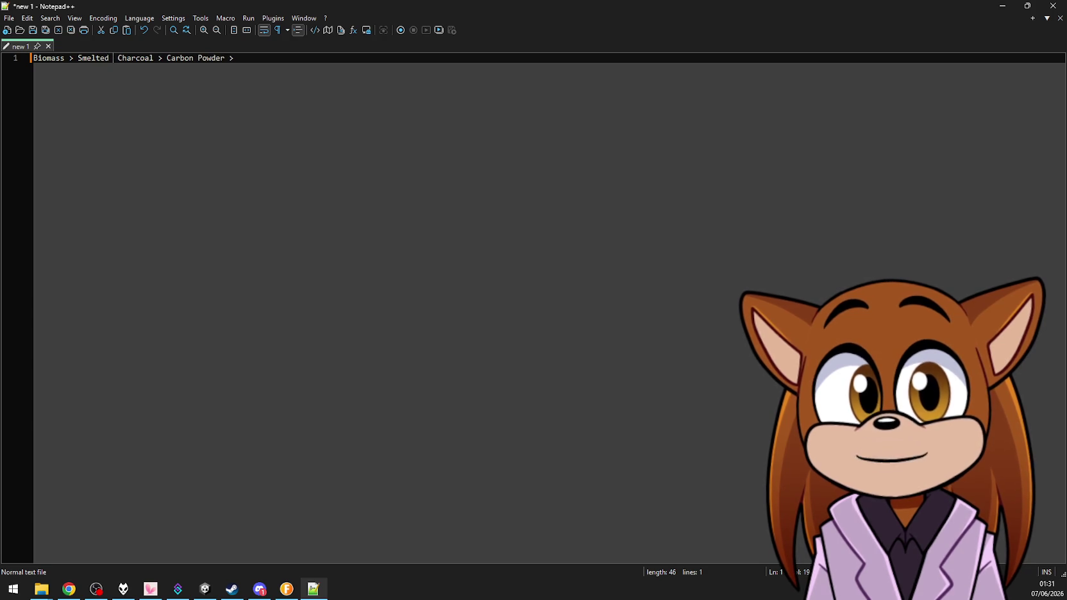
{"action": "type", "text": "="}
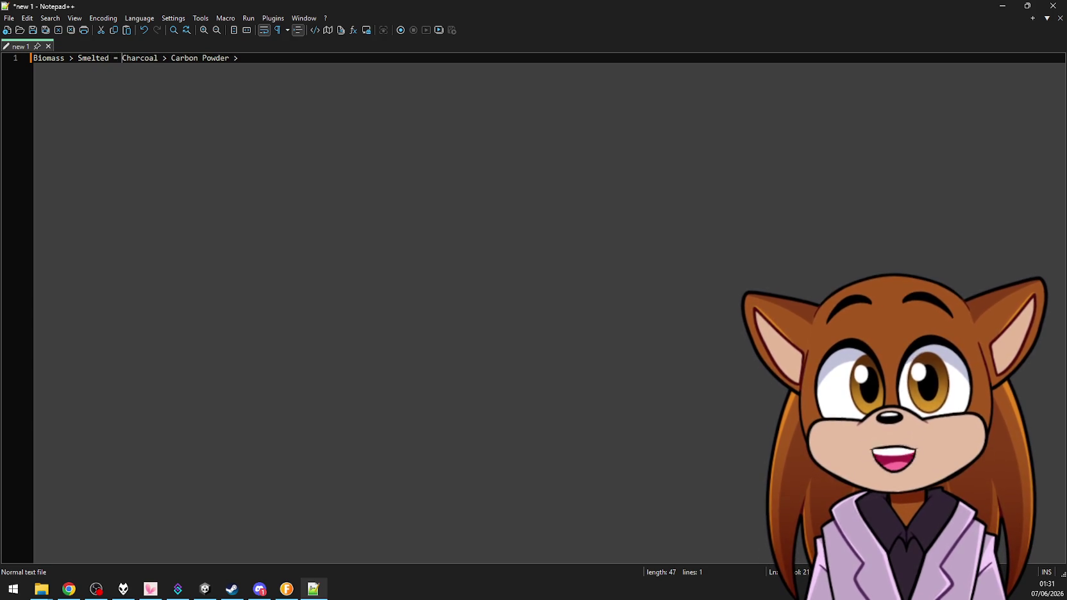
{"action": "type", "text": "Crushed = C"}
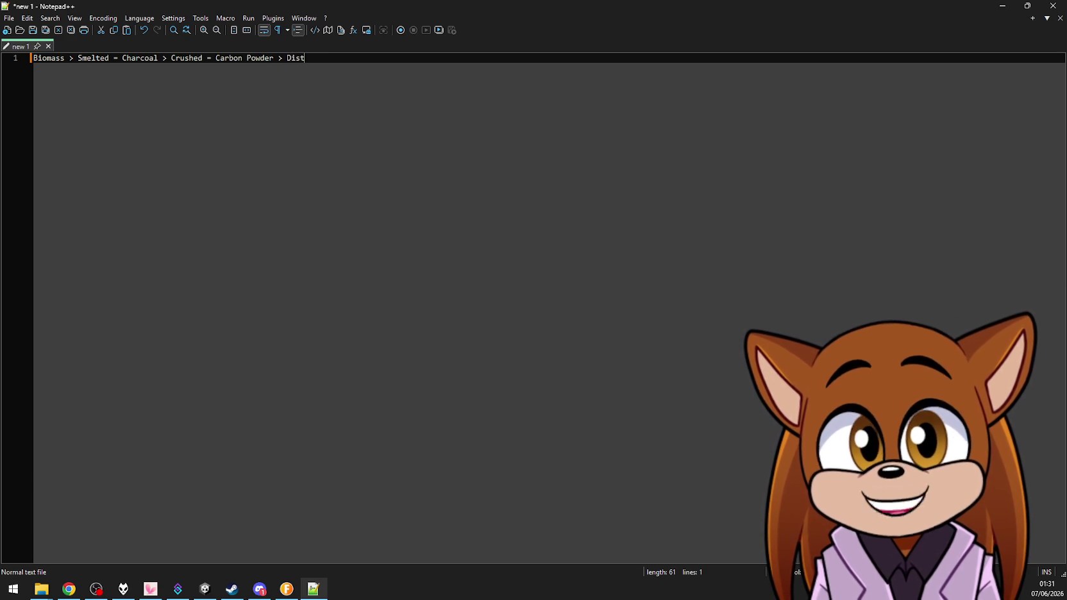
{"action": "type", "text": " ler"}
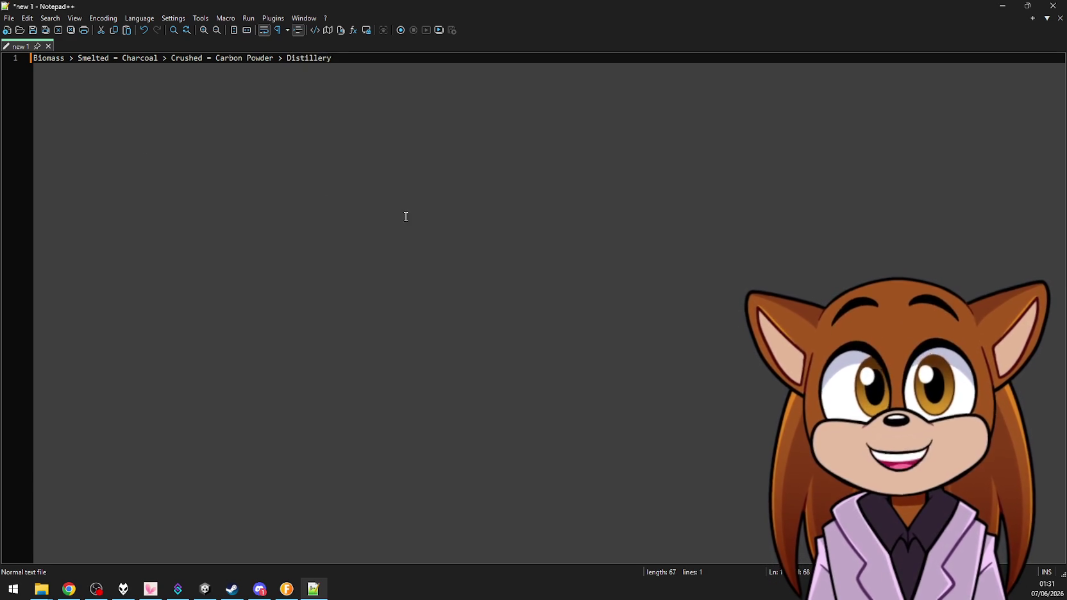
Add Distilled, Steam = Bio Olumite and Other recipies, then return to FOUNDRY
{"action": "double_click", "coordinate": [314, 59]}
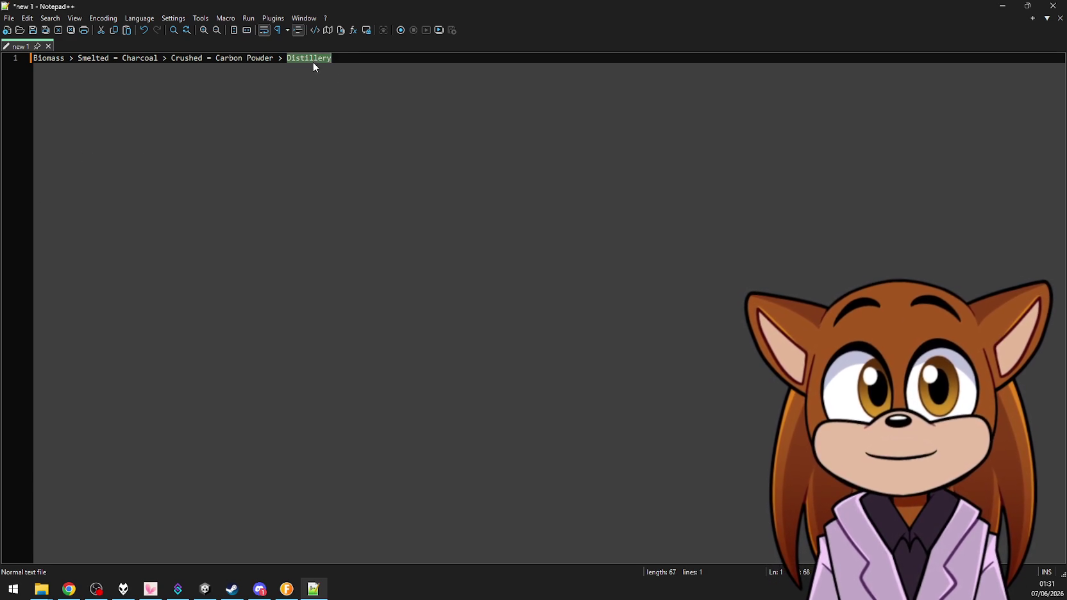
{"action": "type", "text": "Distilled +"}
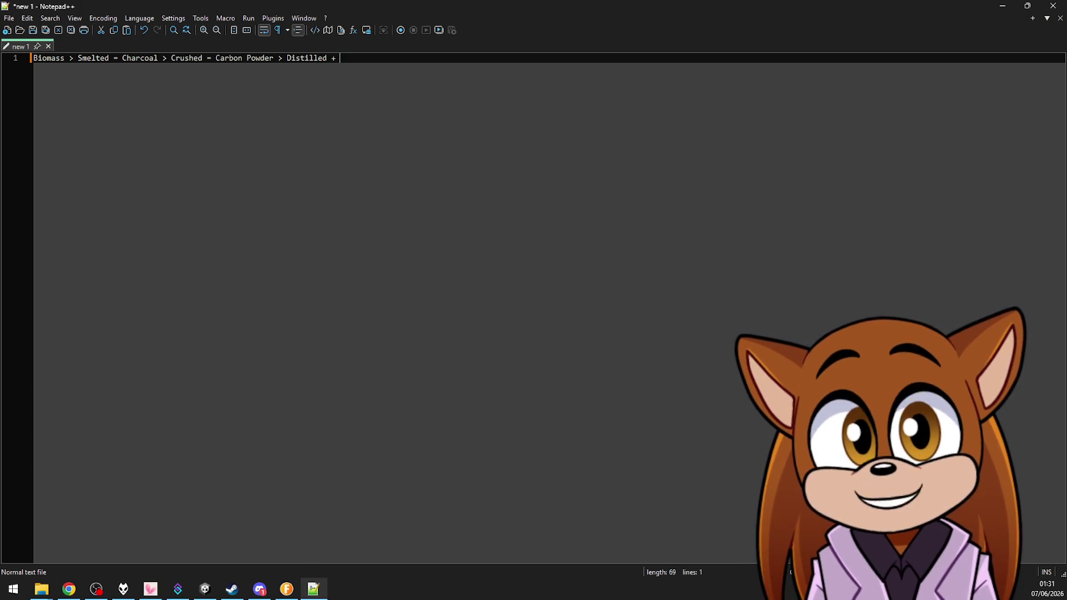
{"action": "type", "text": "Steam "}
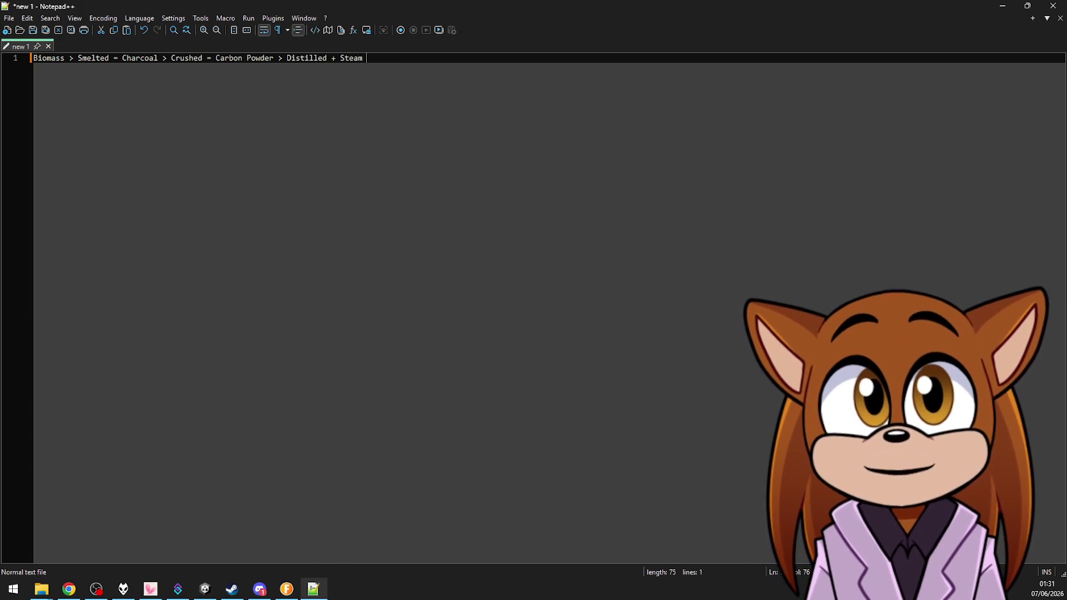
{"action": "type", "text": "= Bio Olumite >"}
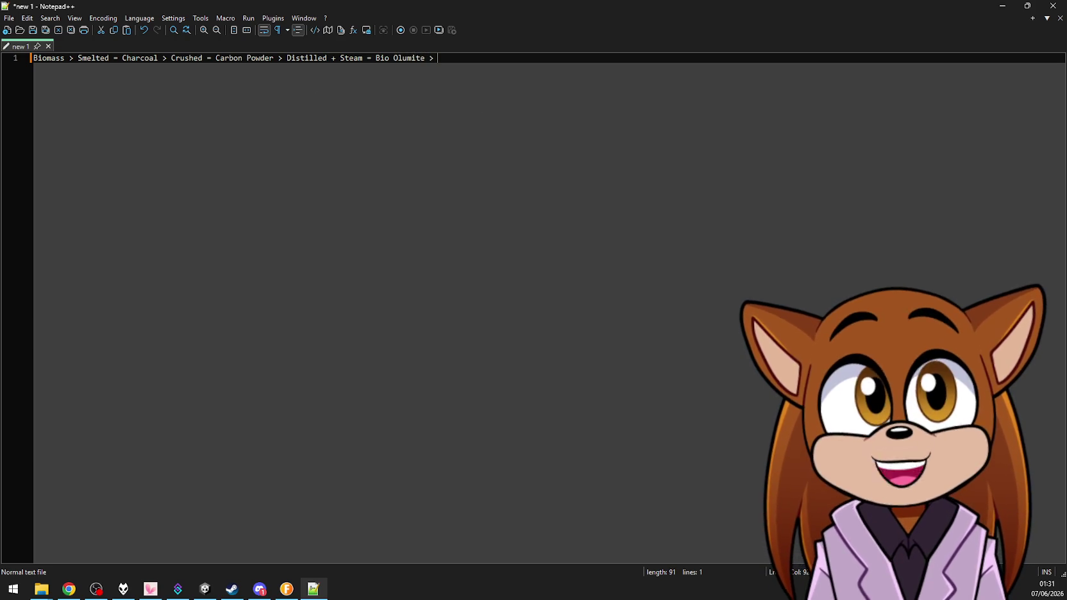
{"action": "type", "text": "Other "}
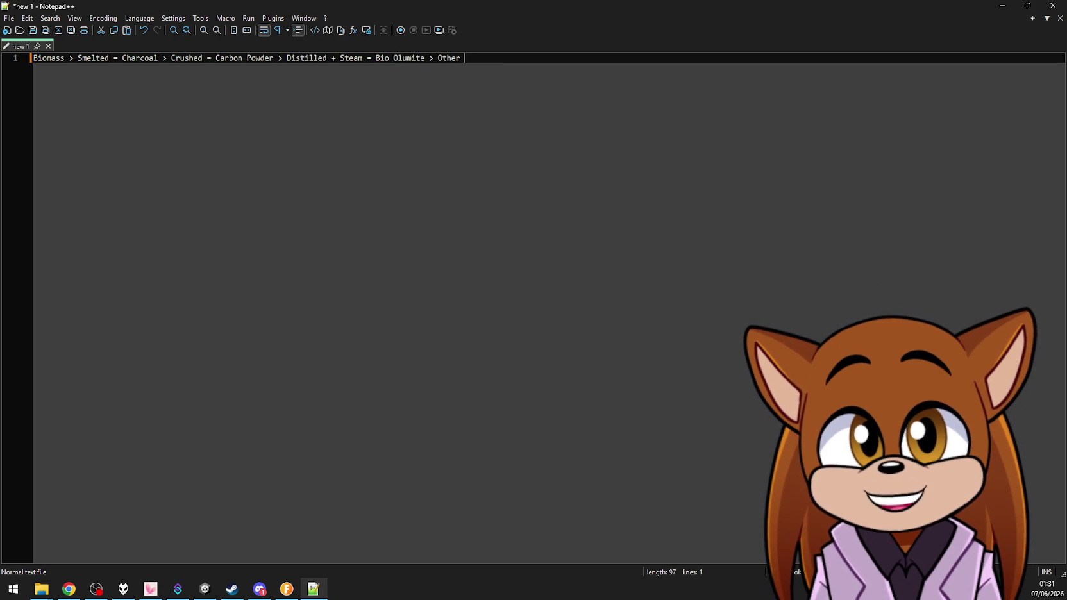
{"action": "type", "text": "recipies"}
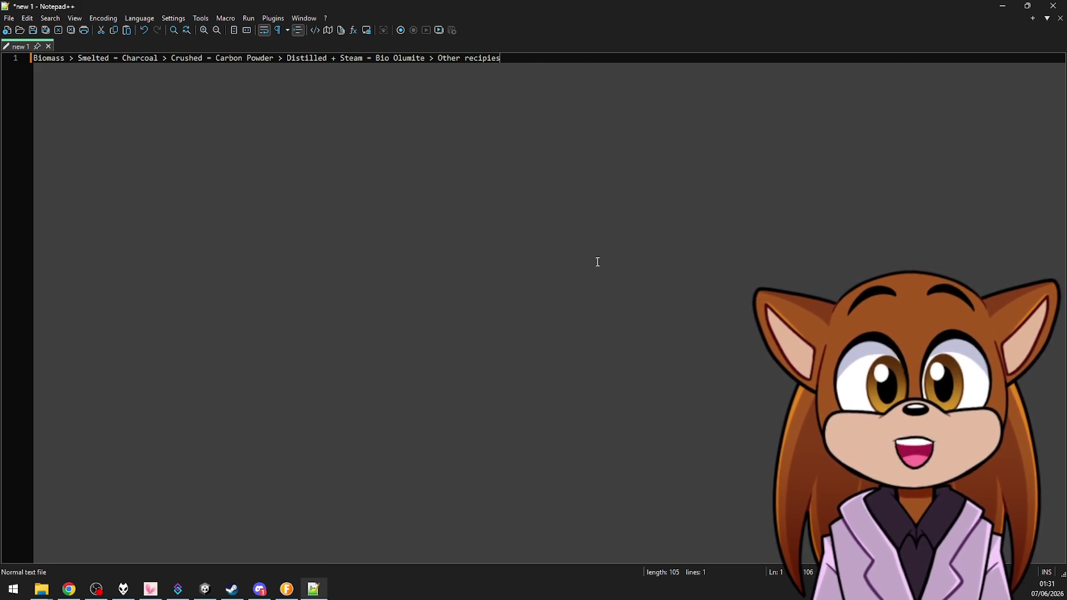
{"action": "scroll", "coordinate": [471, 191], "scroll_direction": "up", "scroll_amount": 3}
{"action": "scroll", "coordinate": [474, 190], "scroll_direction": "up", "scroll_amount": 2}
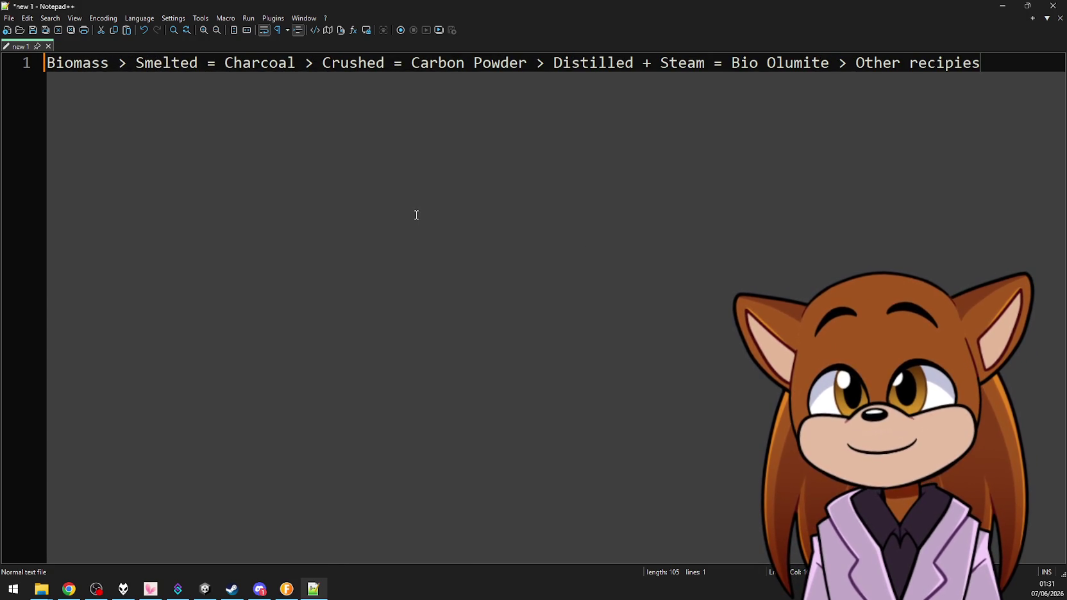
{"action": "left_click", "coordinate": [1002, 6]}
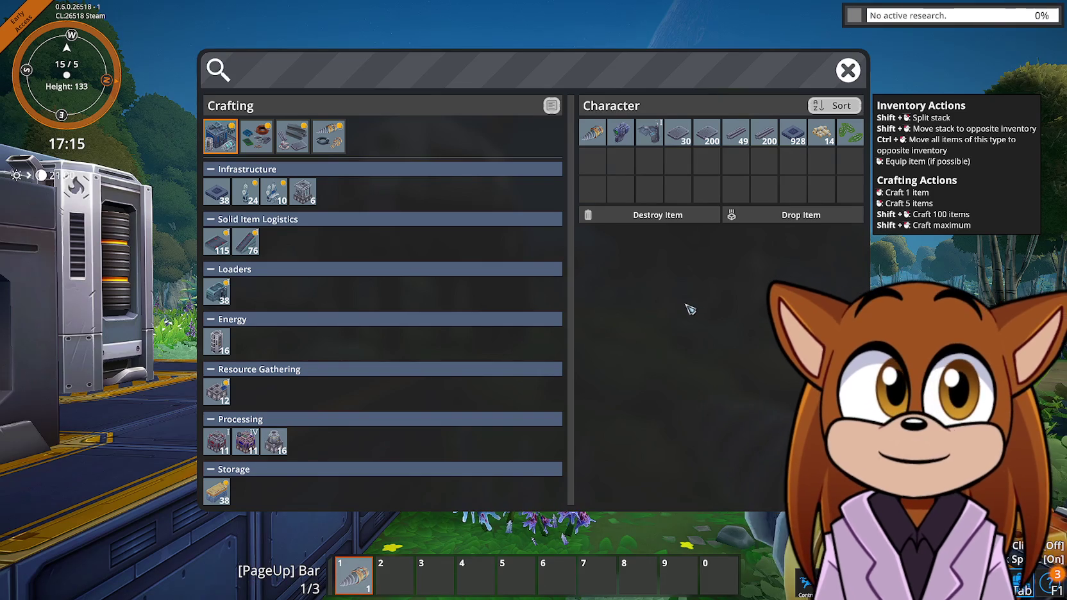
Close the inventory and walk up to the placed Assembler IV
{"action": "key", "text": "Tab"}
{"action": "key", "text": "w"}
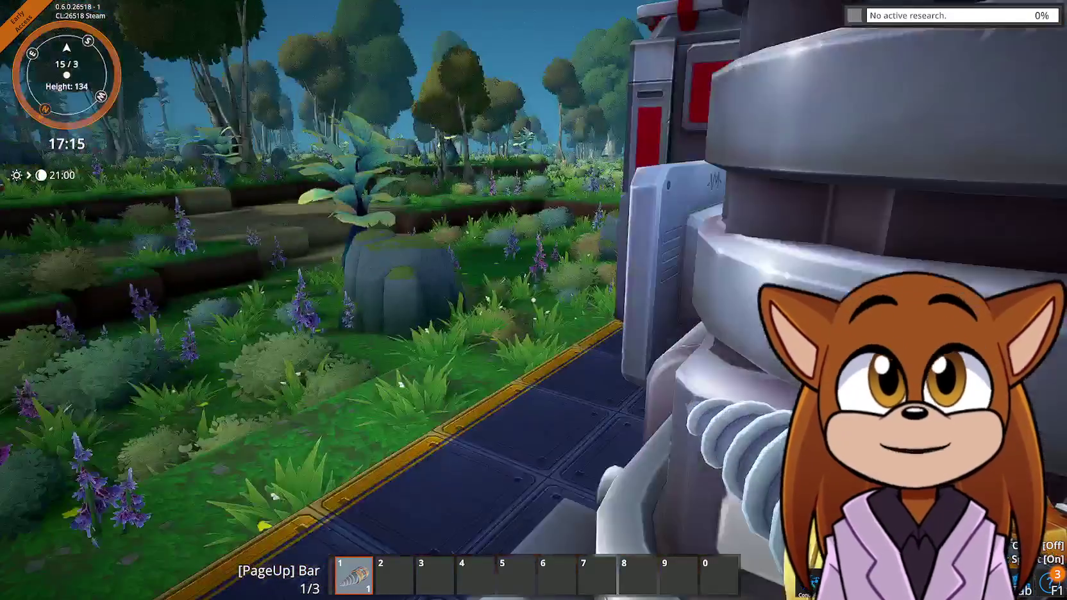
{"action": "key", "text": "w"}
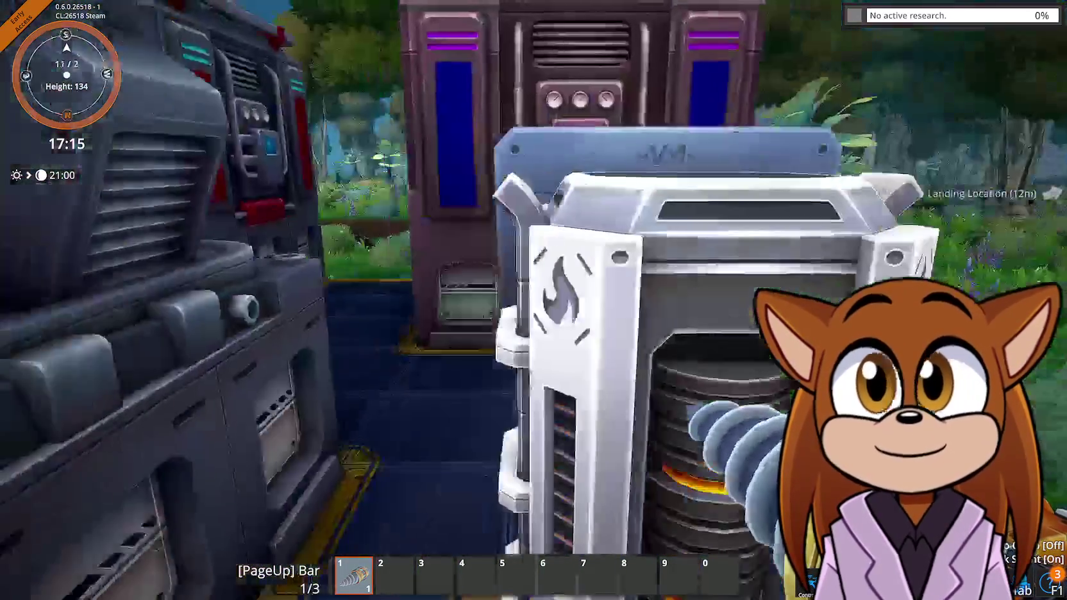
{"action": "key", "text": "w"}
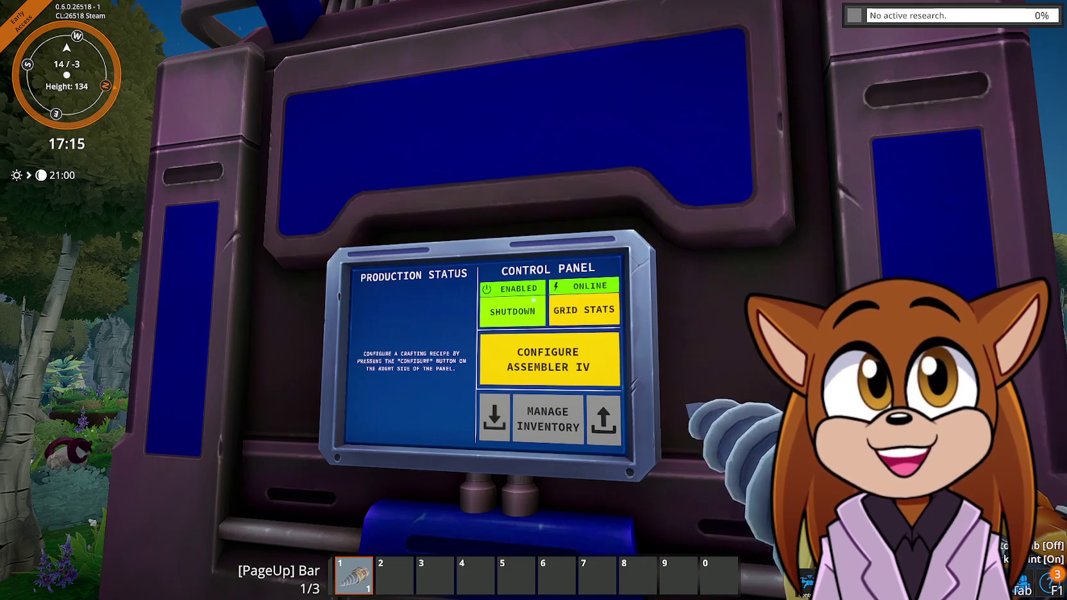
{"action": "key", "text": "s"}
{"action": "key", "text": "s"}
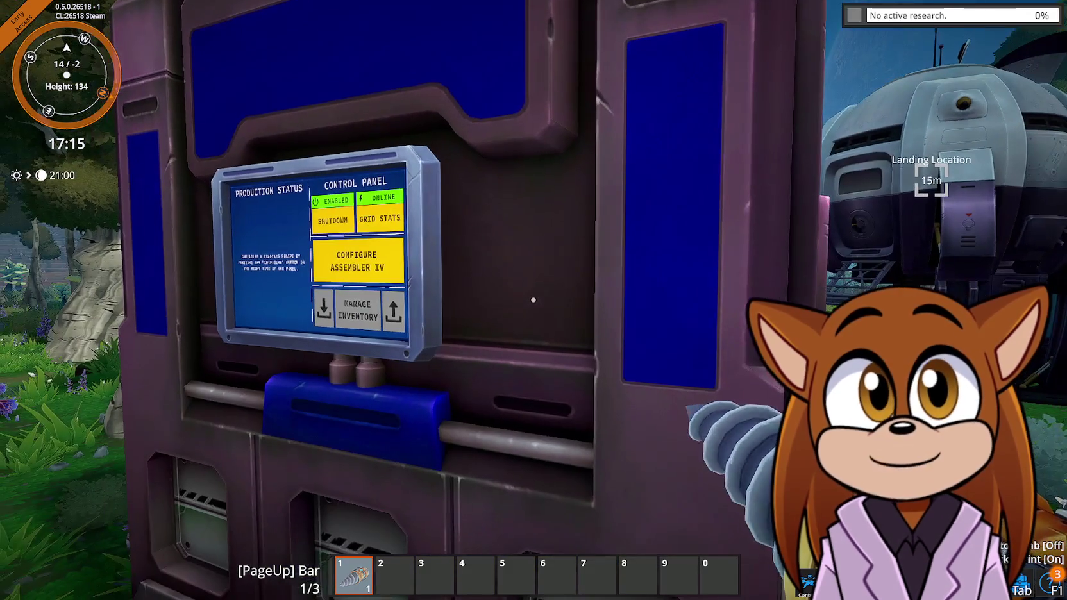
Save the game over the existing 'Testest' save
{"action": "key", "text": "Escape"}
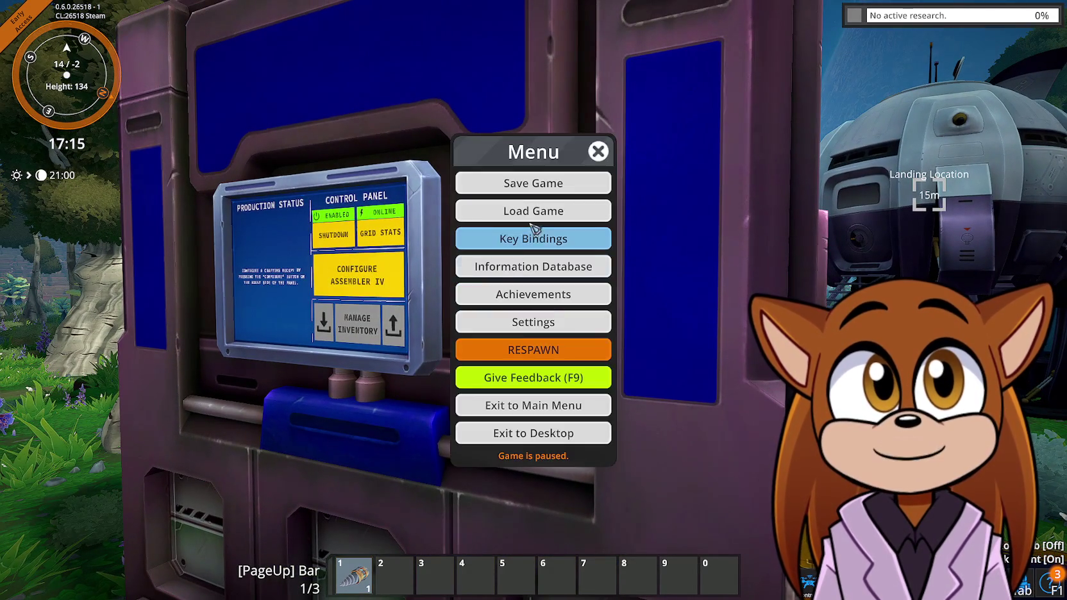
{"action": "left_click", "coordinate": [577, 183]}
{"action": "left_click", "coordinate": [618, 149]}
{"action": "left_click", "coordinate": [497, 352]}
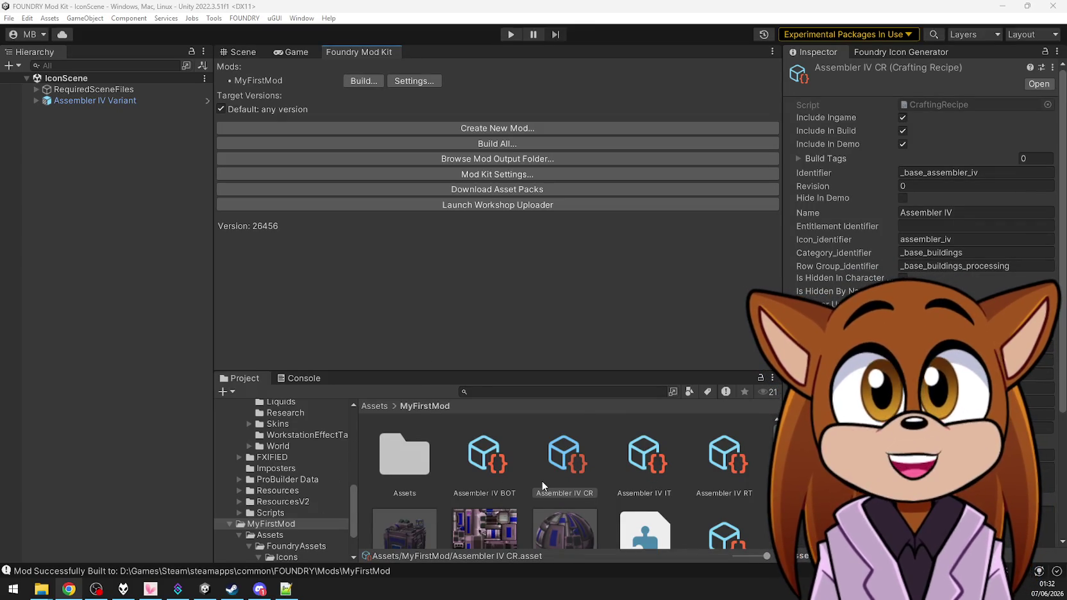
Open the FoundryTemplates CraftingRecipes > Components folder in the Project window
{"action": "scroll", "coordinate": [541, 481], "scroll_direction": "down", "scroll_amount": 1}
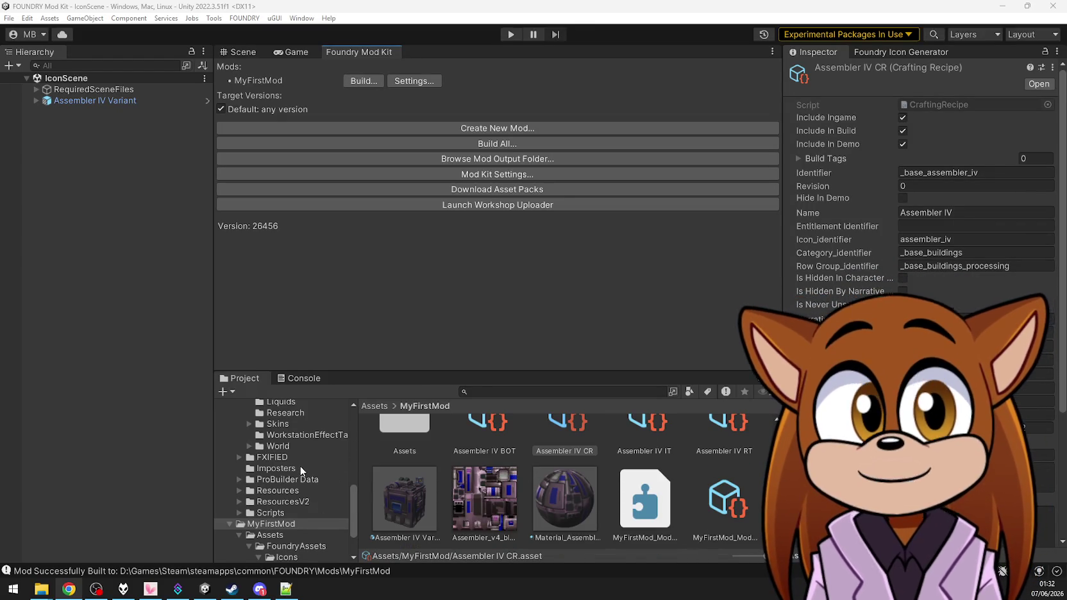
{"action": "scroll", "coordinate": [300, 469], "scroll_direction": "up", "scroll_amount": 5}
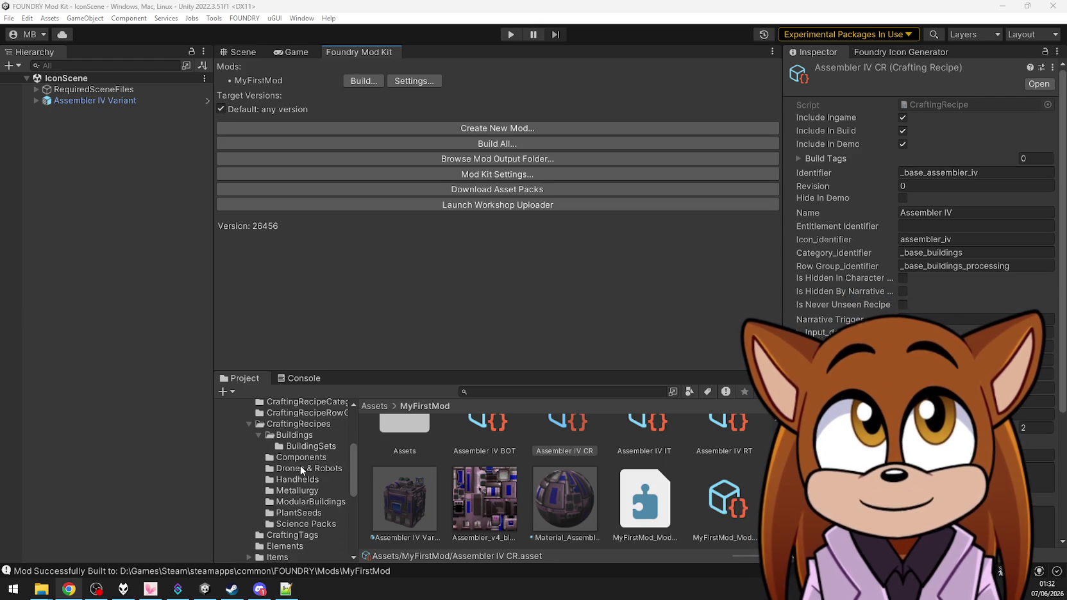
{"action": "left_click", "coordinate": [302, 425]}
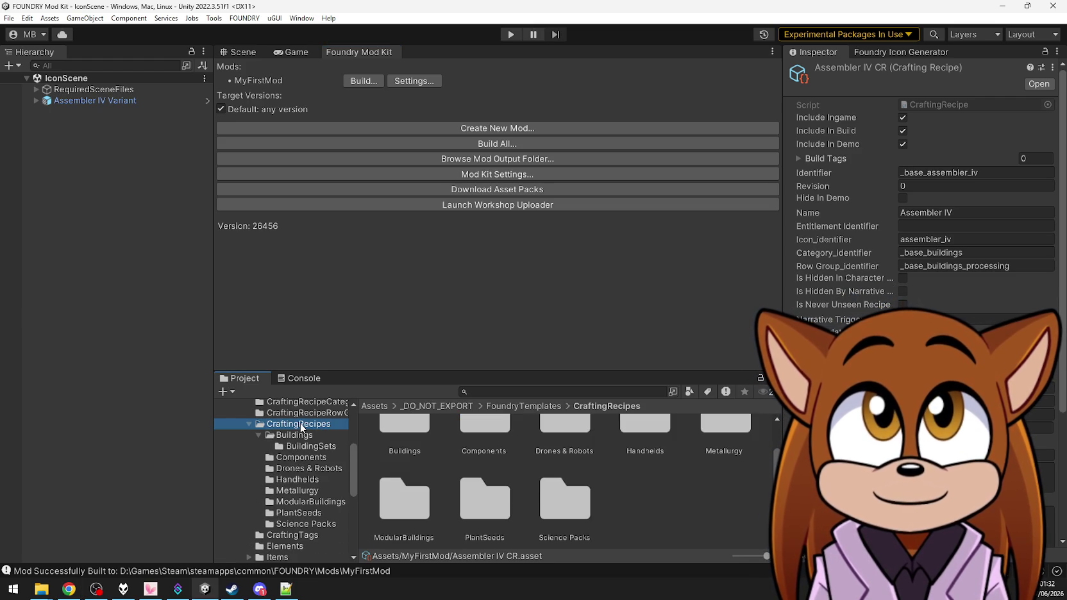
{"action": "double_click", "coordinate": [478, 450]}
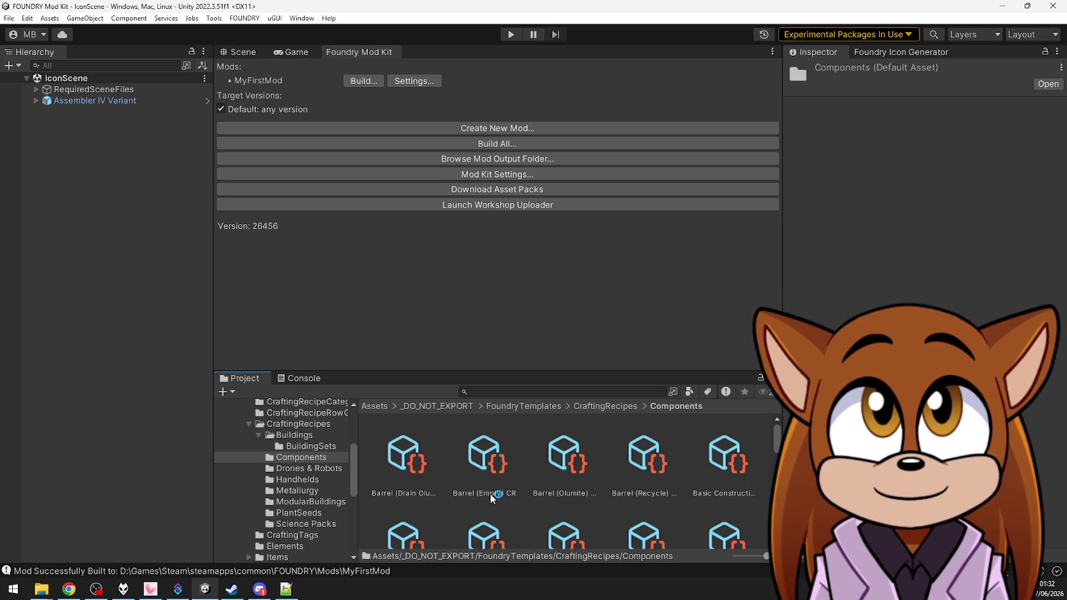
Find and select Coked Ignium CR to show it in the Inspector
{"action": "scroll", "coordinate": [490, 494], "scroll_direction": "down", "scroll_amount": 1}
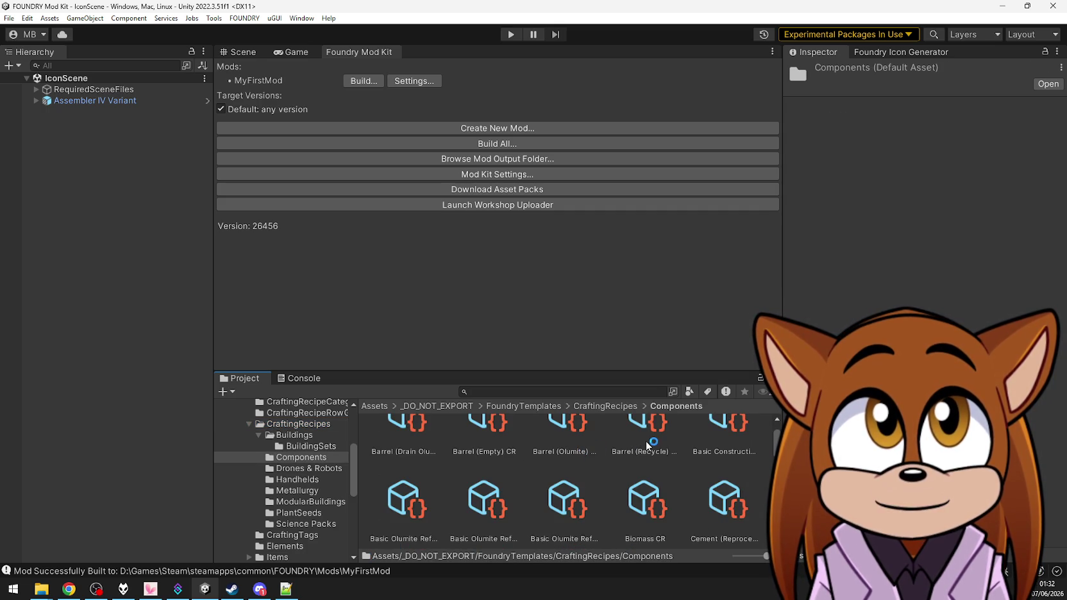
{"action": "scroll", "coordinate": [717, 454], "scroll_direction": "down", "scroll_amount": 3}
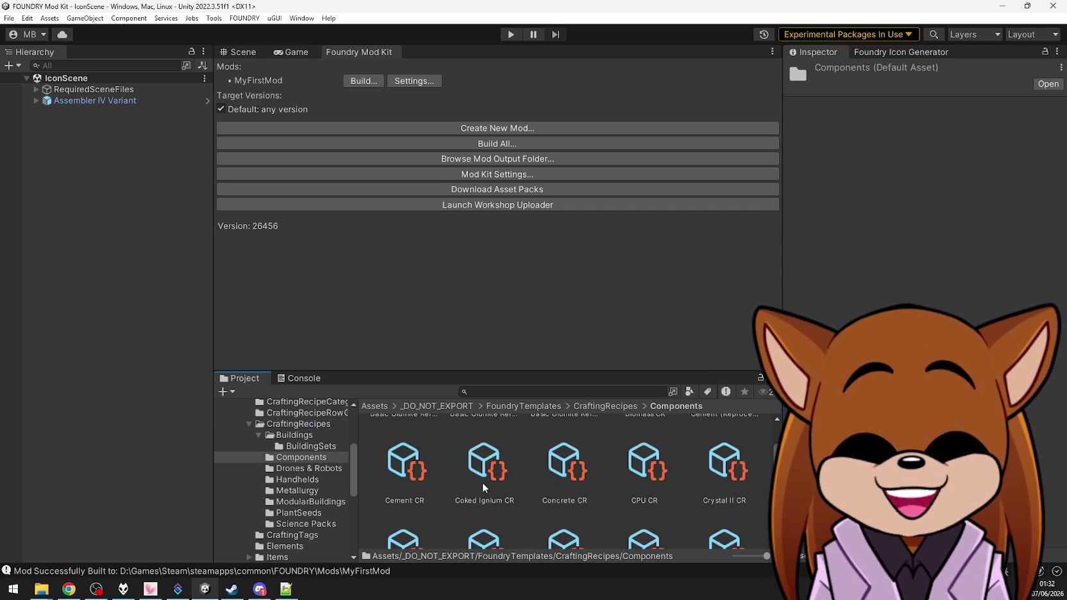
{"action": "scroll", "coordinate": [643, 500], "scroll_direction": "down", "scroll_amount": 3}
{"action": "scroll", "coordinate": [615, 493], "scroll_direction": "down", "scroll_amount": 2}
{"action": "scroll", "coordinate": [615, 492], "scroll_direction": "up", "scroll_amount": 2}
{"action": "scroll", "coordinate": [616, 492], "scroll_direction": "down", "scroll_amount": 2}
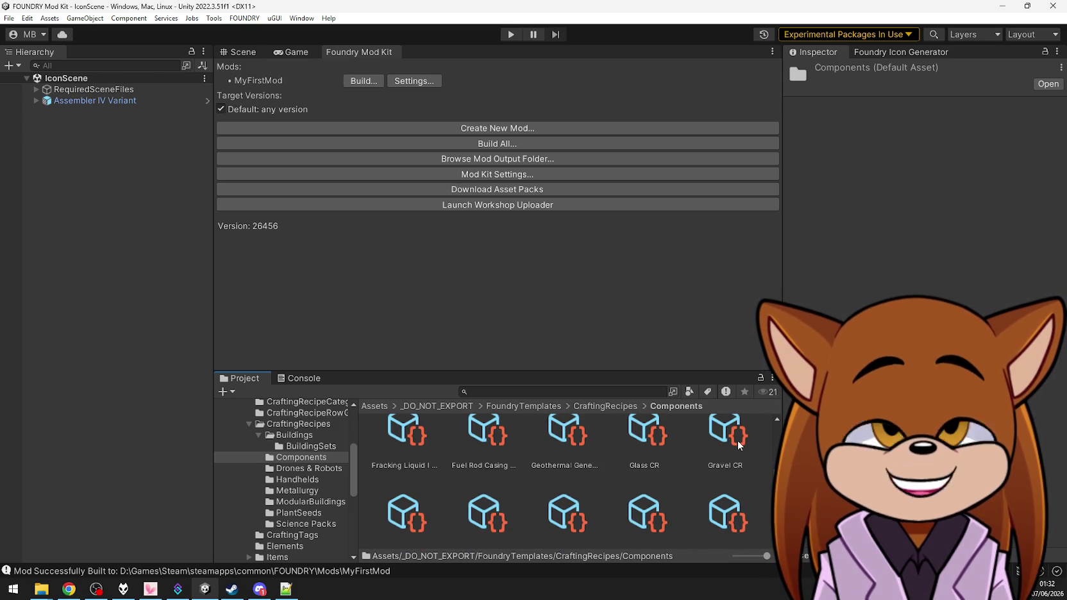
{"action": "scroll", "coordinate": [524, 473], "scroll_direction": "up", "scroll_amount": 2}
{"action": "scroll", "coordinate": [520, 478], "scroll_direction": "up", "scroll_amount": 8}
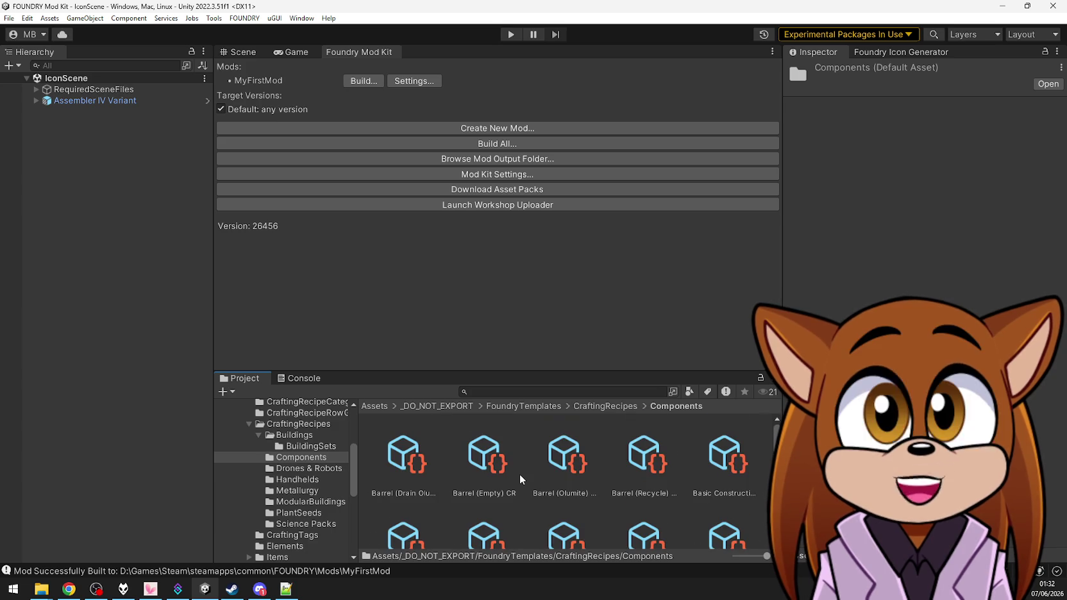
{"action": "scroll", "coordinate": [668, 468], "scroll_direction": "down", "scroll_amount": 2}
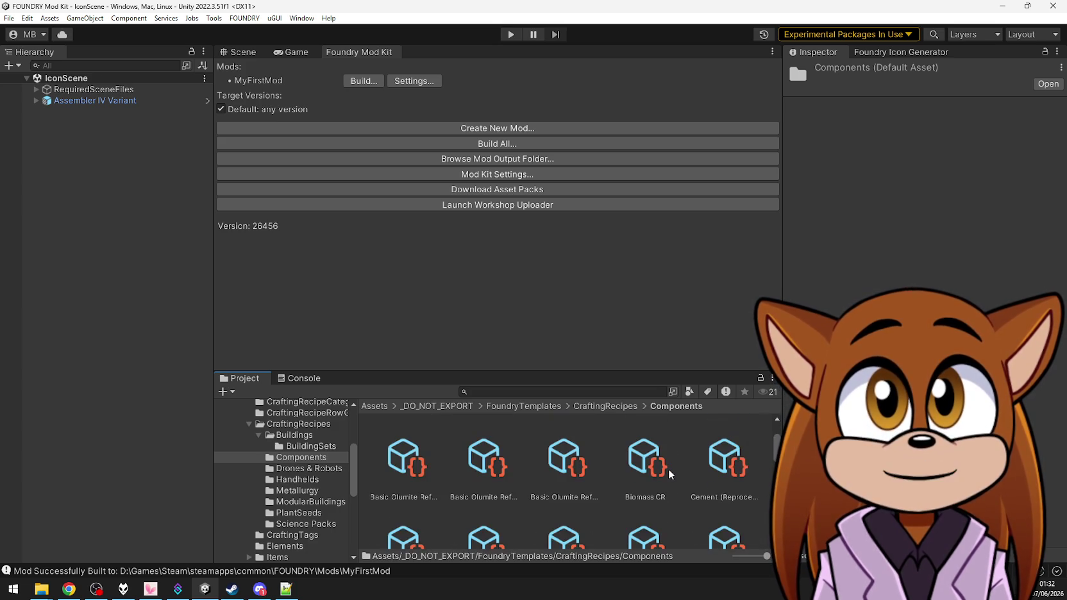
{"action": "scroll", "coordinate": [648, 474], "scroll_direction": "down", "scroll_amount": 3}
{"action": "left_click", "coordinate": [477, 444]}
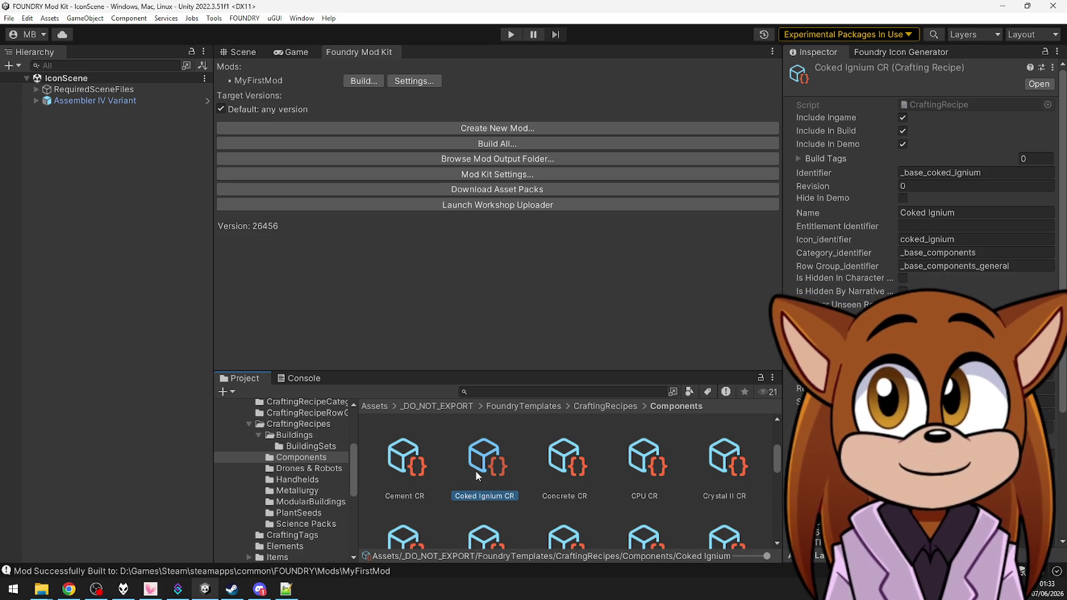
Search 'coked ig' and select all five Coked Ignium assets
{"action": "left_click", "coordinate": [520, 387]}
{"action": "type", "text": "coke"}
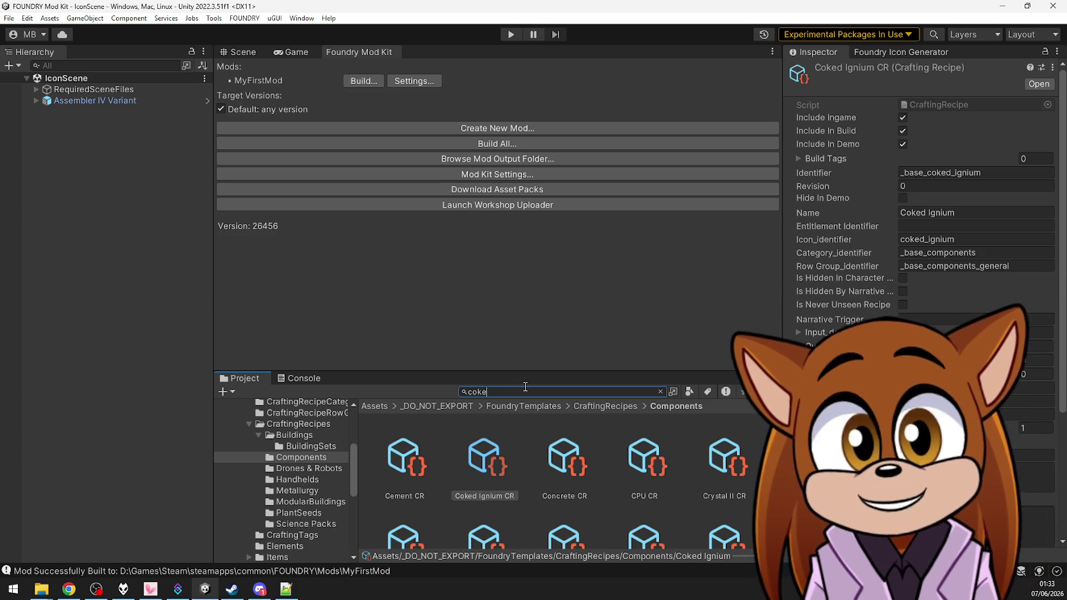
{"action": "type", "text": "d ig"}
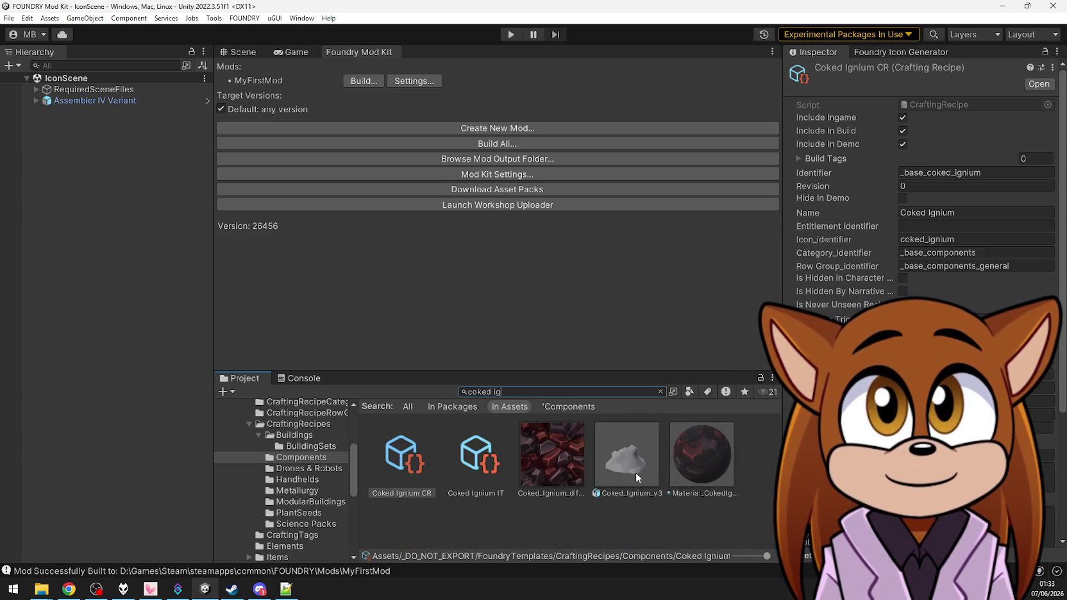
{"action": "left_click", "coordinate": [721, 511]}
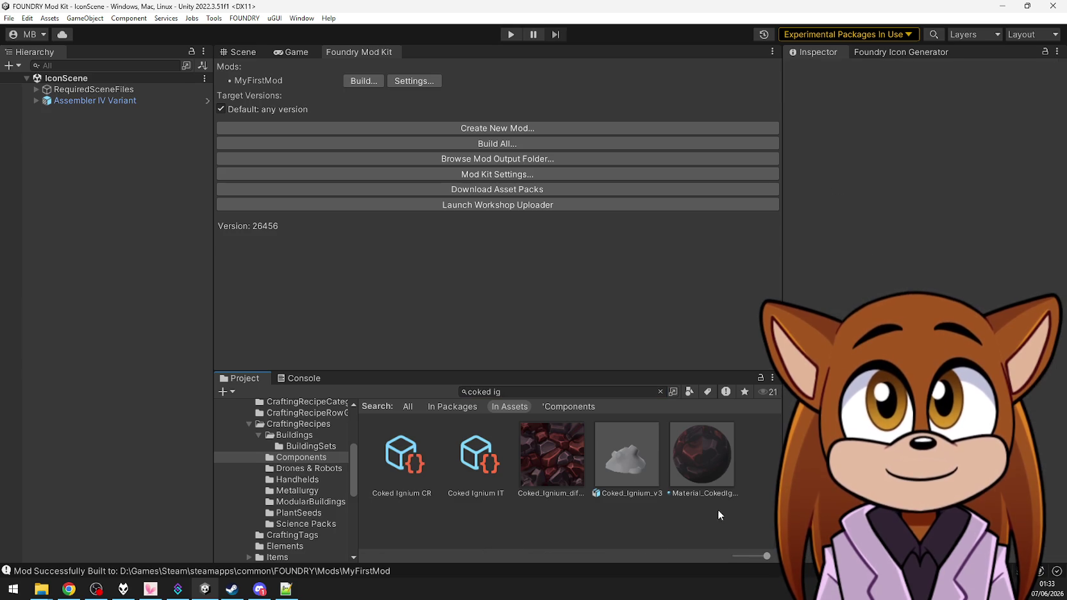
{"action": "left_click", "coordinate": [407, 462]}
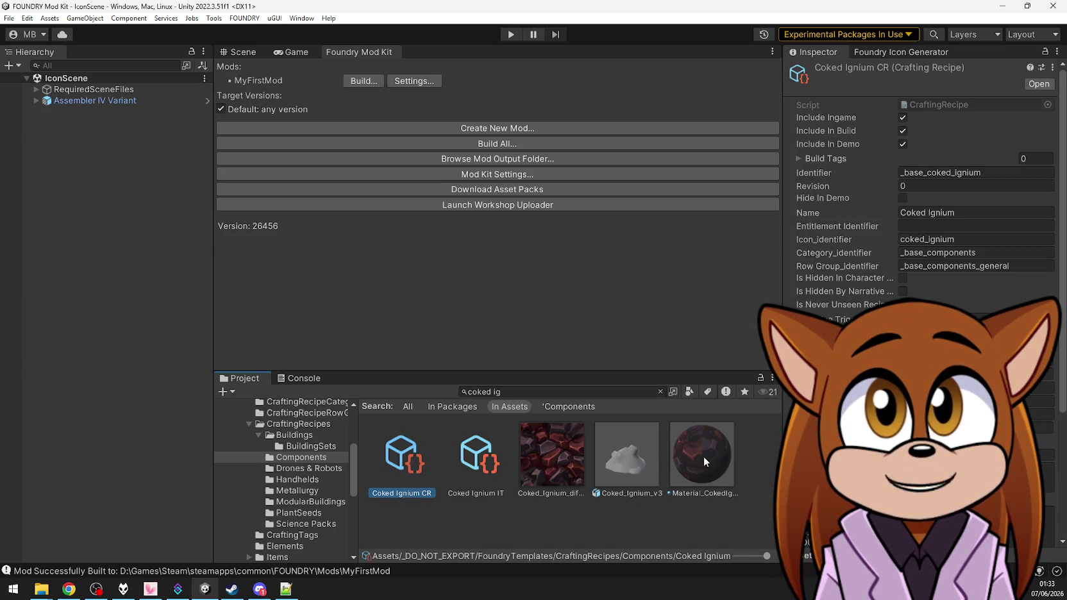
{"action": "left_click", "coordinate": [704, 456], "text": "shift"}
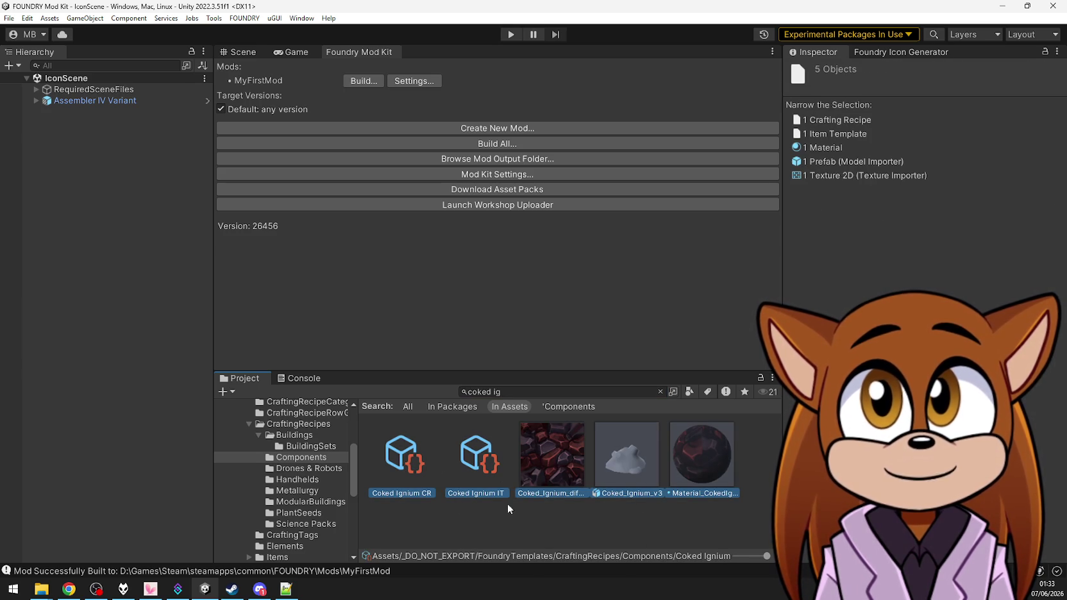
Copy the assets into MyFirstMod and select the copied recipe
{"action": "scroll", "coordinate": [300, 494], "scroll_direction": "down", "scroll_amount": 5}
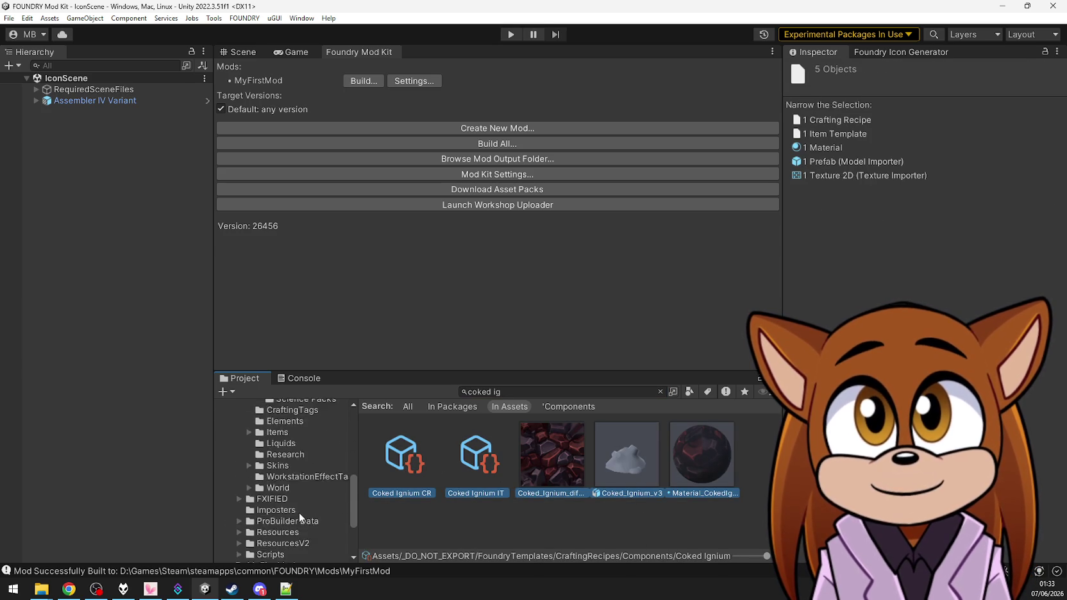
{"action": "scroll", "coordinate": [300, 515], "scroll_direction": "down", "scroll_amount": 3}
{"action": "left_click", "coordinate": [272, 466]}
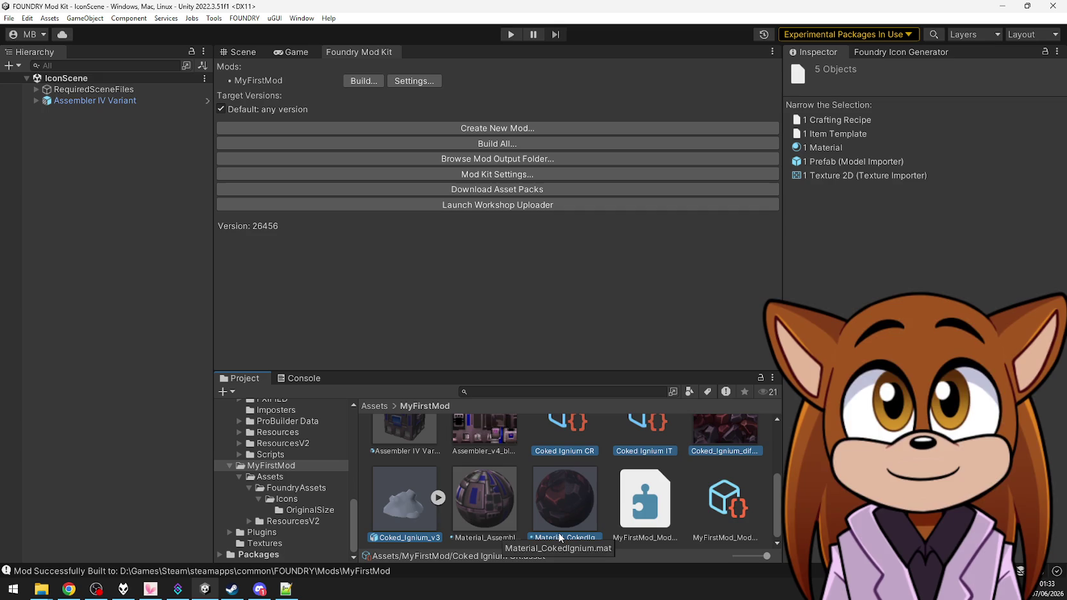
{"action": "left_click", "coordinate": [588, 453]}
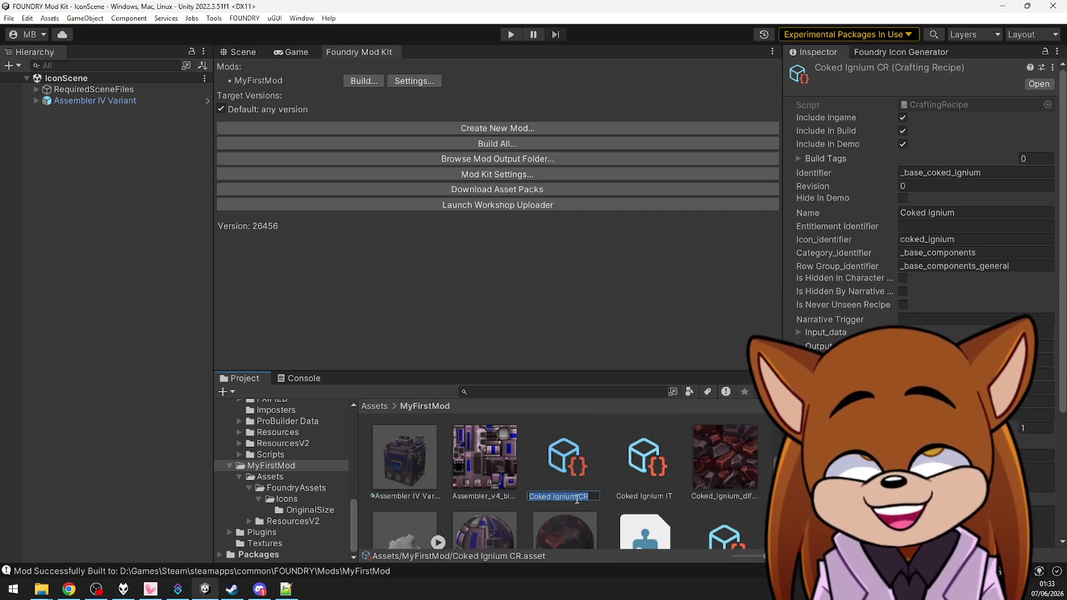
Rename the copied recipe to Charcoal CR and the item to Charcoal IT
{"action": "type", "text": "Charcoal"}
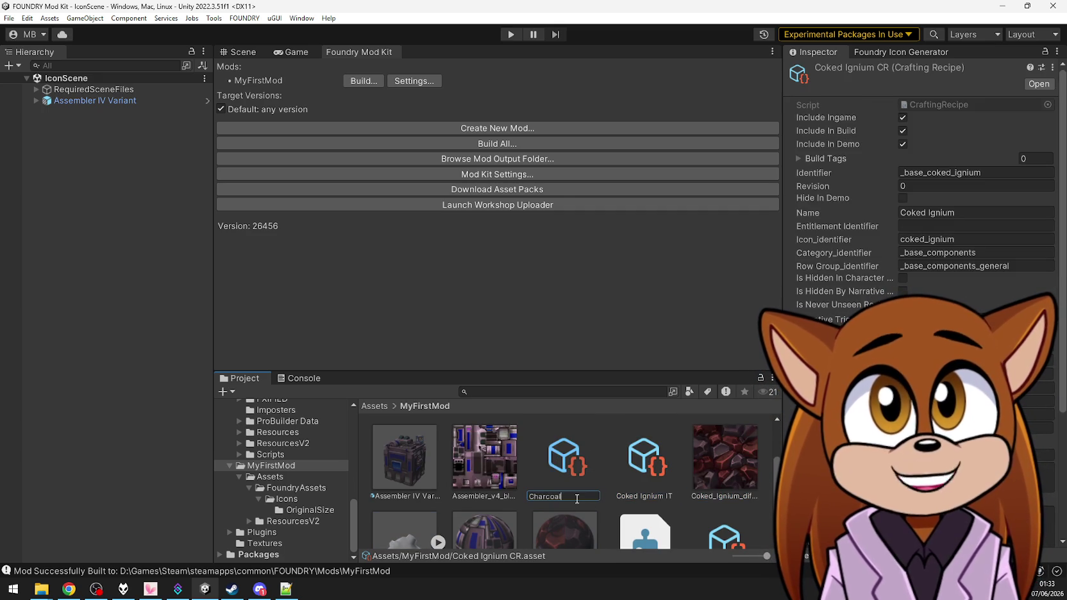
{"action": "key", "text": "ctrl+z"}
{"action": "key", "text": "End"}
{"action": "key", "text": "ctrl+a"}
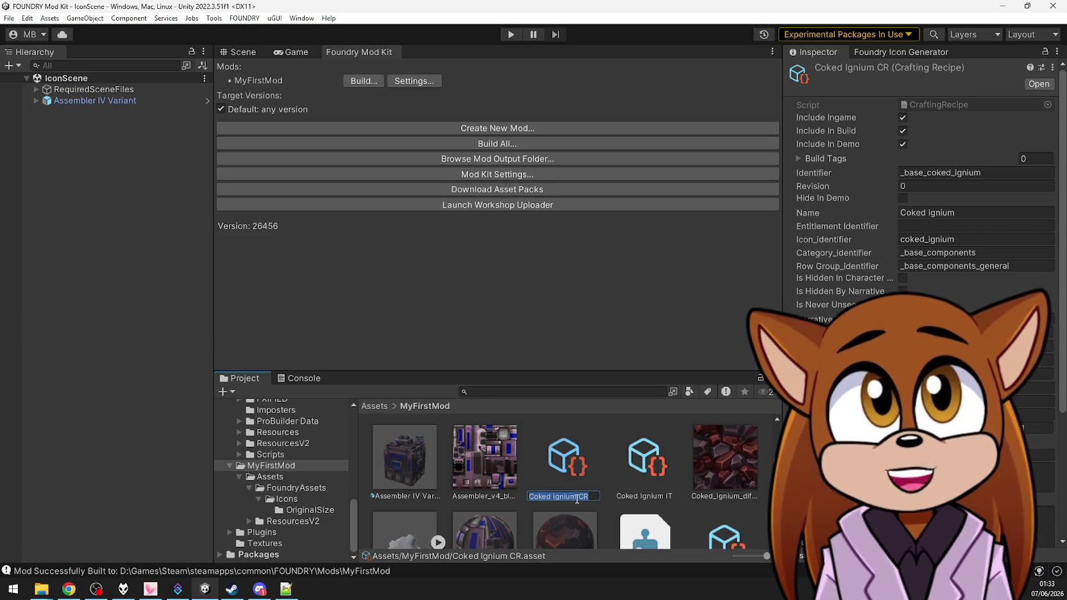
{"action": "type", "text": "Charcoal"}
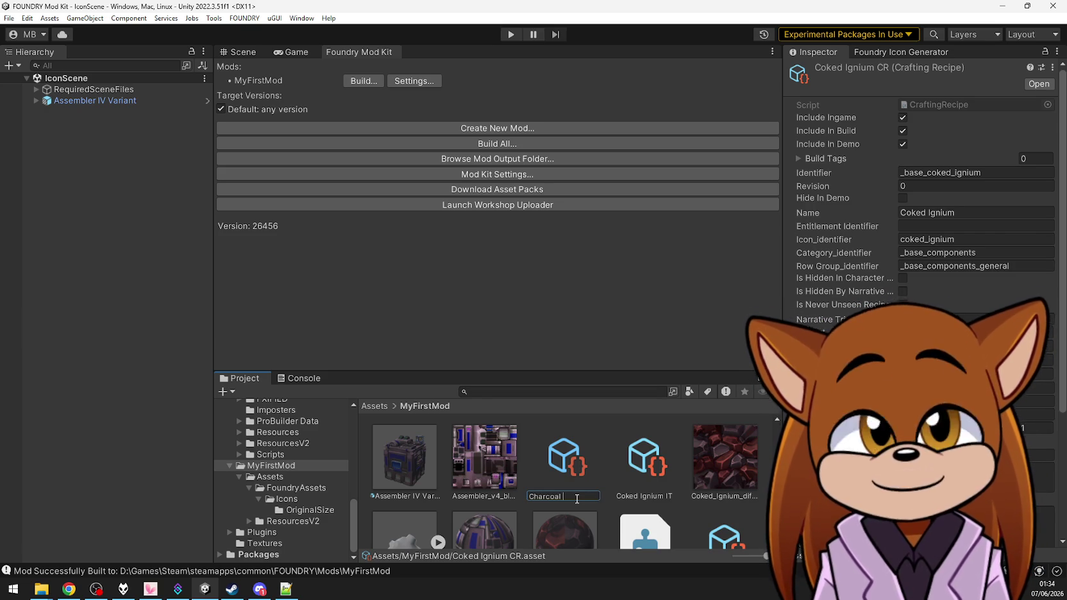
{"action": "key", "text": "Return"}
{"action": "key", "text": "Right"}
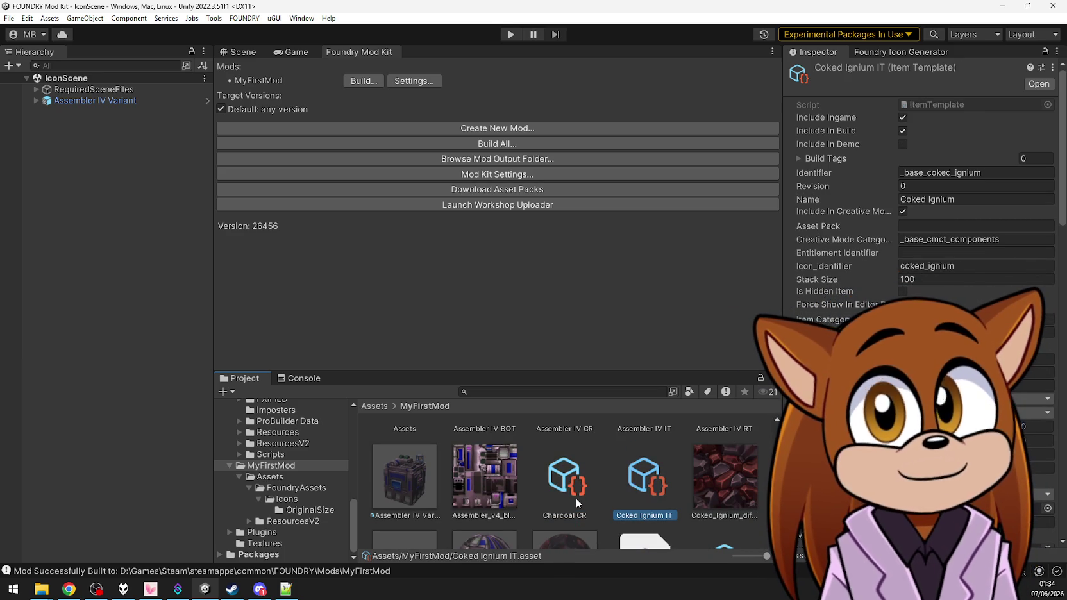
{"action": "key", "text": "F2"}
{"action": "type", "text": "Char"}
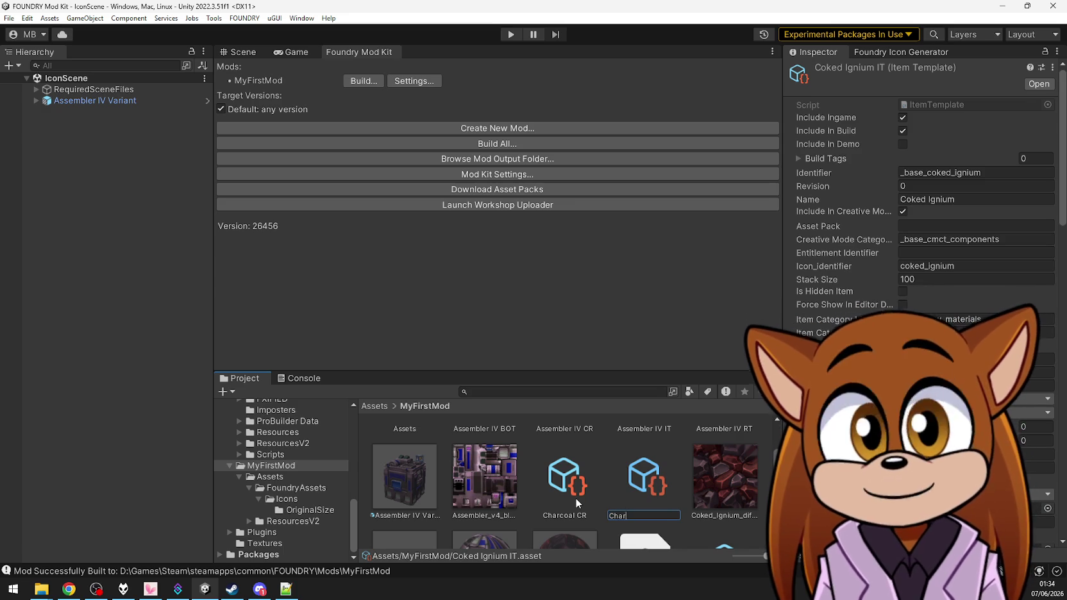
{"action": "type", "text": "coal"}
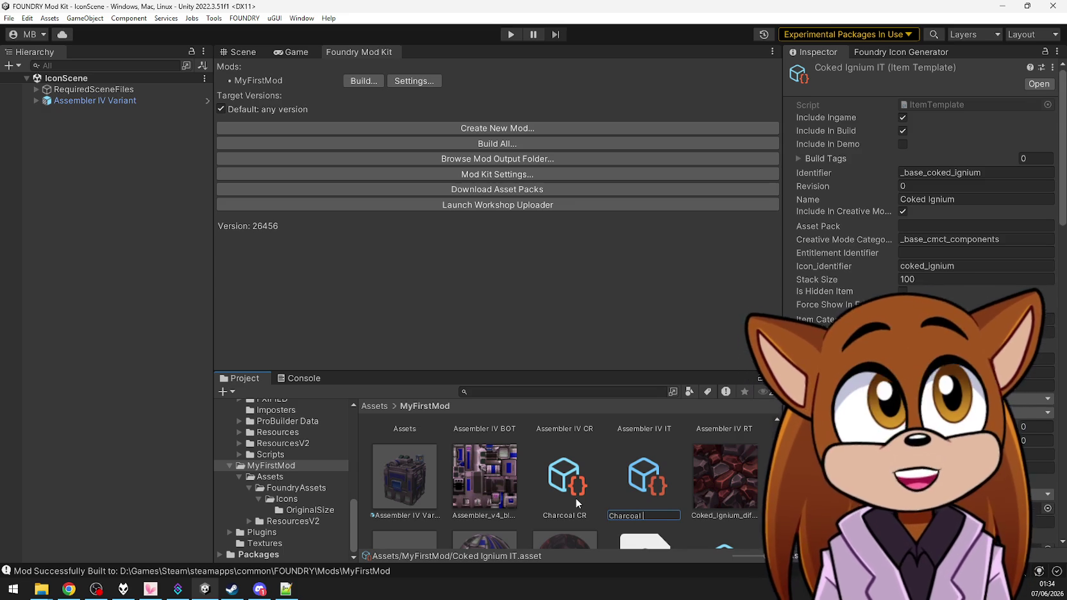
{"action": "type", "text": " IT"}
{"action": "key", "text": "Return"}
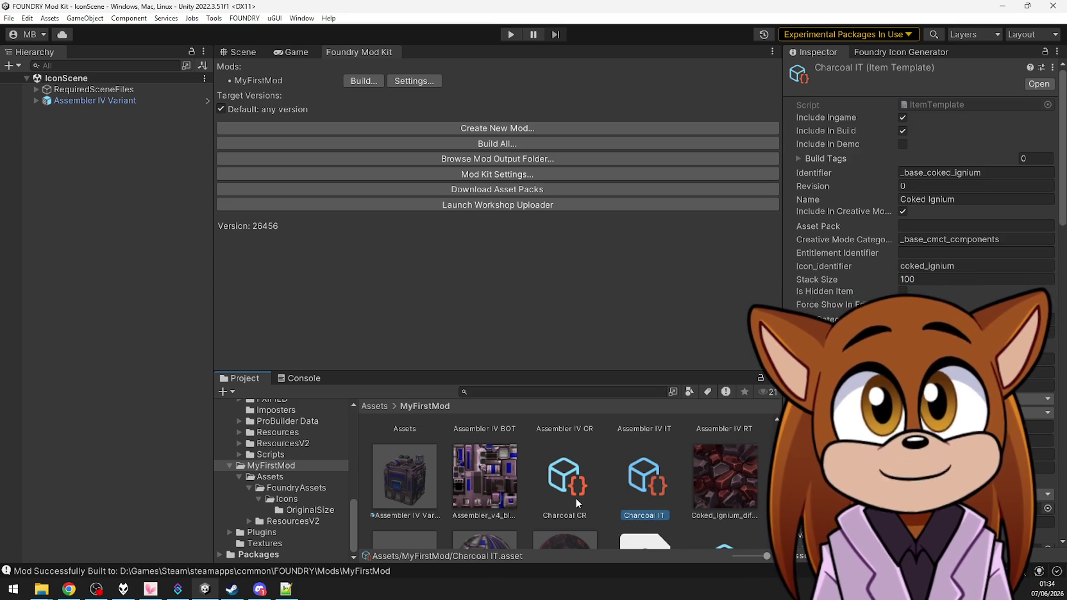
Rename the model to Charcoal and the material to Material_Charcoal
{"action": "scroll", "coordinate": [651, 490], "scroll_direction": "down", "scroll_amount": 2}
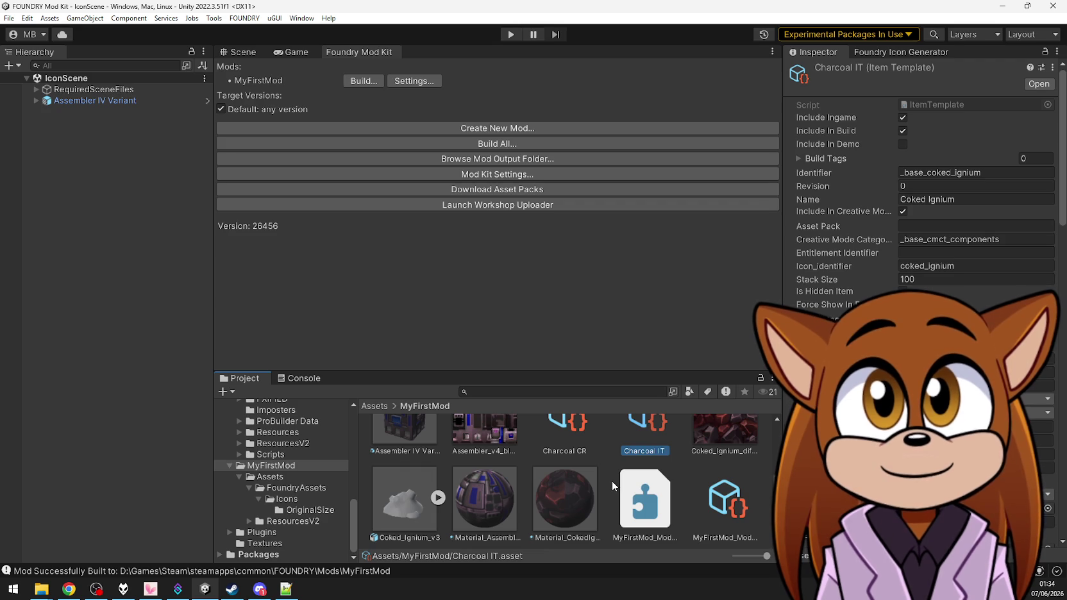
{"action": "left_click", "coordinate": [403, 537]}
{"action": "key", "text": "F2"}
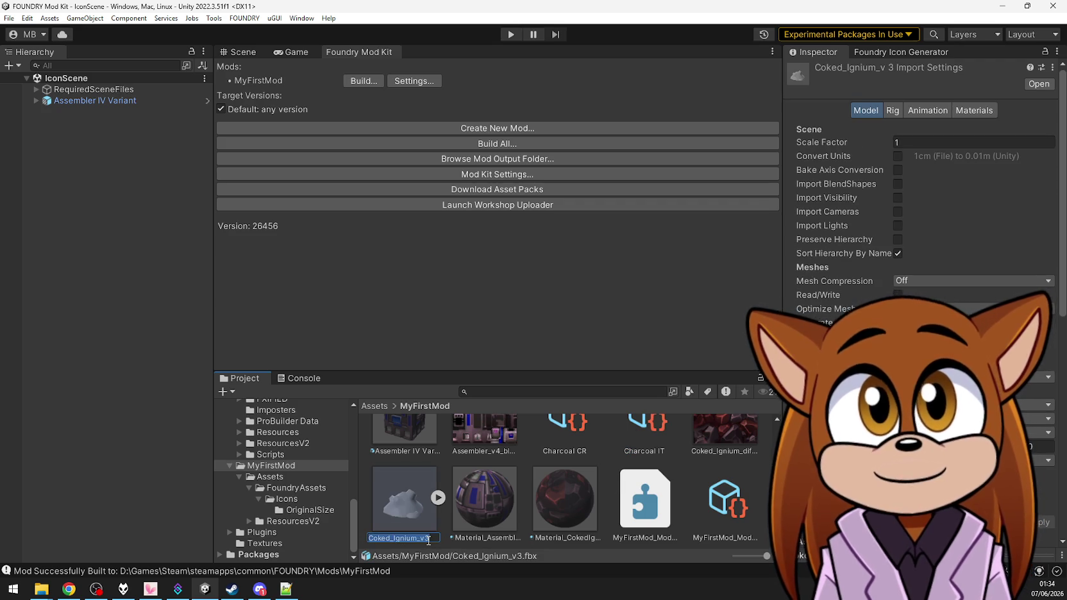
{"action": "type", "text": "Charcoal"}
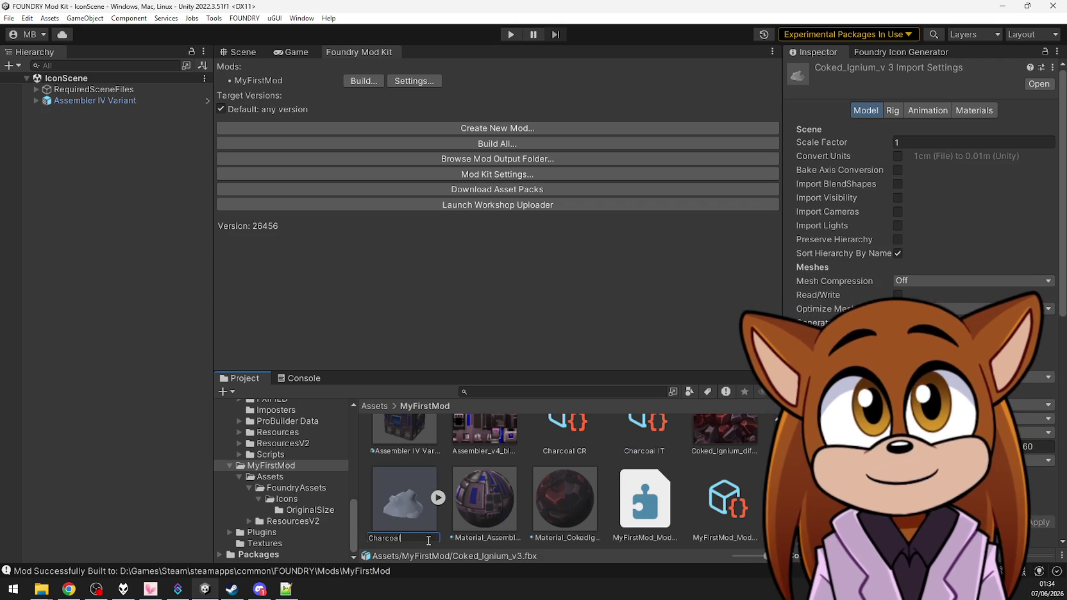
{"action": "key", "text": "Return"}
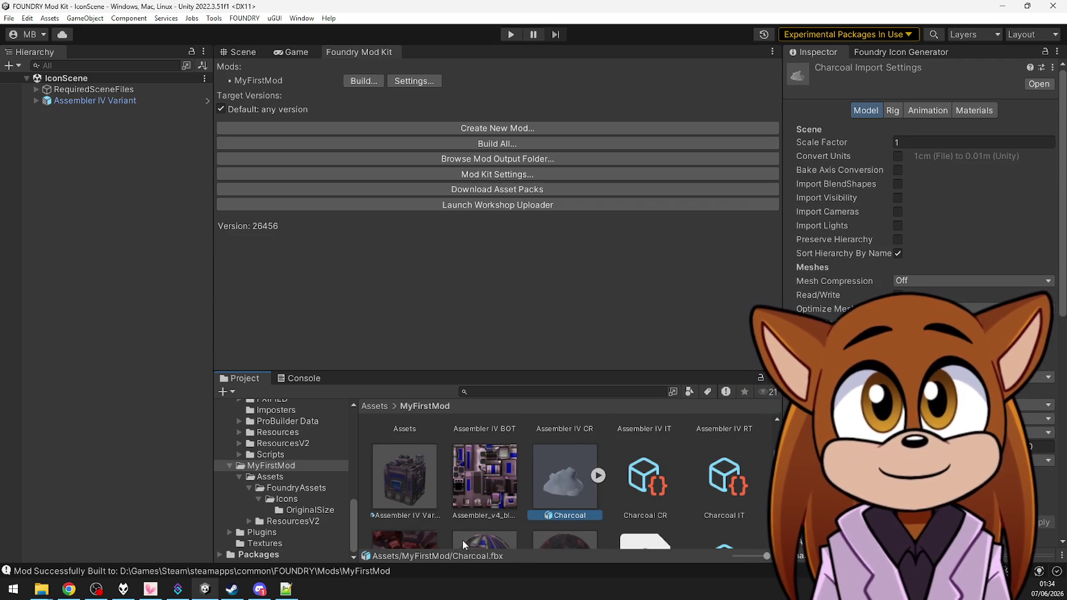
{"action": "scroll", "coordinate": [431, 539], "scroll_direction": "down", "scroll_amount": 2}
{"action": "left_click", "coordinate": [578, 537]}
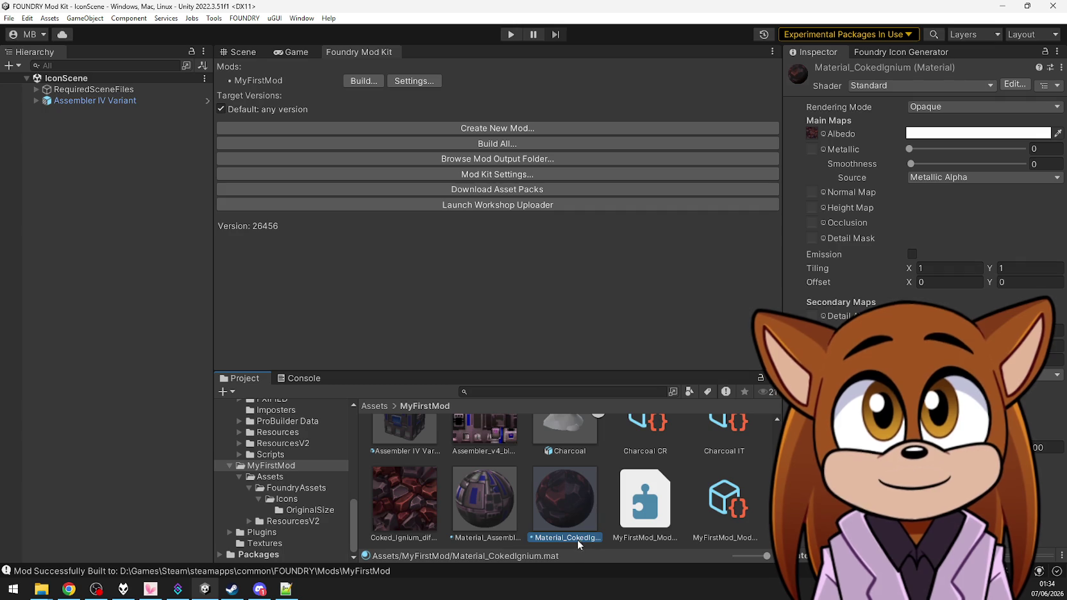
{"action": "key", "text": "F2"}
{"action": "type", "text": "Charcoal"}
{"action": "key", "text": "Return"}
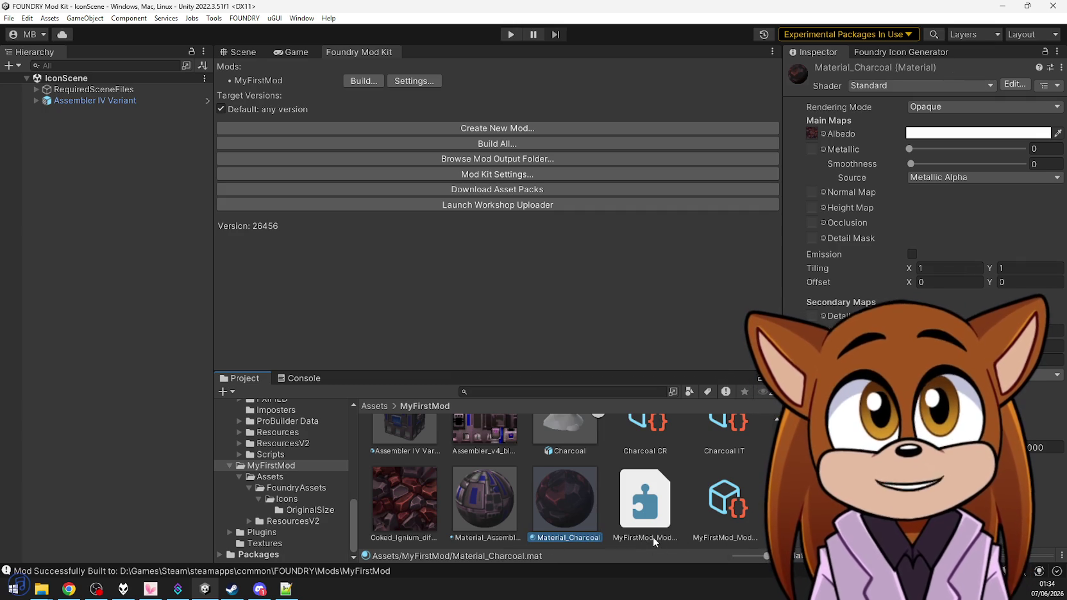
Rename the diffuse texture to Charcoal_diff, dropping the version suffix
{"action": "left_click", "coordinate": [402, 523]}
{"action": "left_click", "coordinate": [400, 538]}
{"action": "mouse_move", "coordinate": [394, 538]}
{"action": "left_mouse_down"}
{"action": "mouse_move", "coordinate": [414, 537]}
{"action": "mouse_move", "coordinate": [324, 527]}
{"action": "left_mouse_up"}
{"action": "type", "text": "Charcoal_diff_v2"}
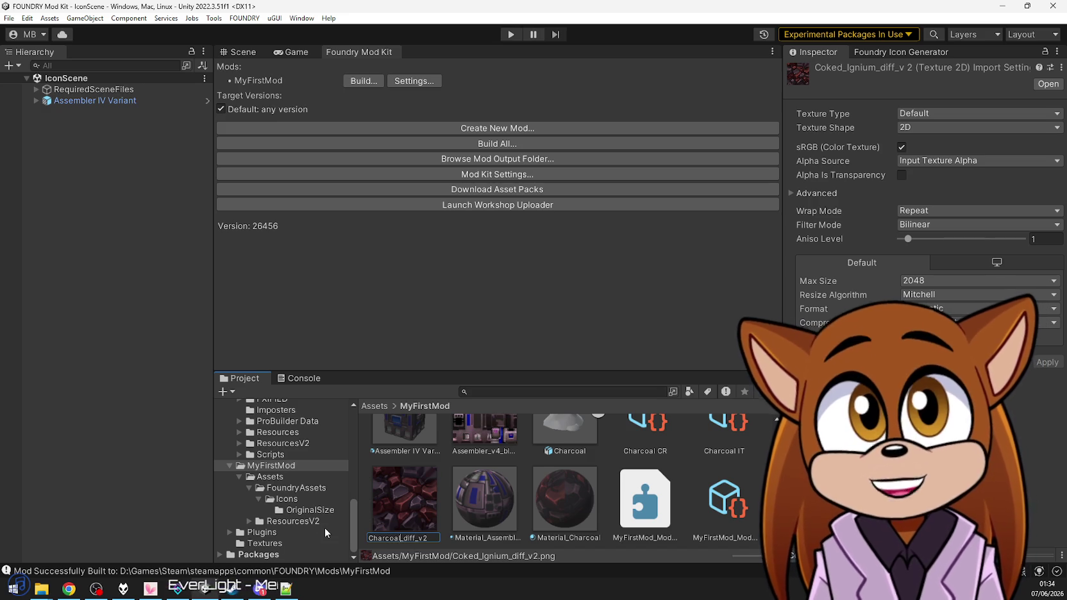
{"action": "key", "text": "End"}
{"action": "key", "text": "BackSpace"}
{"action": "key", "text": "BackSpace"}
{"action": "key", "text": "BackSpace"}
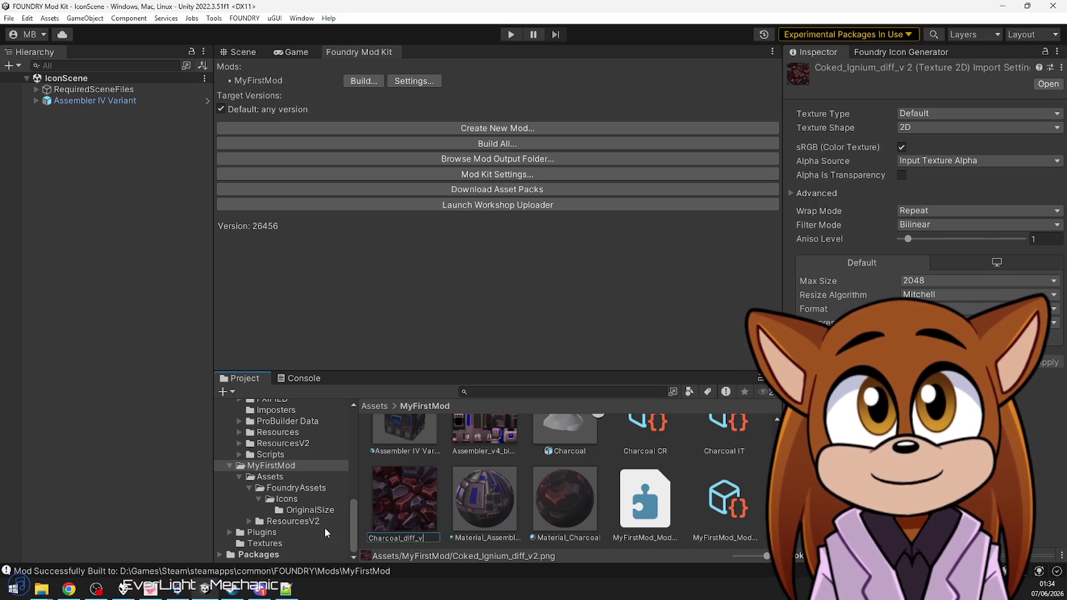
{"action": "key", "text": "Return"}
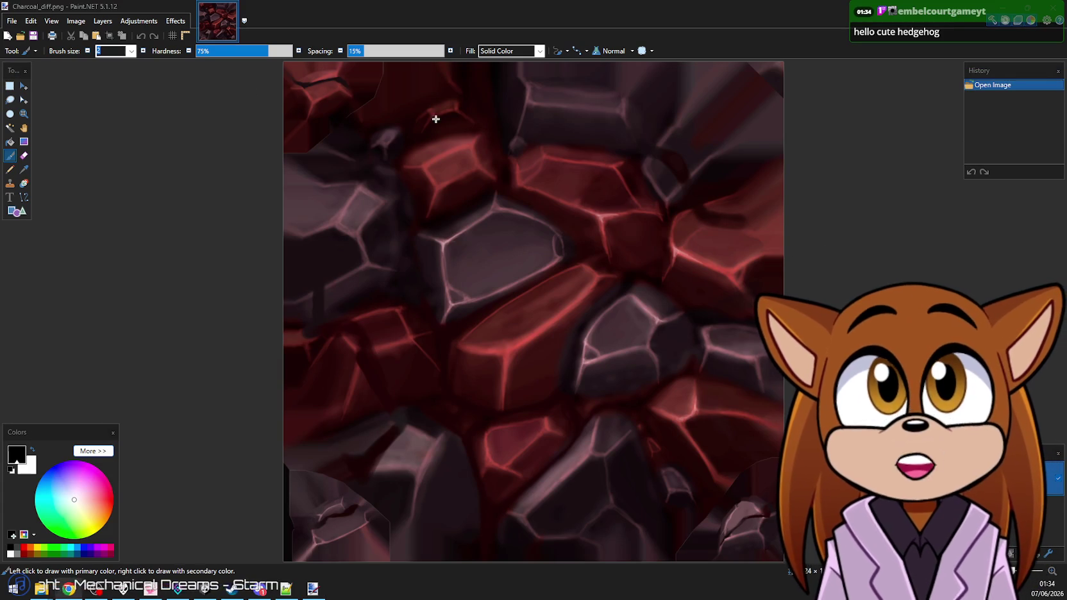
Try the Recolor tool with test spots and a zigzag, undoing each
{"action": "key", "text": "r"}
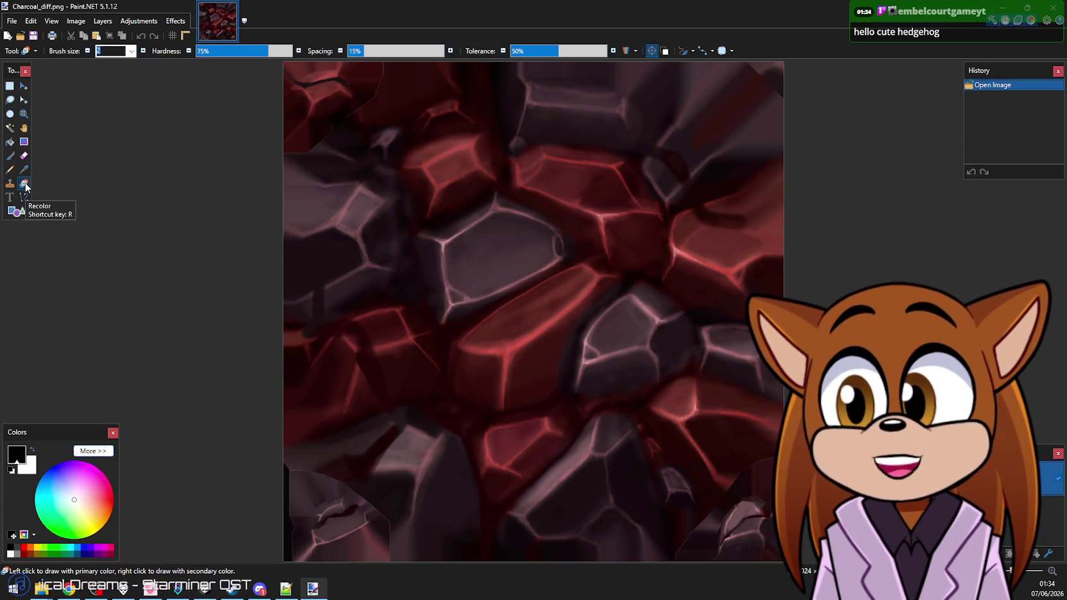
{"action": "left_click", "coordinate": [452, 172]}
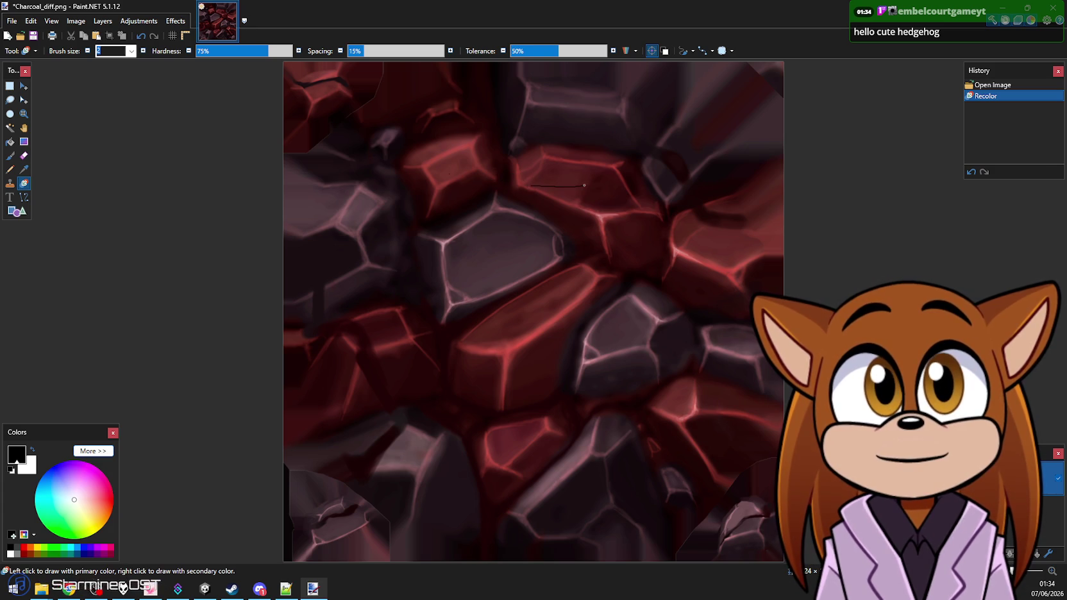
{"action": "left_click", "coordinate": [521, 167]}
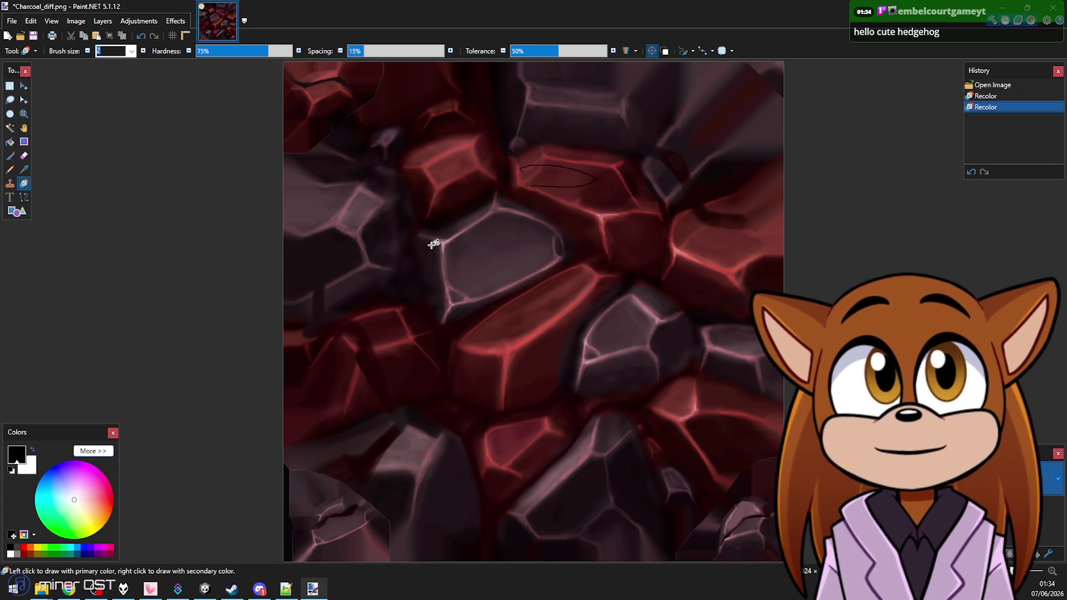
{"action": "key", "text": "ctrl+z"}
{"action": "key", "text": "ctrl+z"}
{"action": "key", "text": "alt"}
{"action": "mouse_move", "coordinate": [478, 159]}
{"action": "left_mouse_down"}
{"action": "mouse_move", "coordinate": [452, 157]}
{"action": "mouse_move", "coordinate": [413, 221]}
{"action": "mouse_move", "coordinate": [524, 308]}
{"action": "left_mouse_up"}
{"action": "key", "text": "ctrl+z"}
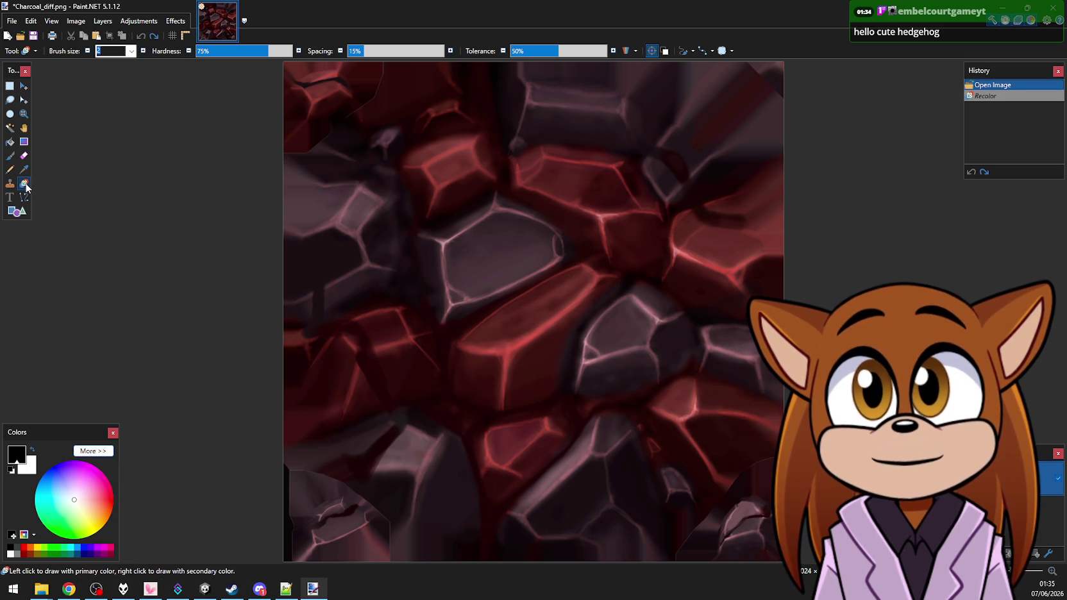
Set brush size 20, test more recolour strokes, and undo them all
{"action": "left_click", "coordinate": [127, 53]}
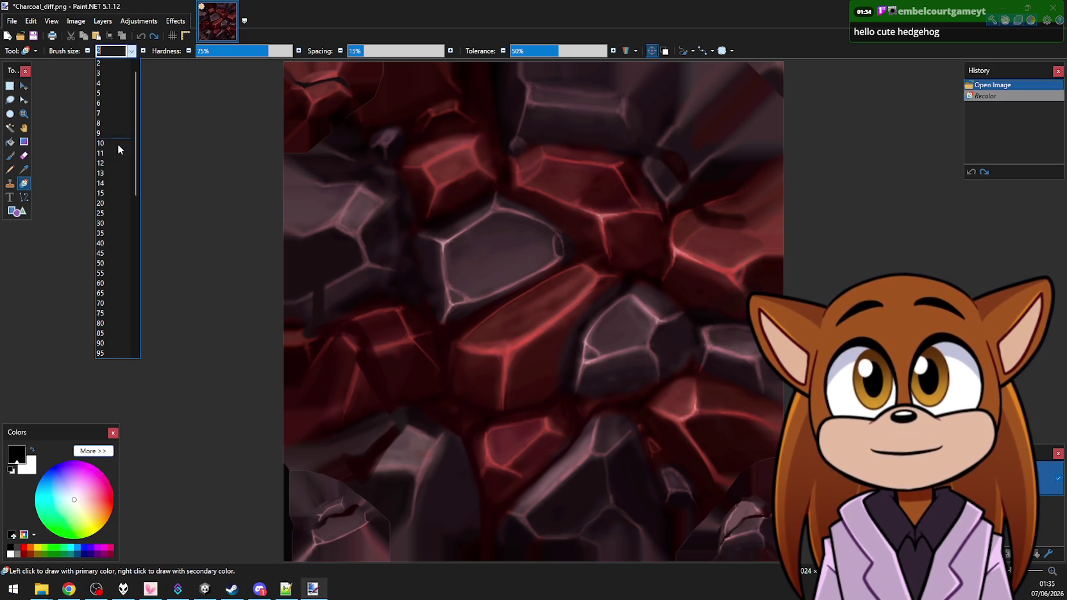
{"action": "left_click", "coordinate": [108, 203]}
{"action": "mouse_move", "coordinate": [518, 263]}
{"action": "left_mouse_down"}
{"action": "mouse_move", "coordinate": [504, 253]}
{"action": "mouse_move", "coordinate": [512, 240]}
{"action": "mouse_move", "coordinate": [557, 200]}
{"action": "left_mouse_up"}
{"action": "key", "text": "ctrl+z"}
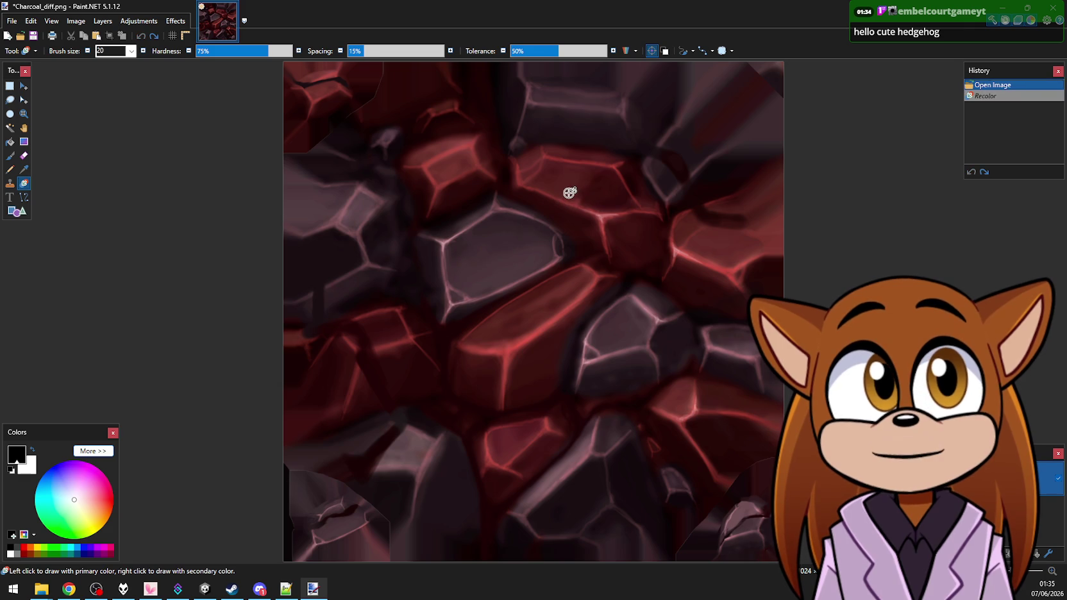
{"action": "left_click", "coordinate": [568, 192]}
{"action": "key", "text": "ctrl+z"}
{"action": "left_click", "coordinate": [544, 184]}
{"action": "key", "text": "ctrl+z"}
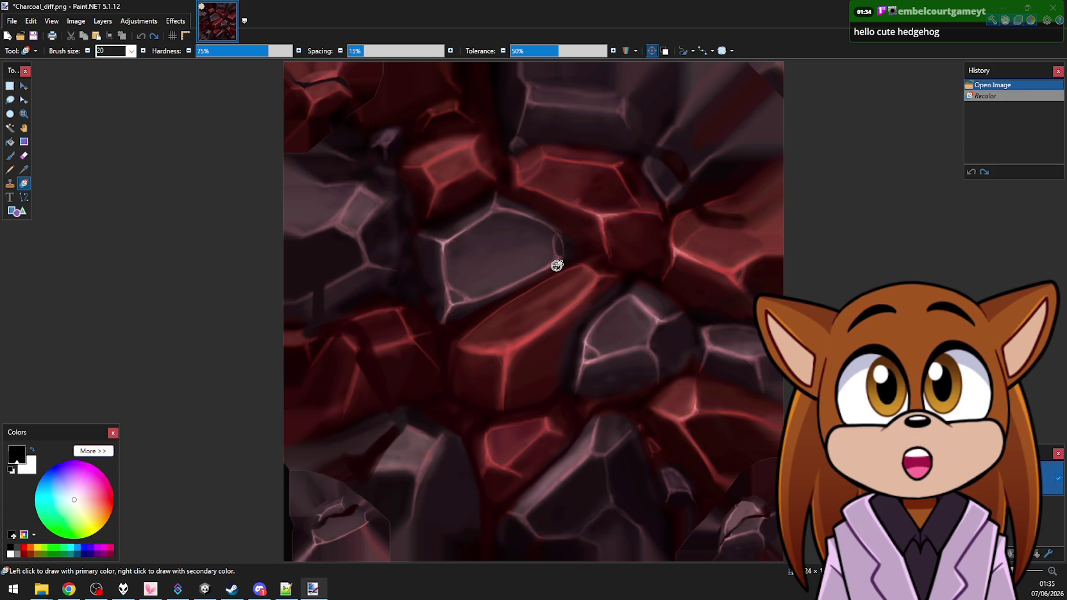
{"action": "mouse_move", "coordinate": [548, 266]}
{"action": "left_mouse_down"}
{"action": "mouse_move", "coordinate": [445, 300]}
{"action": "mouse_move", "coordinate": [460, 250]}
{"action": "mouse_move", "coordinate": [376, 174]}
{"action": "mouse_move", "coordinate": [447, 181]}
{"action": "mouse_move", "coordinate": [493, 167]}
{"action": "mouse_move", "coordinate": [381, 195]}
{"action": "mouse_move", "coordinate": [564, 279]}
{"action": "mouse_move", "coordinate": [427, 243]}
{"action": "mouse_move", "coordinate": [495, 238]}
{"action": "mouse_move", "coordinate": [580, 289]}
{"action": "left_mouse_up"}
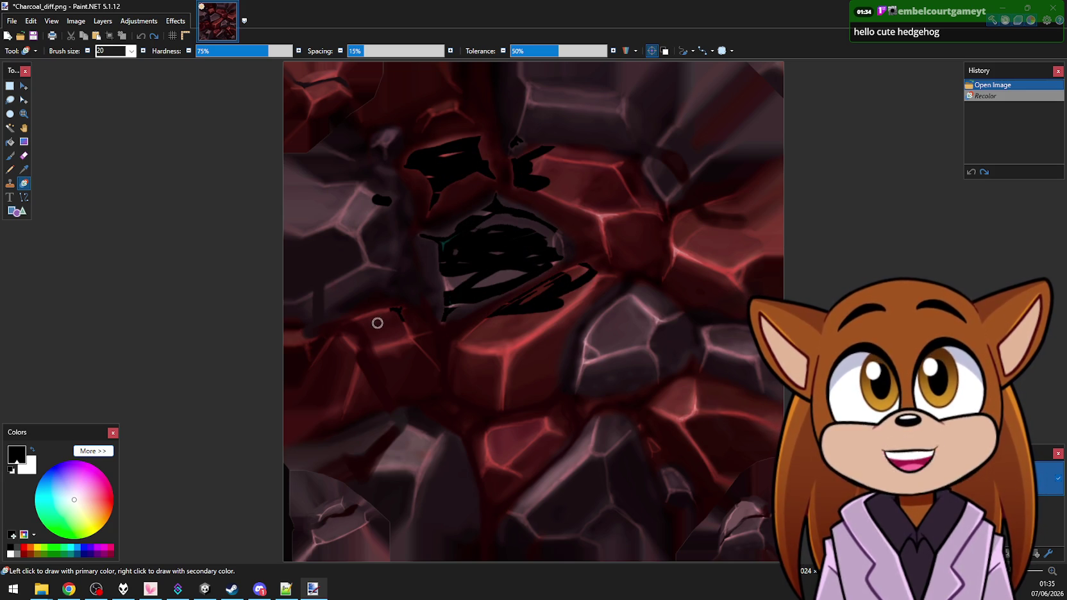
{"action": "key", "text": "ctrl+z"}
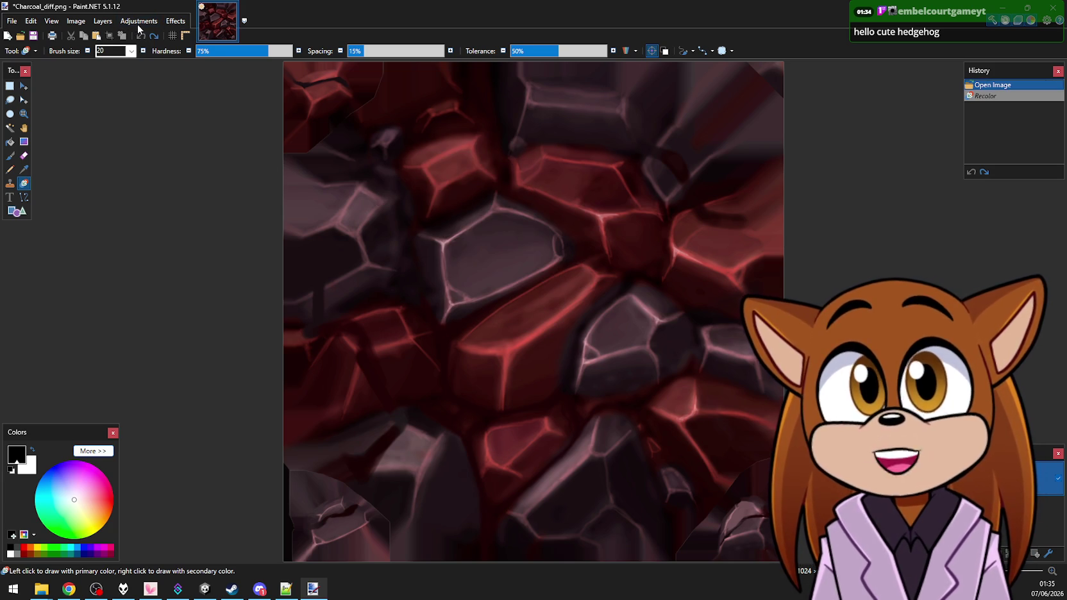
Apply Hue / Saturation with Saturation 0 and reduced Lightness
{"action": "left_click", "coordinate": [138, 23]}
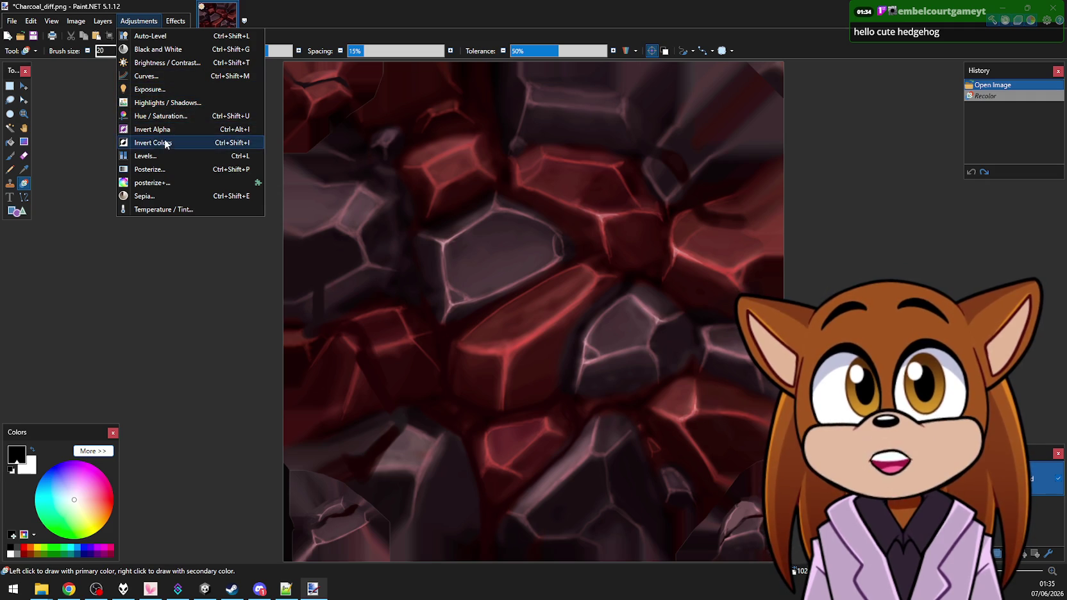
{"action": "left_click", "coordinate": [149, 116]}
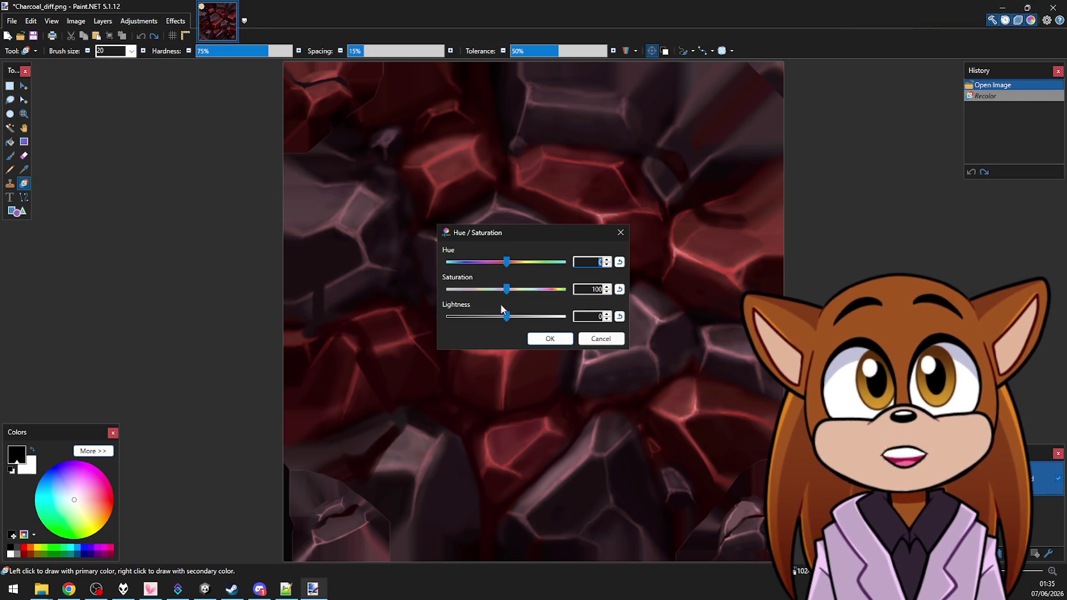
{"action": "left_click_drag", "start_coordinate": [505, 289], "coordinate": [374, 276]}
{"action": "mouse_move", "coordinate": [504, 316]}
{"action": "left_mouse_down"}
{"action": "mouse_move", "coordinate": [515, 319]}
{"action": "mouse_move", "coordinate": [493, 319]}
{"action": "left_mouse_up"}
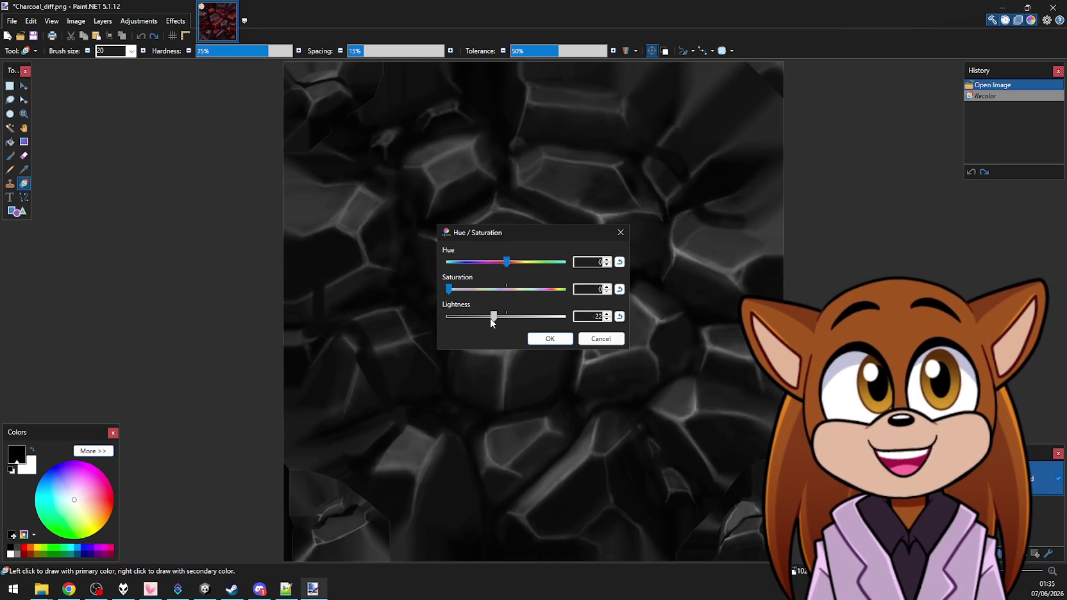
{"action": "left_click", "coordinate": [549, 339]}
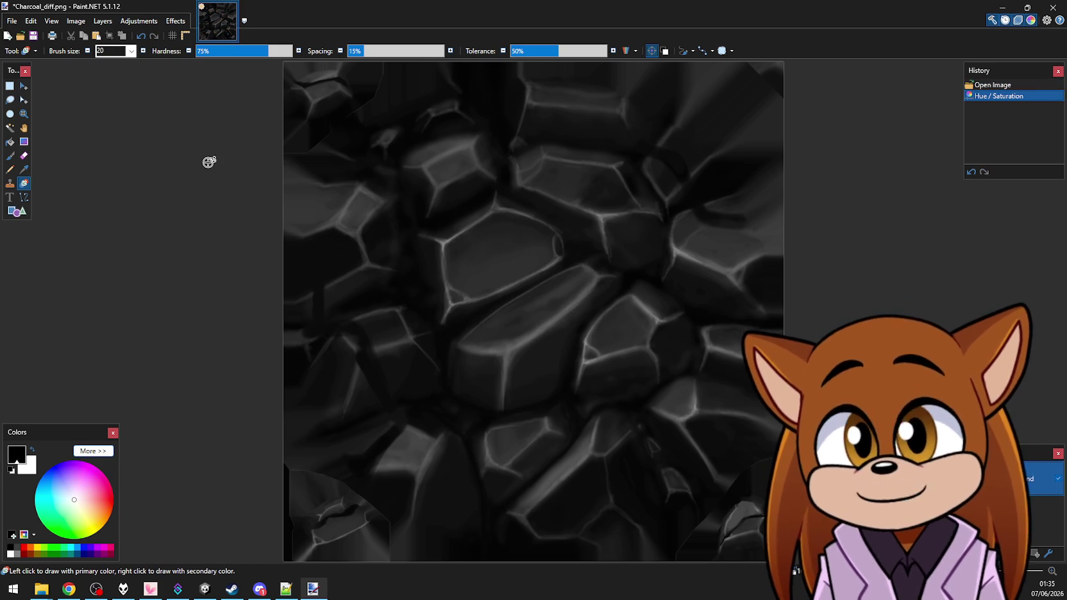
Save Charcoal_diff.png and close Paint.NET
{"action": "key", "text": "ctrl+s"}
{"action": "key", "text": "Return"}
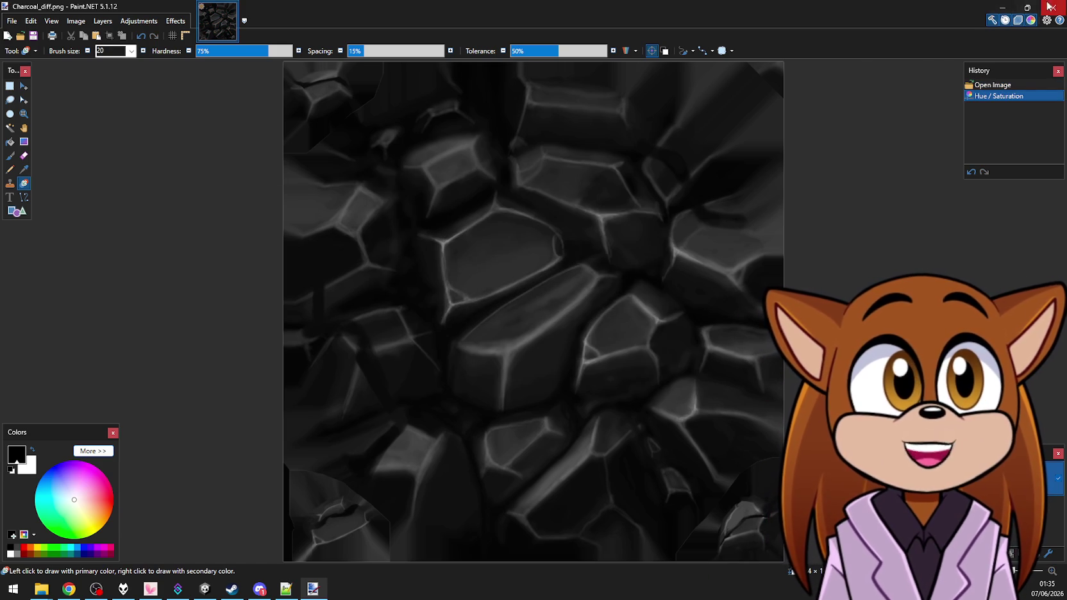
{"action": "key", "text": "alt+F4"}
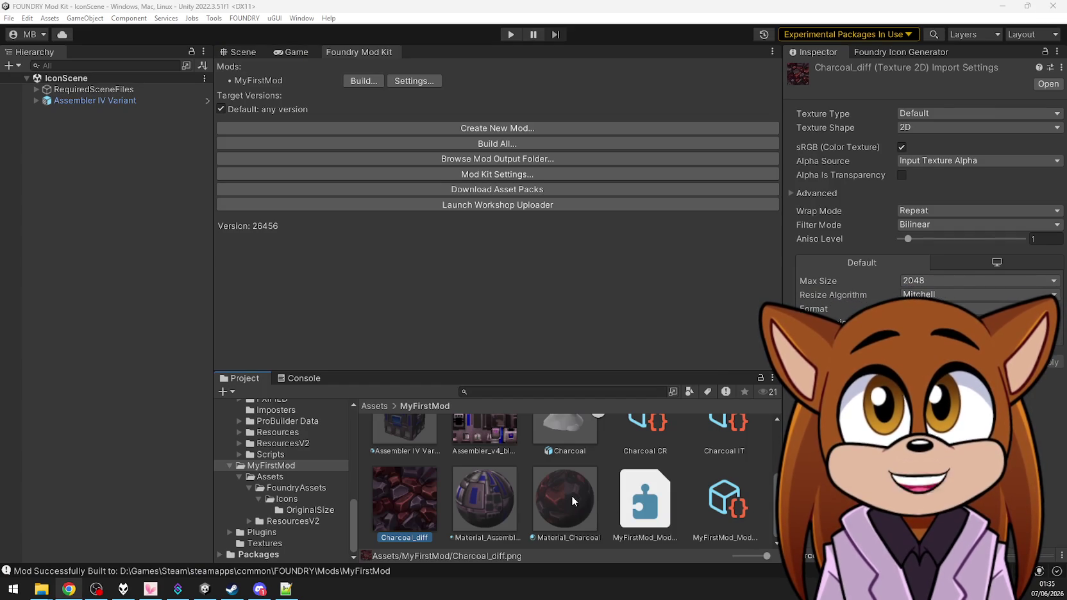
Set Charcoal_diff as Material_Charcoal's albedo and check the Charcoal model's sub-assets
{"action": "left_click", "coordinate": [570, 496]}
{"action": "left_click_drag", "start_coordinate": [404, 500], "coordinate": [811, 135]}
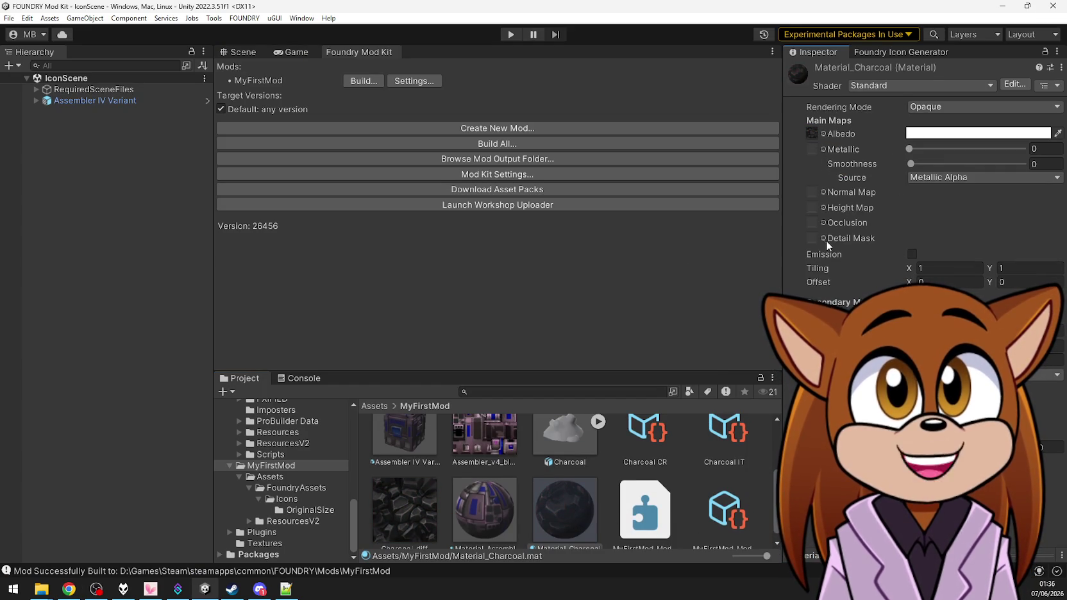
{"action": "scroll", "coordinate": [573, 456], "scroll_direction": "down", "scroll_amount": 1}
{"action": "left_click", "coordinate": [567, 438]}
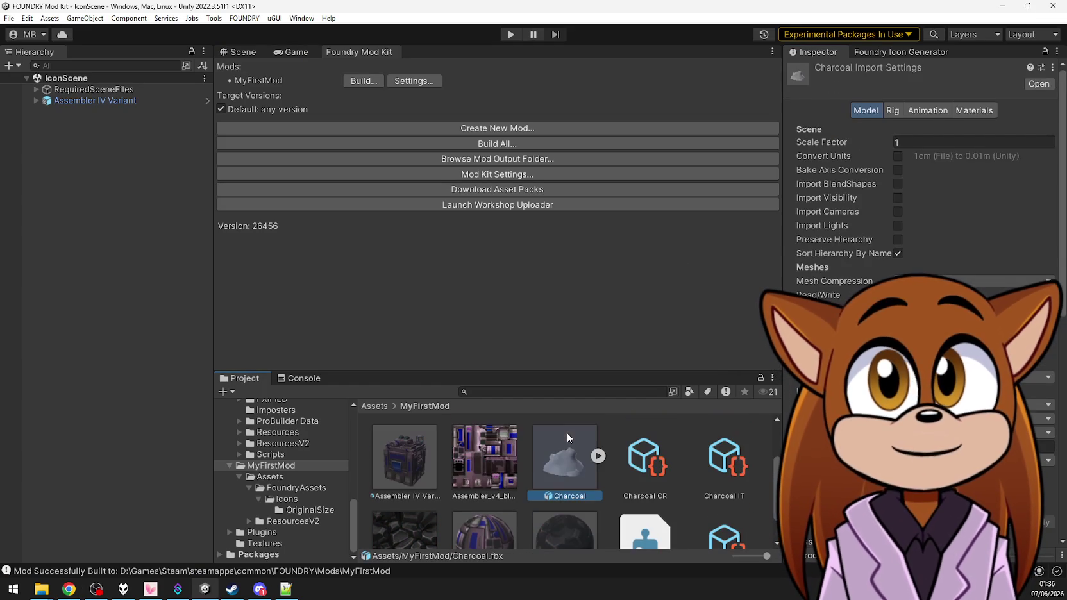
{"action": "left_click", "coordinate": [598, 456]}
{"action": "left_click", "coordinate": [597, 456]}
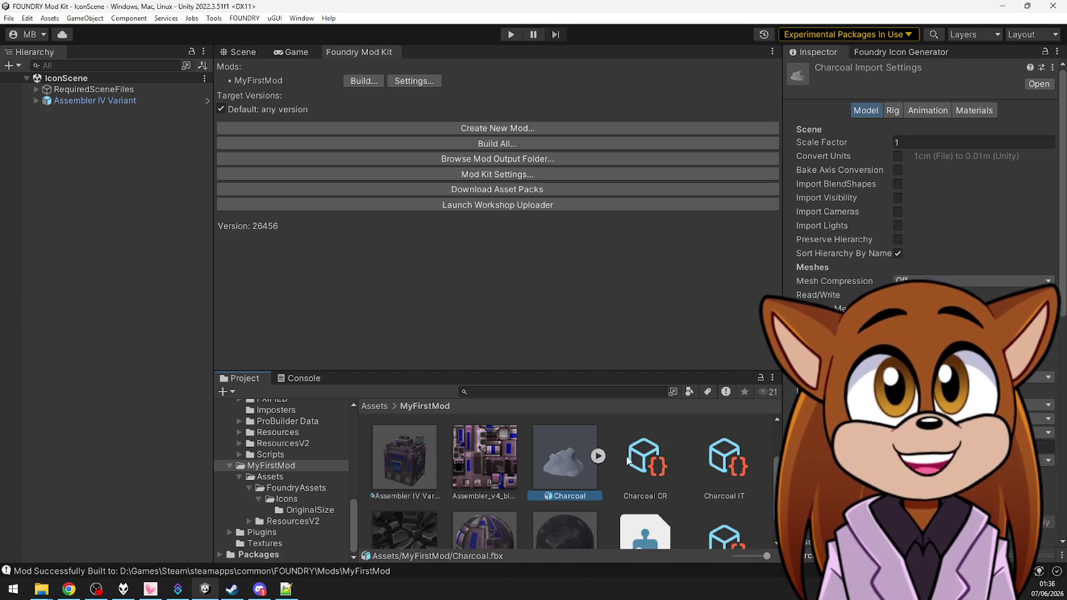
Scroll through the Project panel and start a project asset search
{"action": "scroll", "coordinate": [833, 192], "scroll_direction": "down", "scroll_amount": 5}
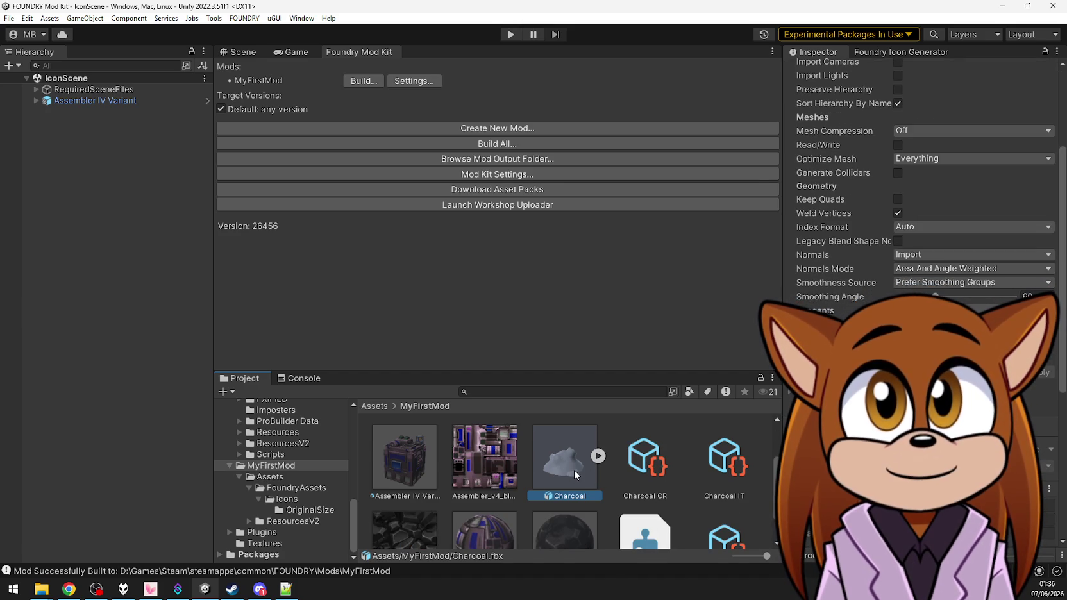
{"action": "scroll", "coordinate": [573, 470], "scroll_direction": "down", "scroll_amount": 1}
{"action": "scroll", "coordinate": [568, 443], "scroll_direction": "up", "scroll_amount": 2}
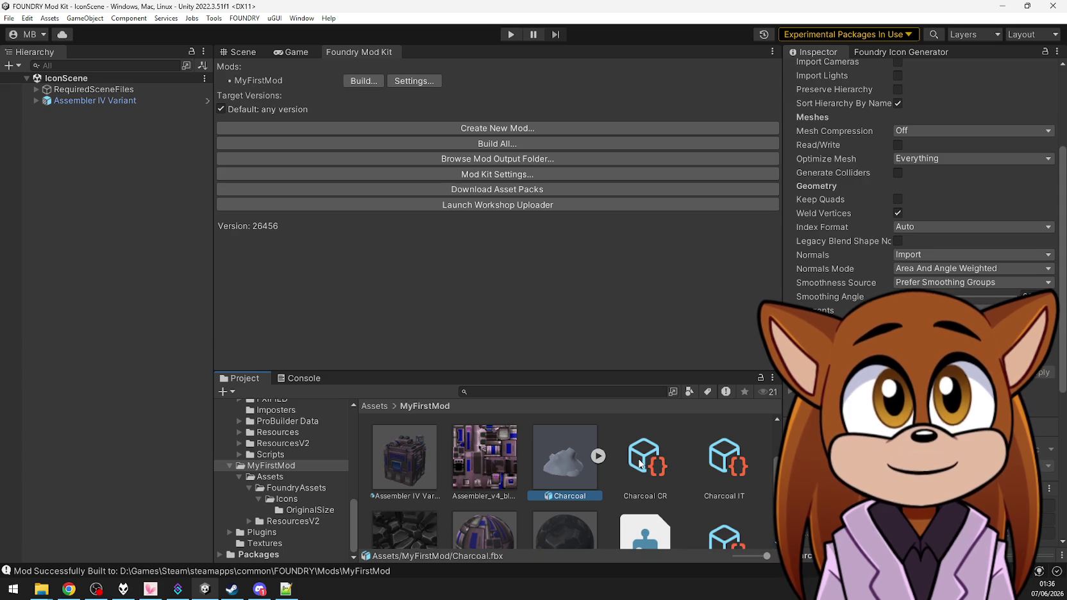
{"action": "scroll", "coordinate": [570, 475], "scroll_direction": "down", "scroll_amount": 2}
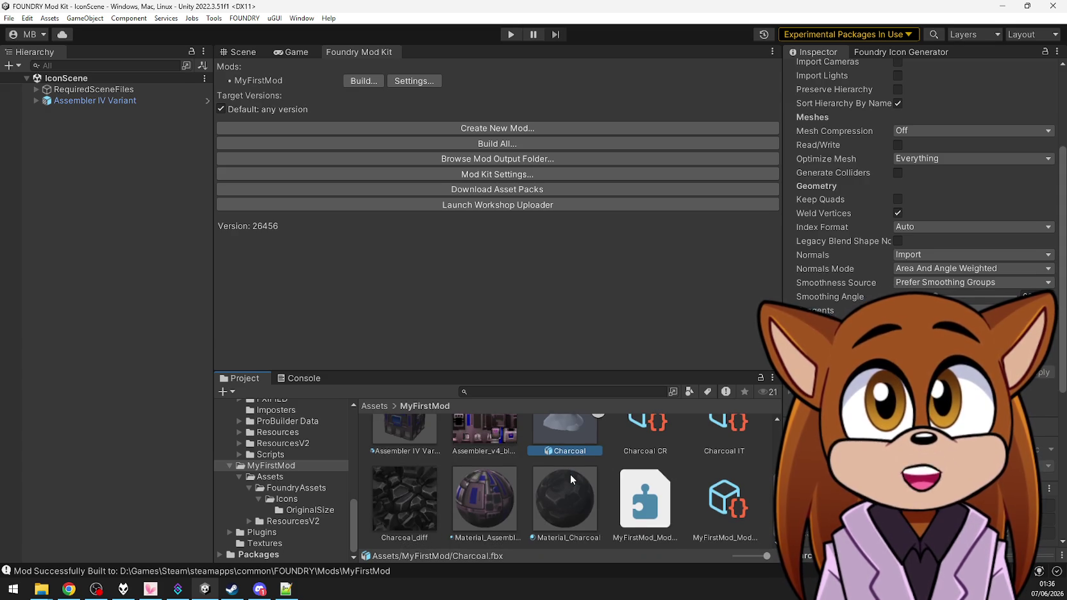
{"action": "scroll", "coordinate": [570, 473], "scroll_direction": "up", "scroll_amount": 4}
{"action": "scroll", "coordinate": [570, 474], "scroll_direction": "up", "scroll_amount": 2}
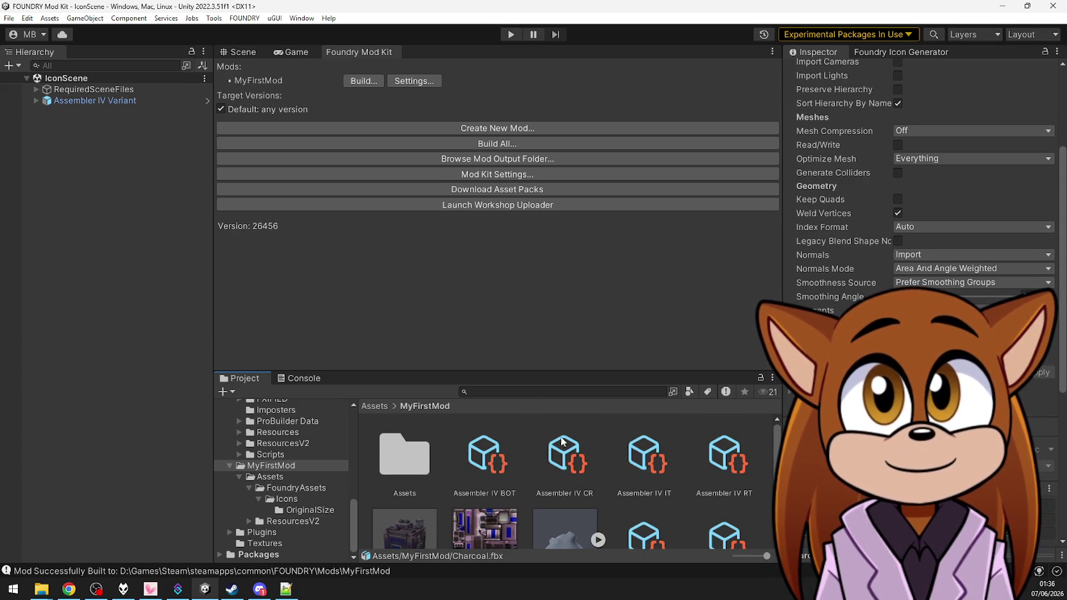
{"action": "left_click", "coordinate": [509, 392]}
Search 'coked' and compare Coked Ignium CR with IT, showing stack size 100 and BURNABLE
{"action": "type", "text": "coked"}
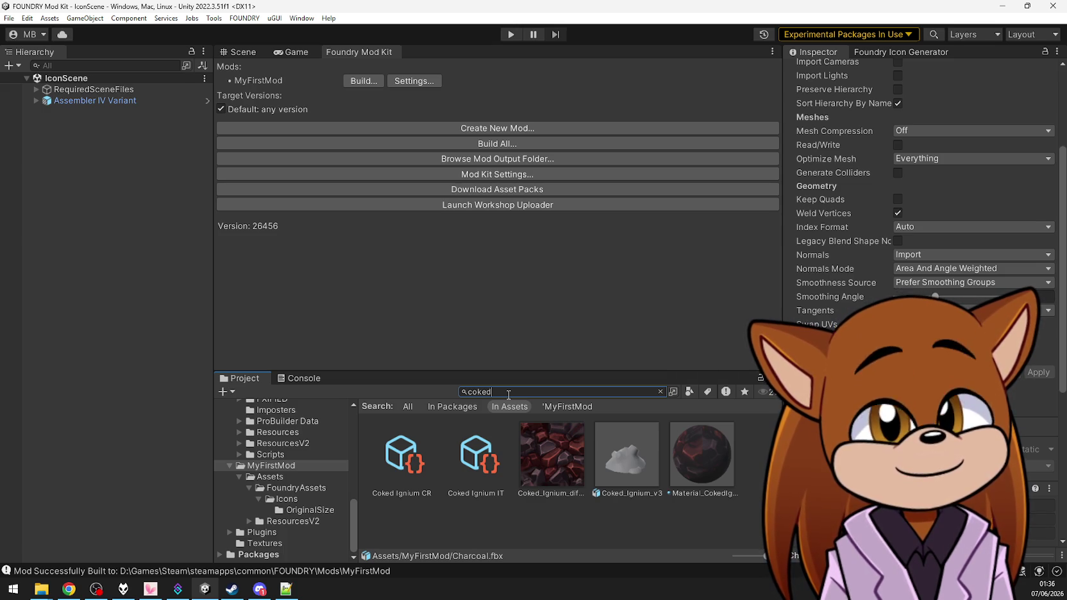
{"action": "left_click", "coordinate": [401, 471]}
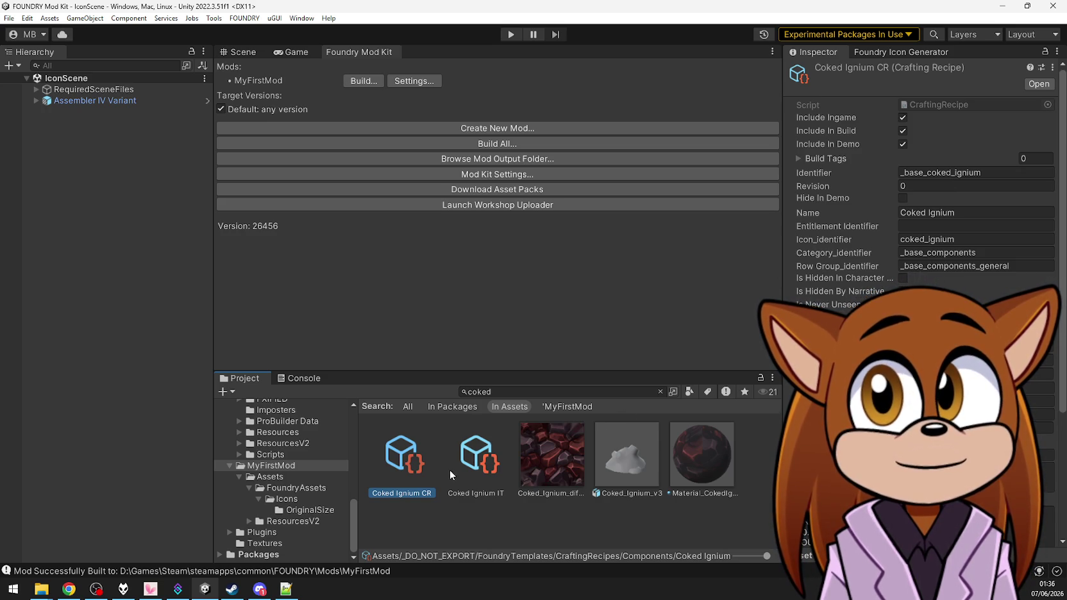
{"action": "left_click", "coordinate": [471, 473]}
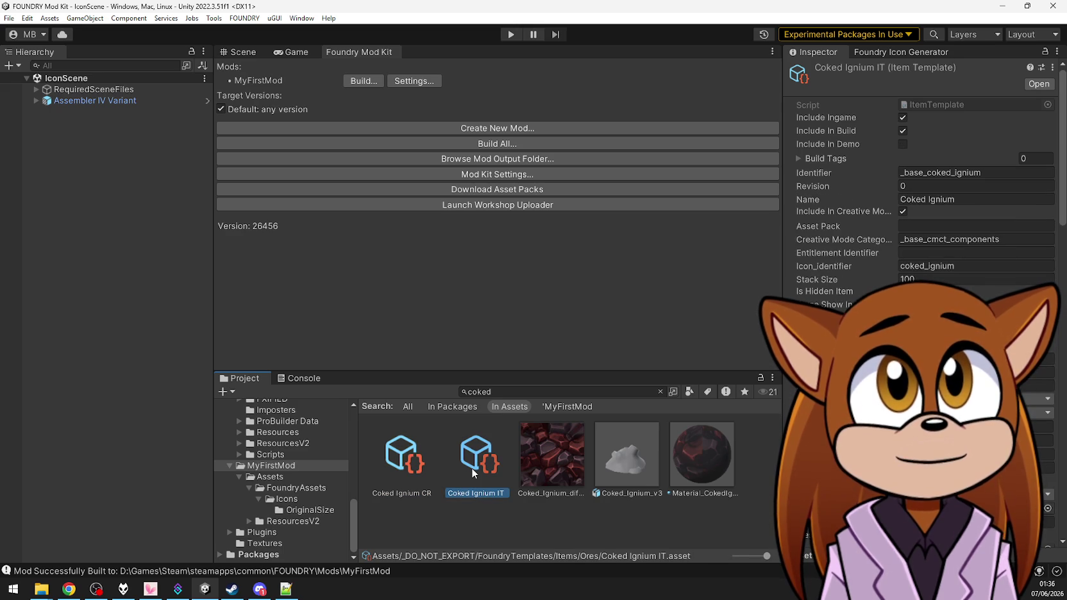
{"action": "left_click", "coordinate": [385, 467]}
{"action": "left_click", "coordinate": [467, 470]}
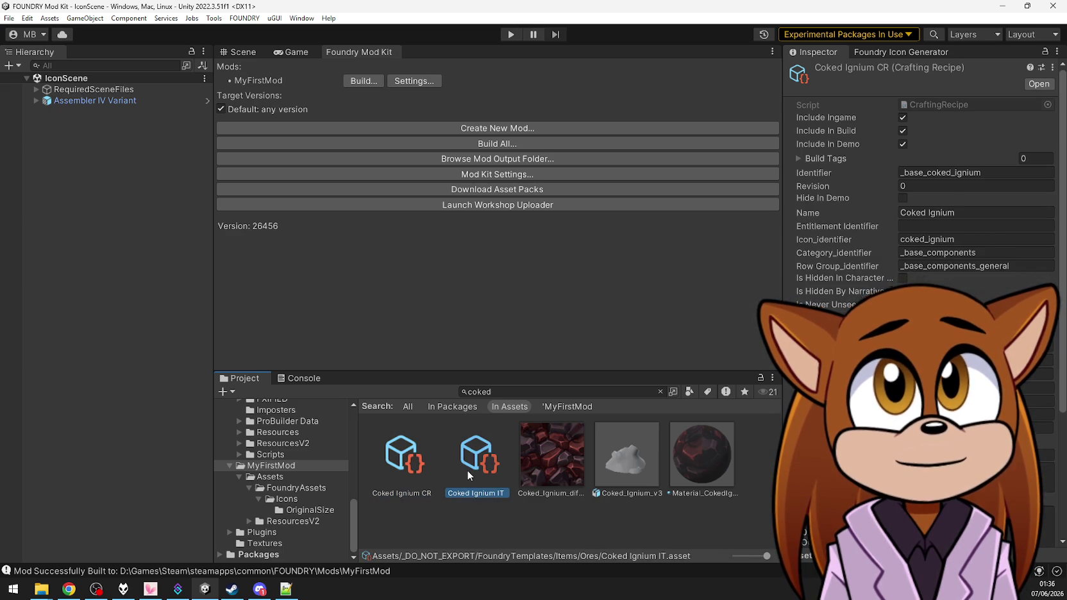
{"action": "left_click", "coordinate": [397, 468]}
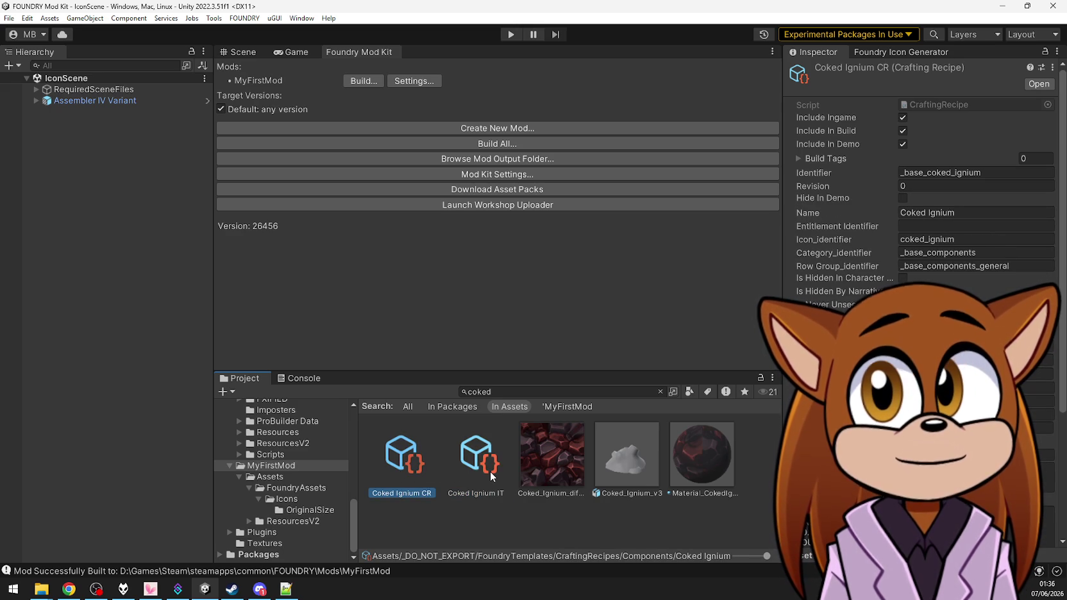
{"action": "left_click", "coordinate": [489, 472]}
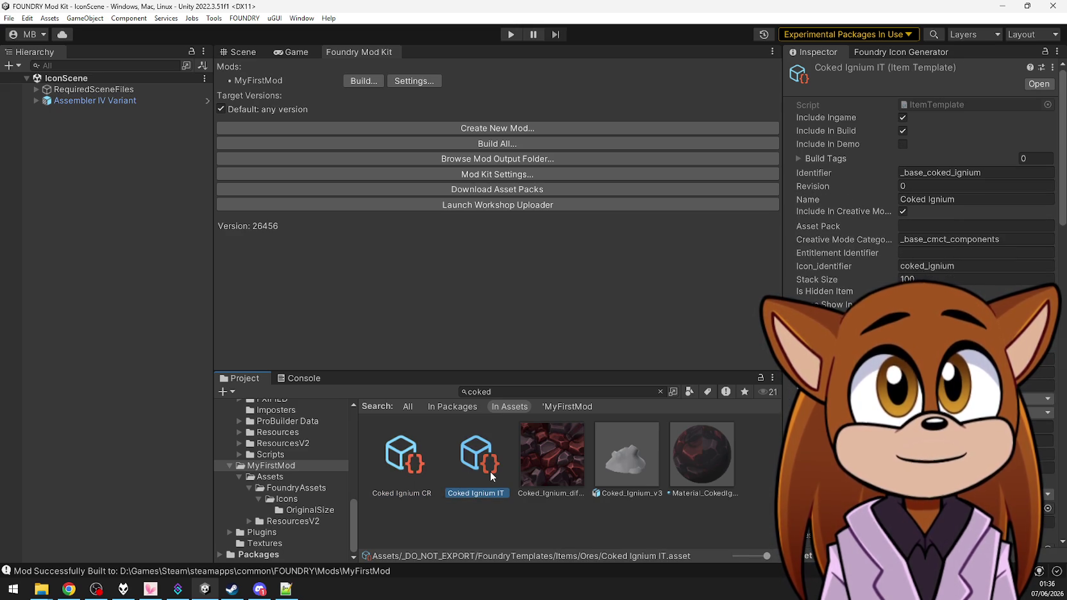
{"action": "scroll", "coordinate": [837, 287], "scroll_direction": "down", "scroll_amount": 5}
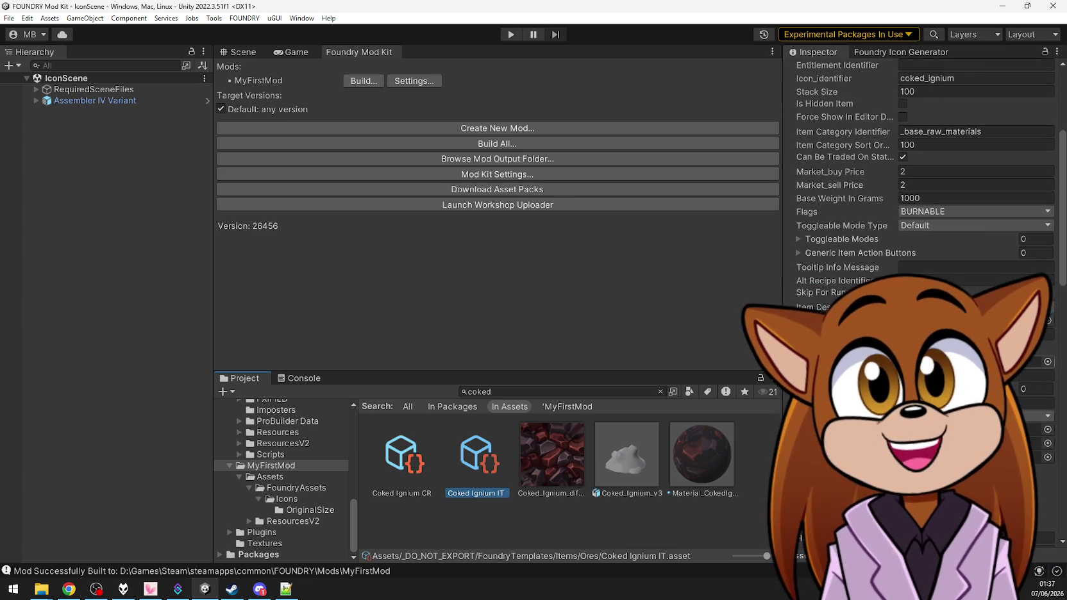
Show the MyFirstMod folder's assets and select the Charcoal CR recipe
{"action": "left_click", "coordinate": [273, 467]}
{"action": "left_click", "coordinate": [311, 499]}
{"action": "left_click", "coordinate": [423, 405]}
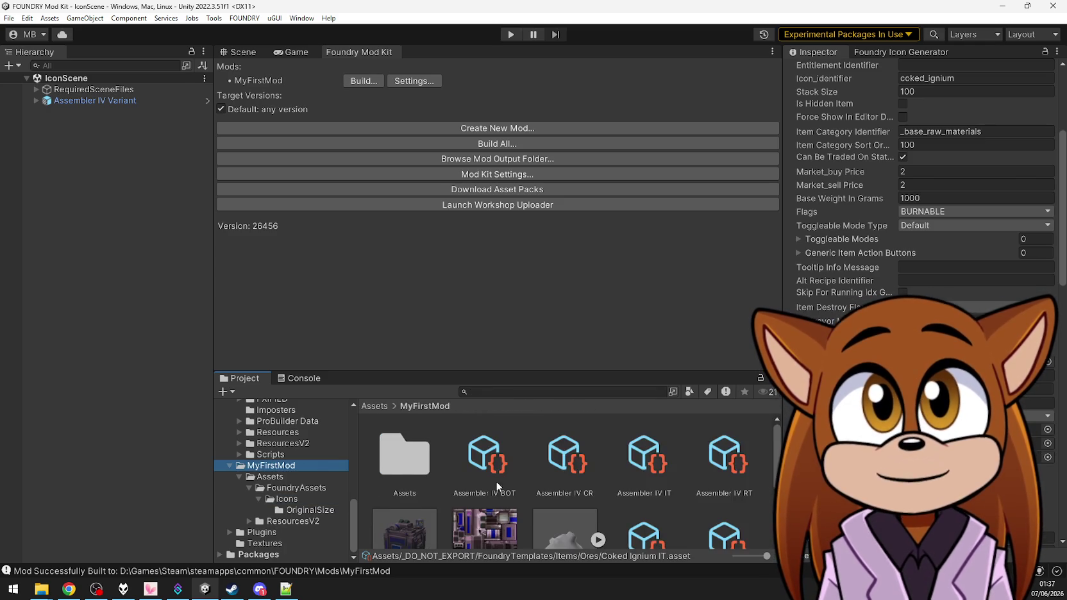
{"action": "scroll", "coordinate": [502, 478], "scroll_direction": "down", "scroll_amount": 3}
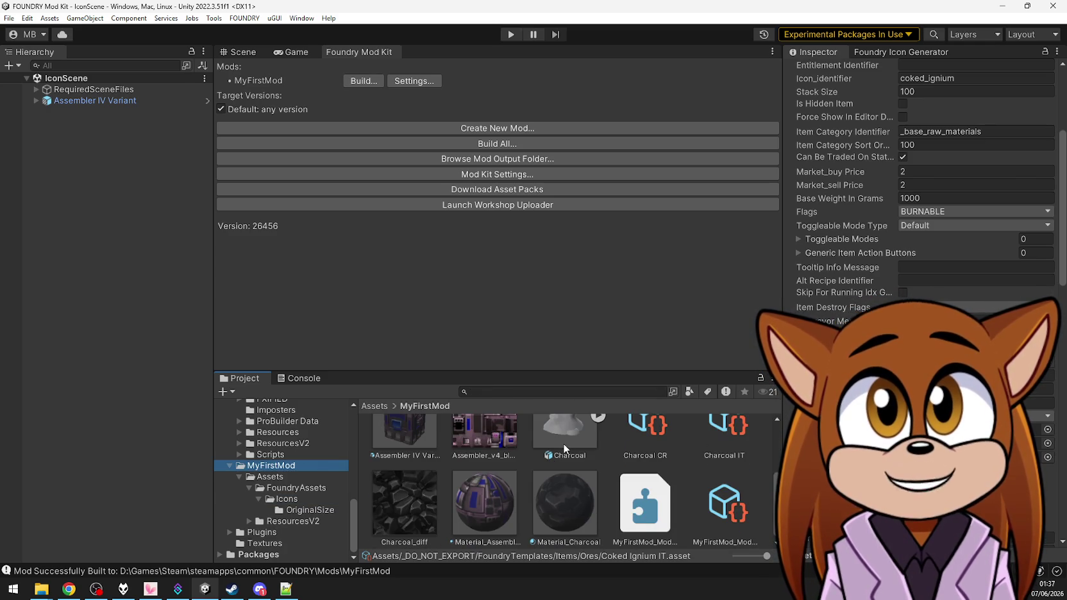
{"action": "scroll", "coordinate": [641, 439], "scroll_direction": "up", "scroll_amount": 1}
{"action": "left_click", "coordinate": [646, 442]}
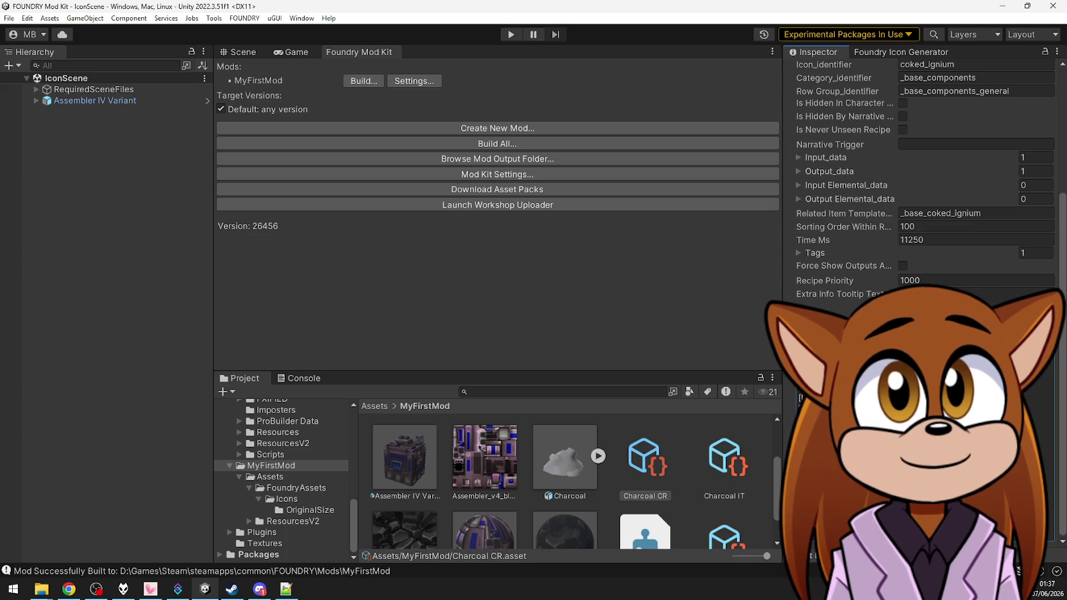
Set the recipe's identifier to _base_charcoal and its name to Charcoal
{"action": "scroll", "coordinate": [923, 180], "scroll_direction": "up", "scroll_amount": 5}
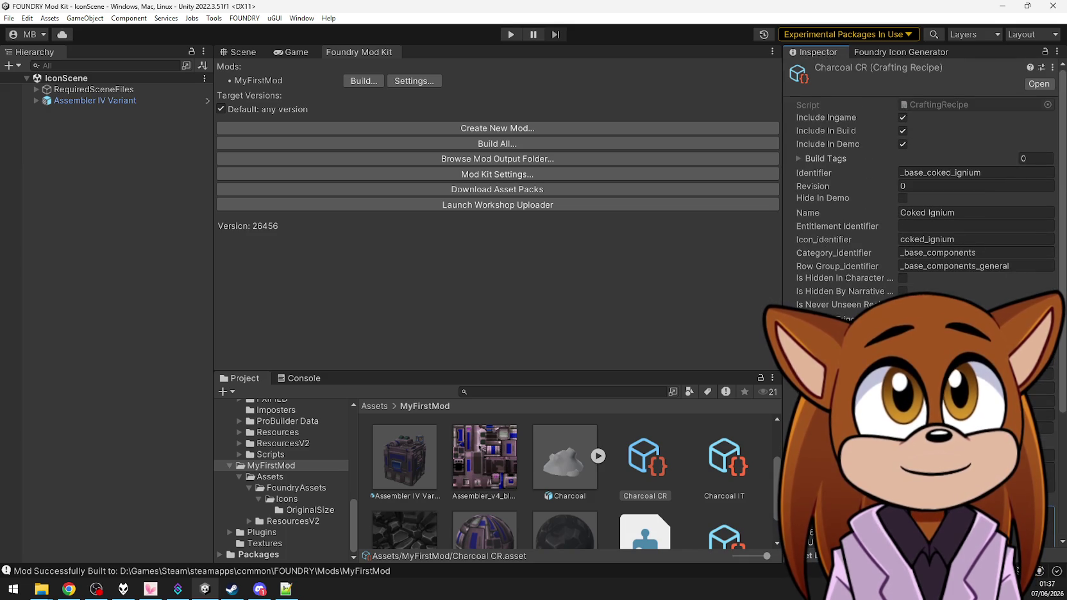
{"action": "left_click", "coordinate": [991, 173]}
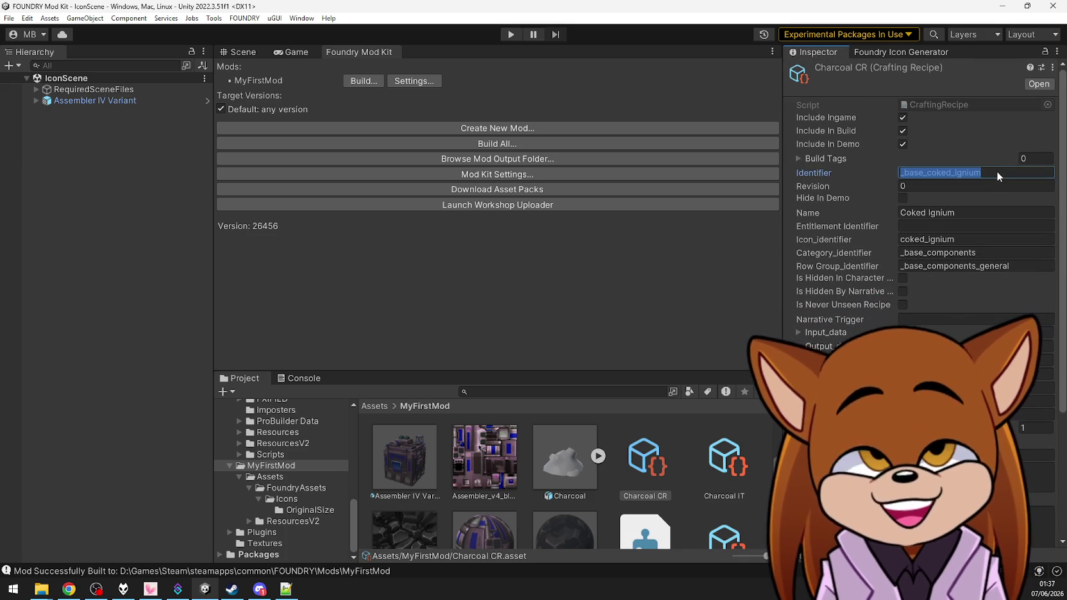
{"action": "type", "text": "_base_"}
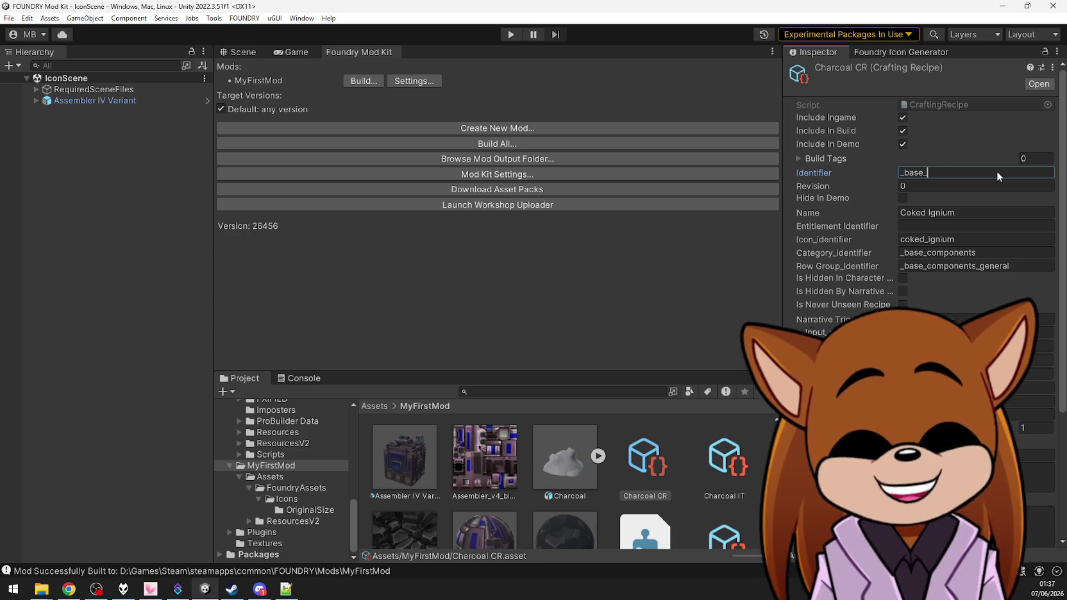
{"action": "type", "text": "charcoal"}
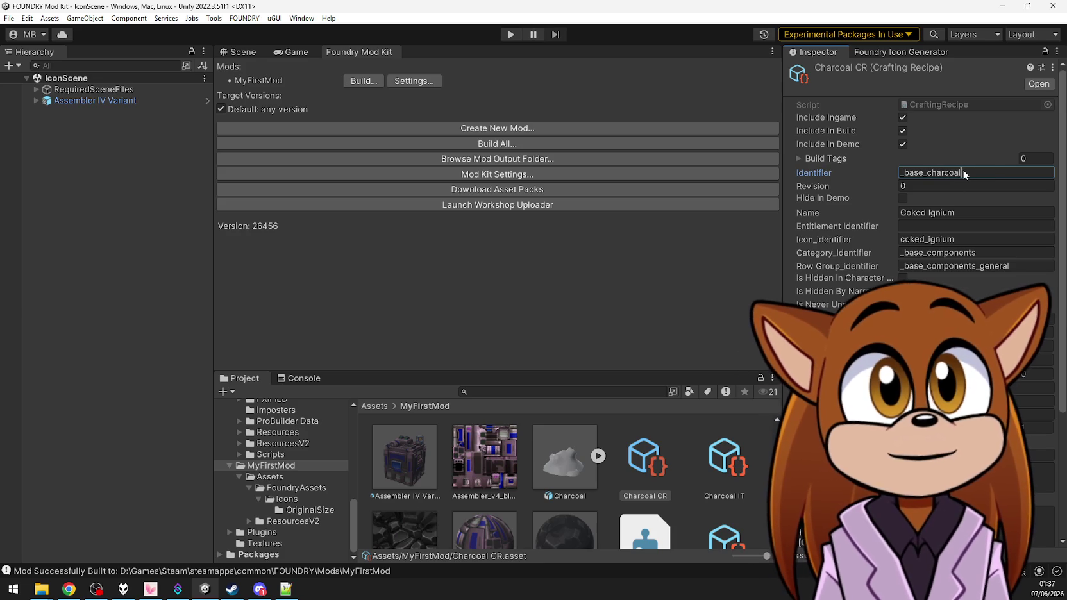
{"action": "left_click", "coordinate": [963, 213]}
{"action": "type", "text": "Charcoal"}
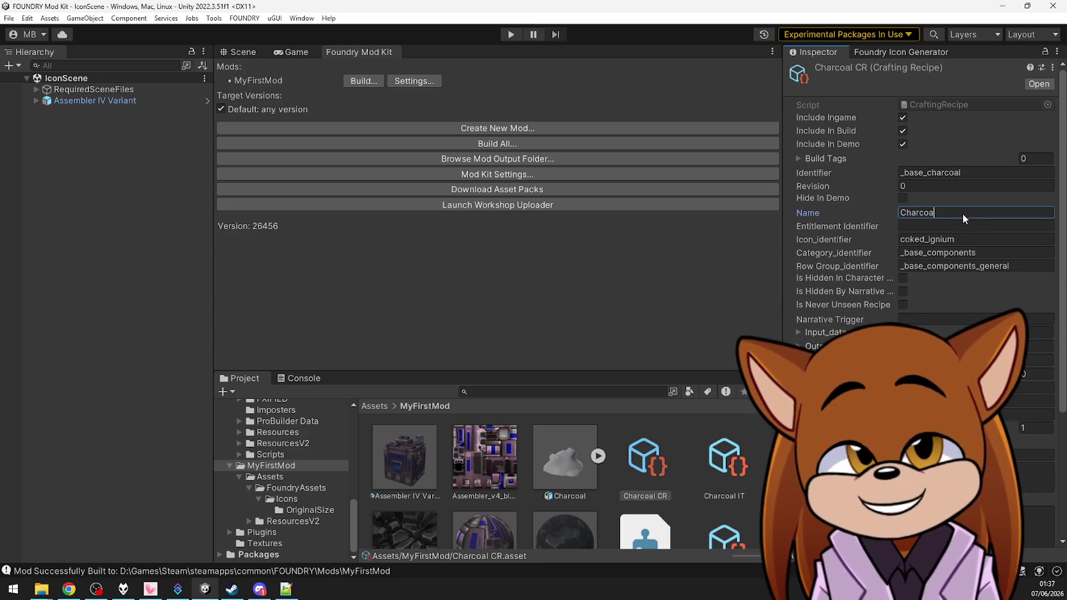
Set the recipe's icon identifier to charcoal and expand its Input_data list
{"action": "left_click", "coordinate": [963, 235]}
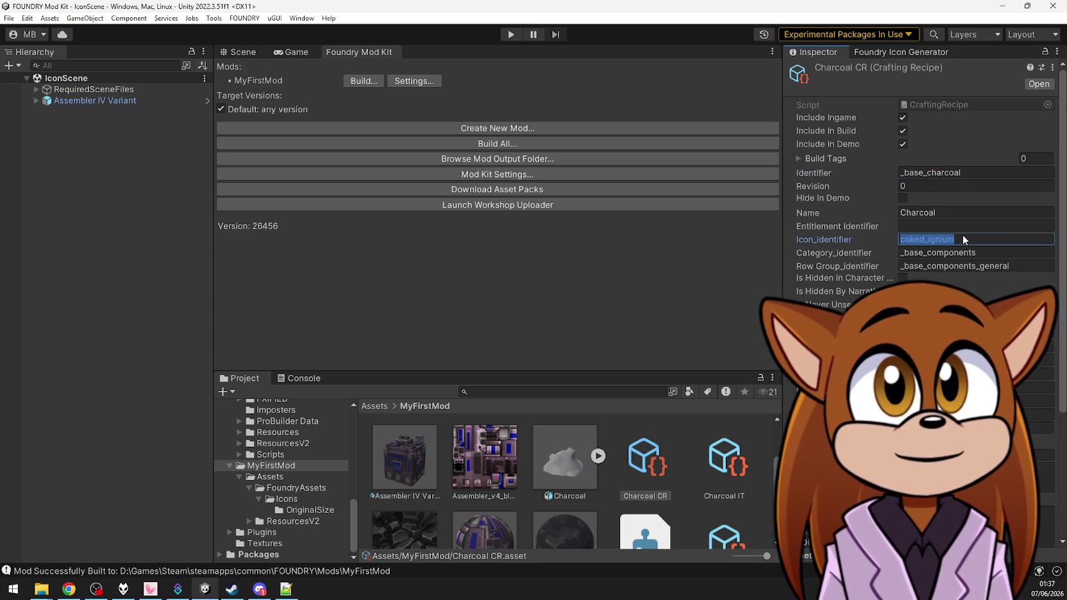
{"action": "type", "text": "charcoal"}
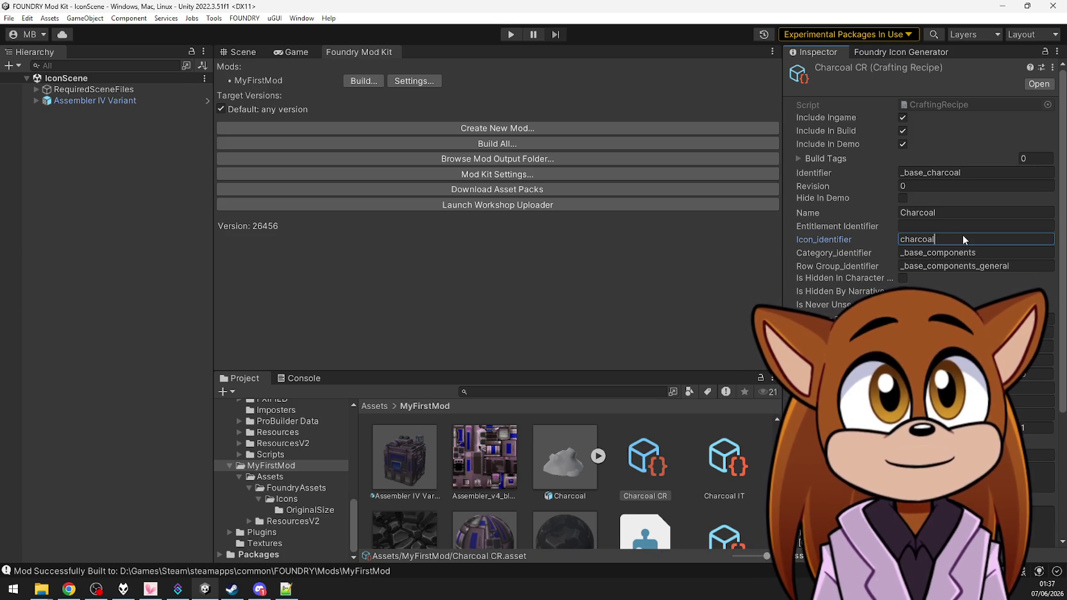
{"action": "key", "text": "ctrl+a"}
{"action": "type", "text": "coked_ig"}
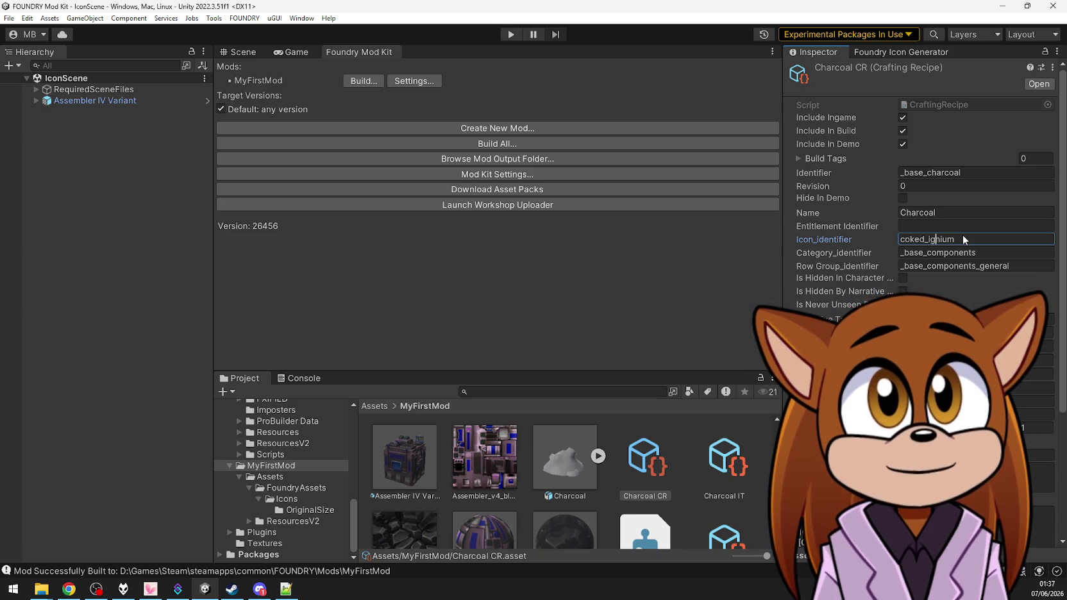
{"action": "key", "text": "ctrl+a"}
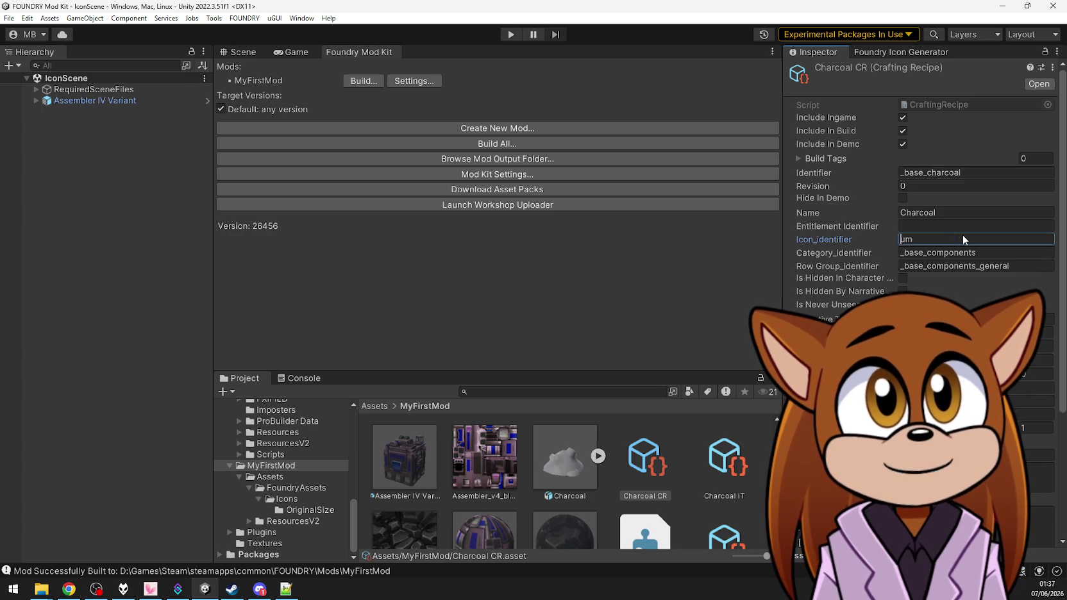
{"action": "key", "text": "BackSpace"}
{"action": "type", "text": "charcoal"}
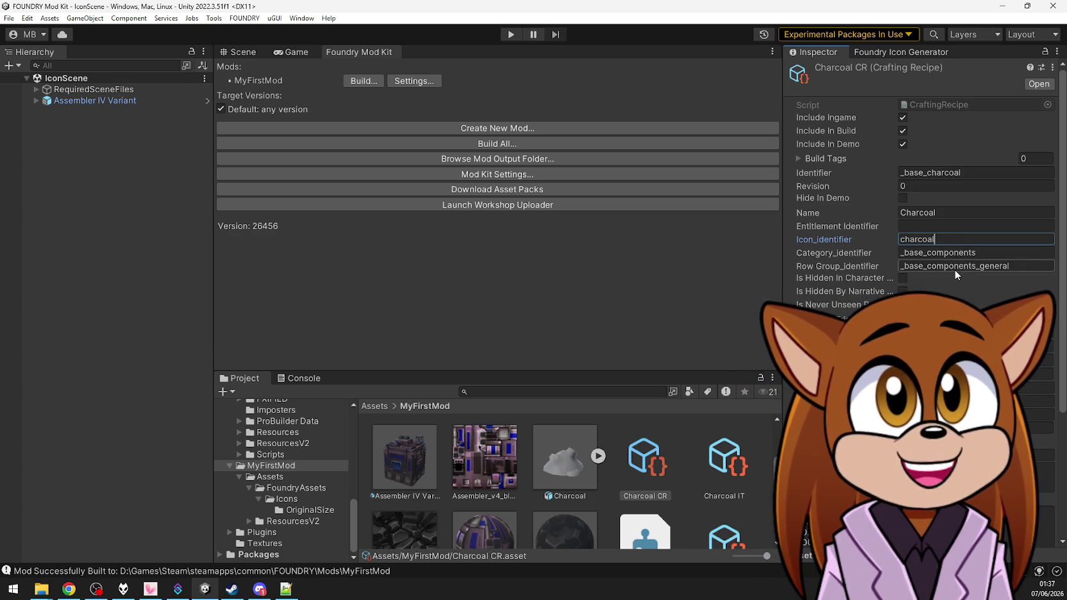
{"action": "key", "text": "Return"}
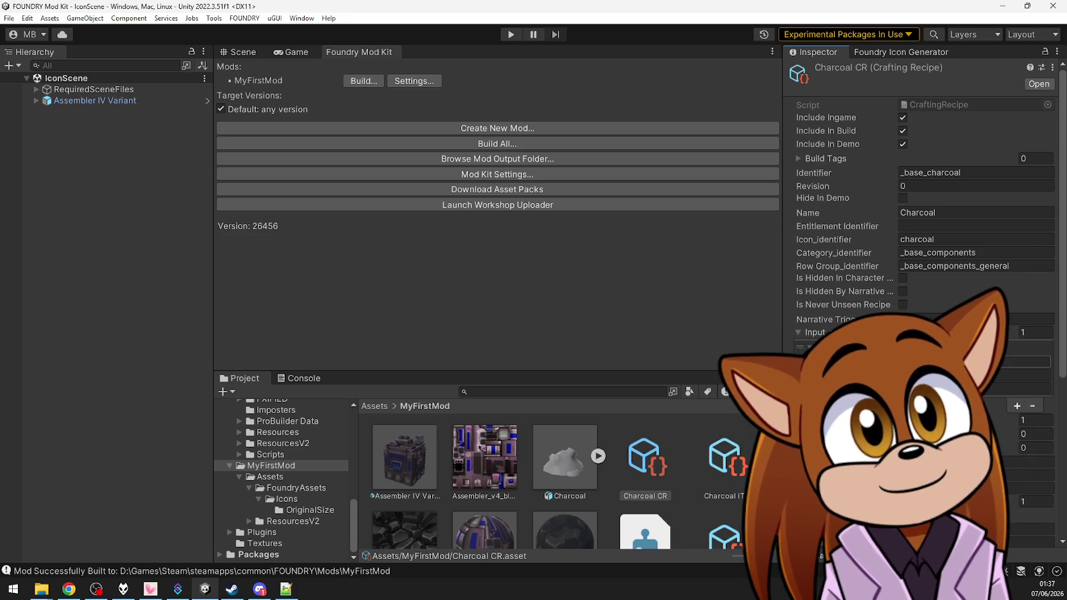
{"action": "left_click", "coordinate": [1017, 365]}
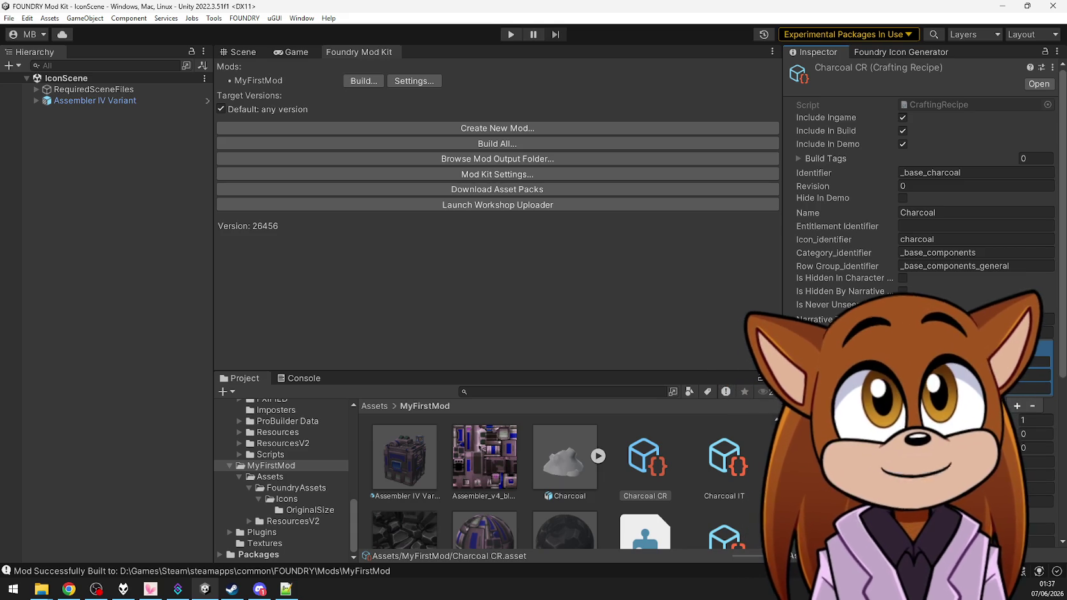
Look up Biomass CR's identifier, then set Charcoal CR's input ingredient to _base_biomass
{"action": "left_click", "coordinate": [558, 392]}
{"action": "type", "text": "biomass"}
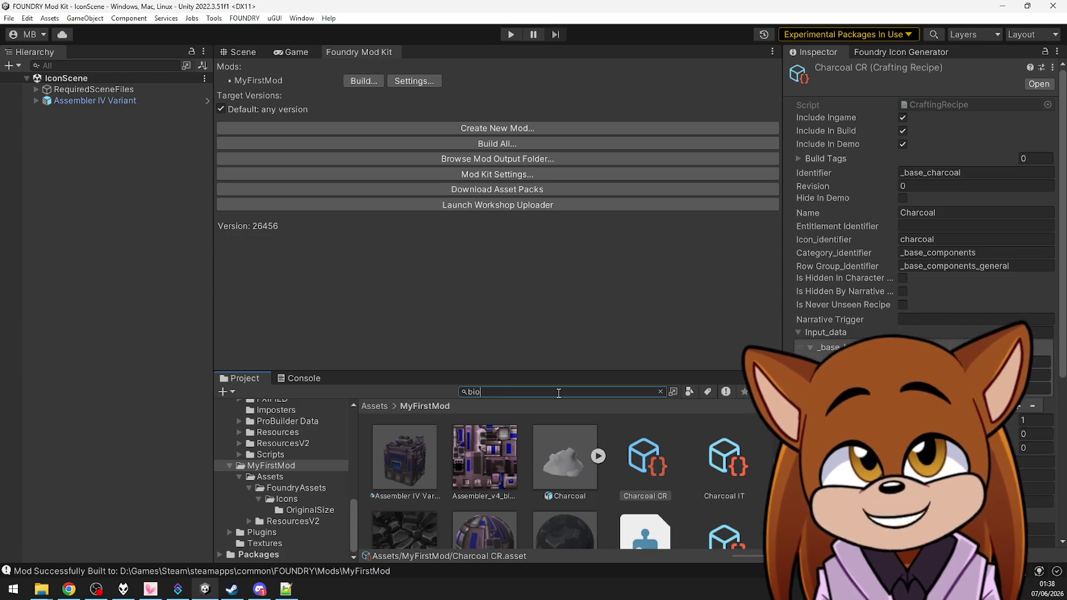
{"action": "left_click", "coordinate": [487, 467]}
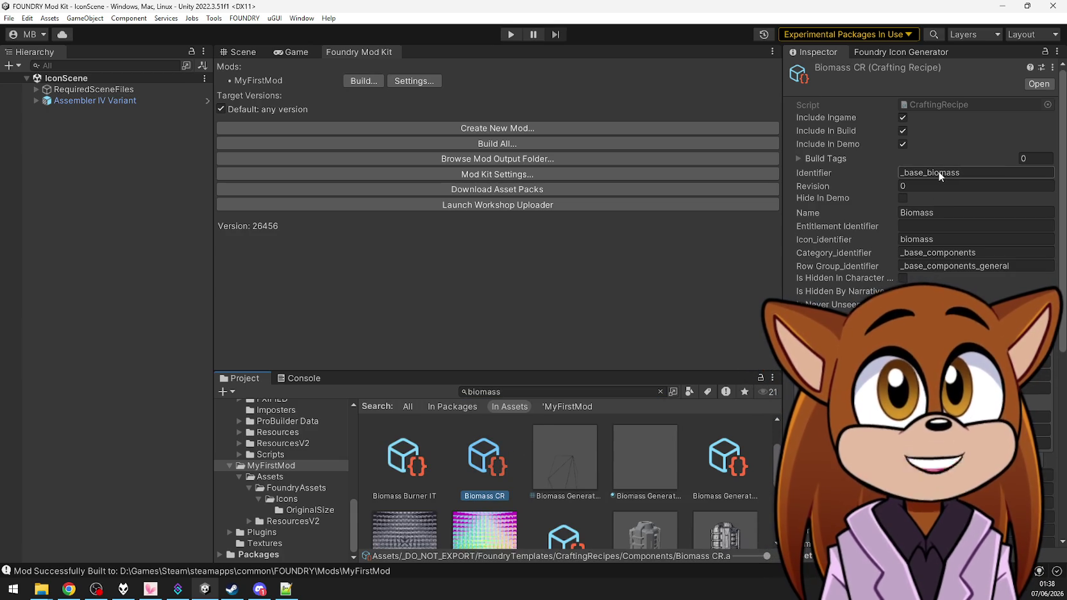
{"action": "left_click", "coordinate": [302, 466]}
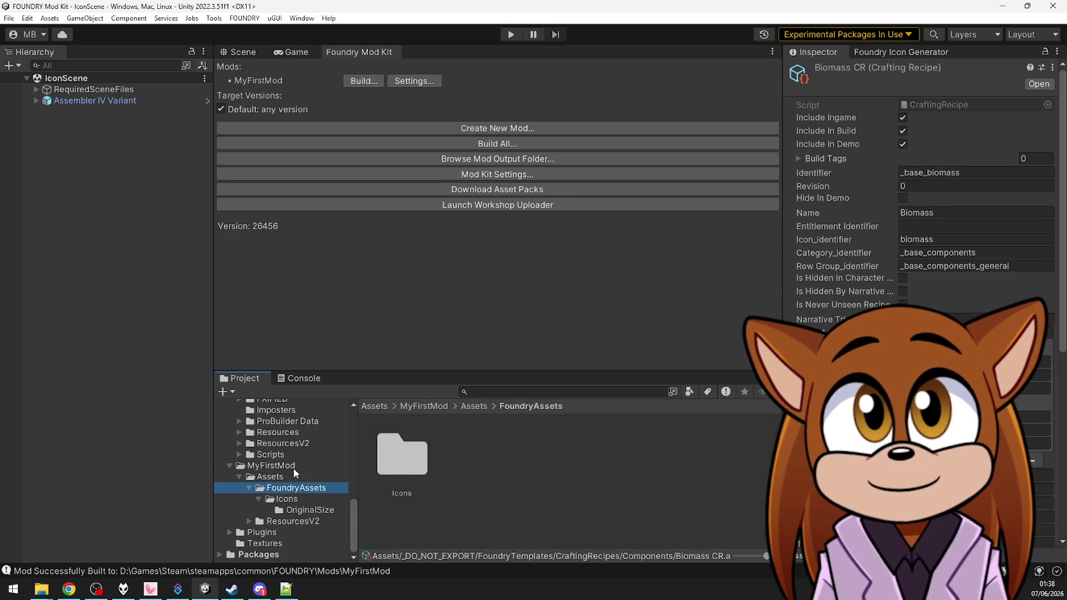
{"action": "scroll", "coordinate": [567, 467], "scroll_direction": "down", "scroll_amount": 2}
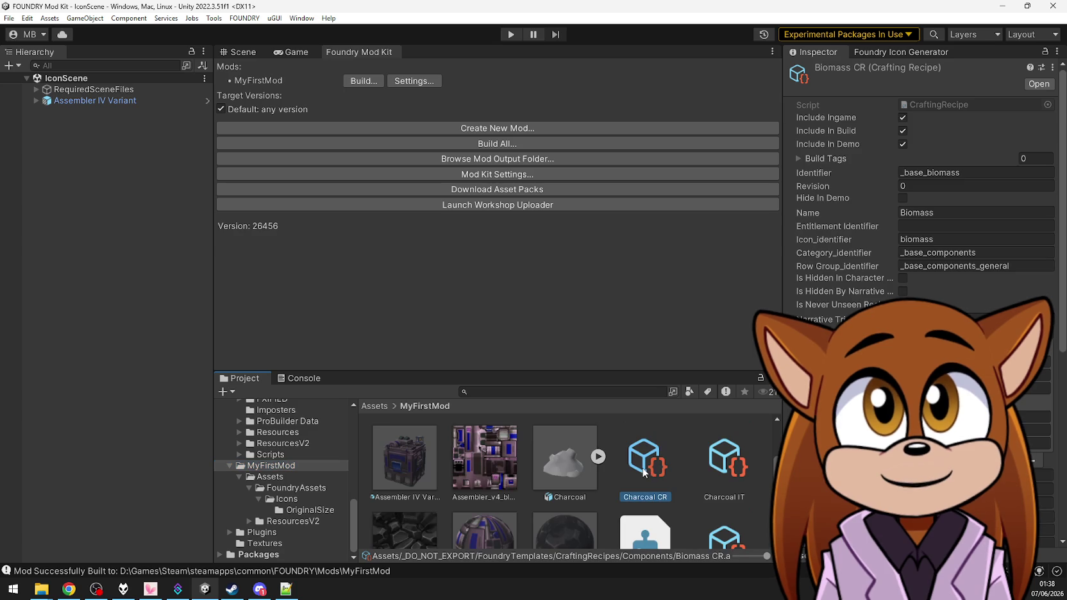
{"action": "left_click", "coordinate": [645, 470]}
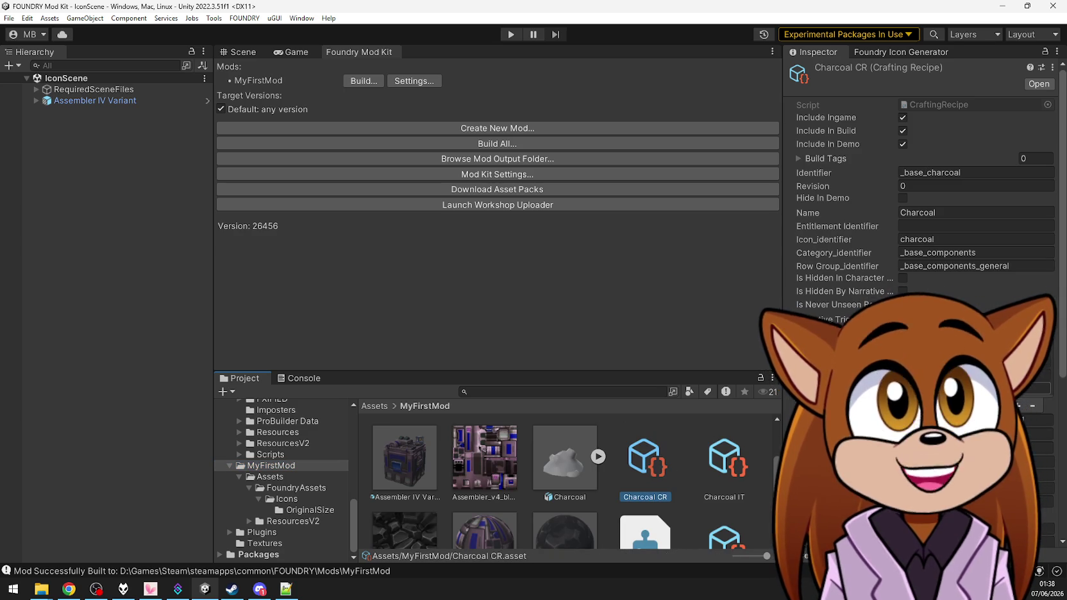
{"action": "left_click", "coordinate": [1045, 359]}
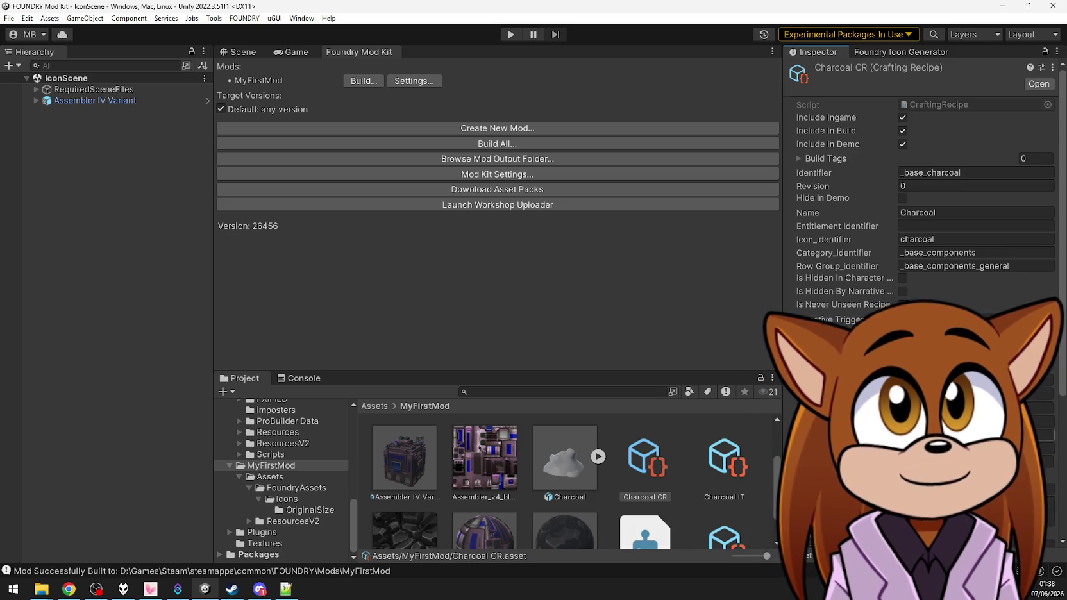
Search the assets for 'smelter', then 'techn', and open the Ore Technum recipe
{"action": "scroll", "coordinate": [924, 193], "scroll_direction": "down", "scroll_amount": 3}
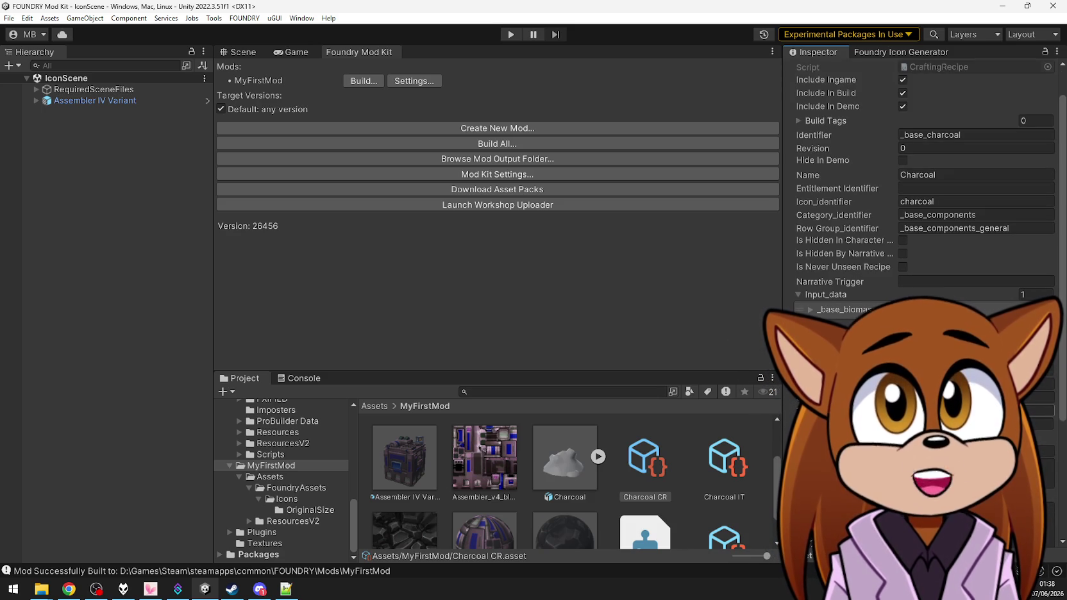
{"action": "scroll", "coordinate": [924, 192], "scroll_direction": "down", "scroll_amount": 3}
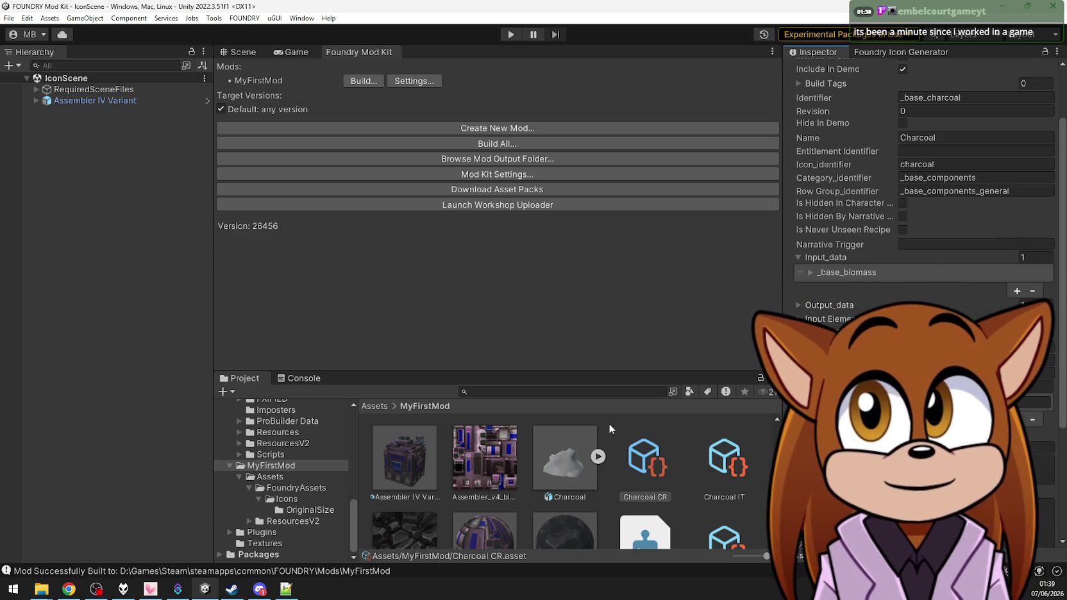
{"action": "left_click", "coordinate": [575, 390]}
{"action": "type", "text": "smelter"}
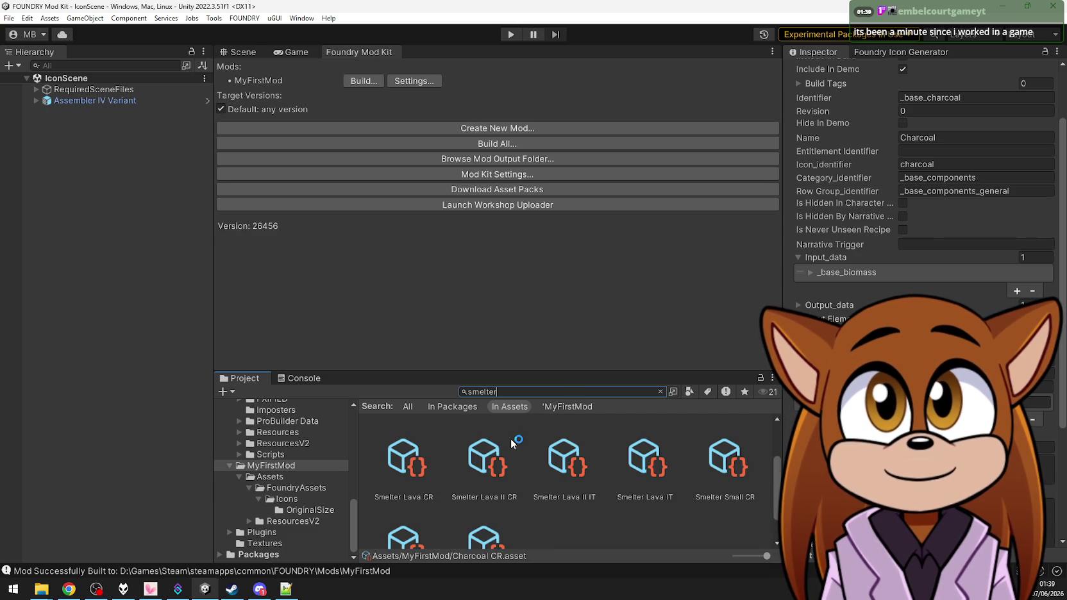
{"action": "scroll", "coordinate": [627, 497], "scroll_direction": "down", "scroll_amount": 1}
{"action": "scroll", "coordinate": [627, 497], "scroll_direction": "down", "scroll_amount": 1}
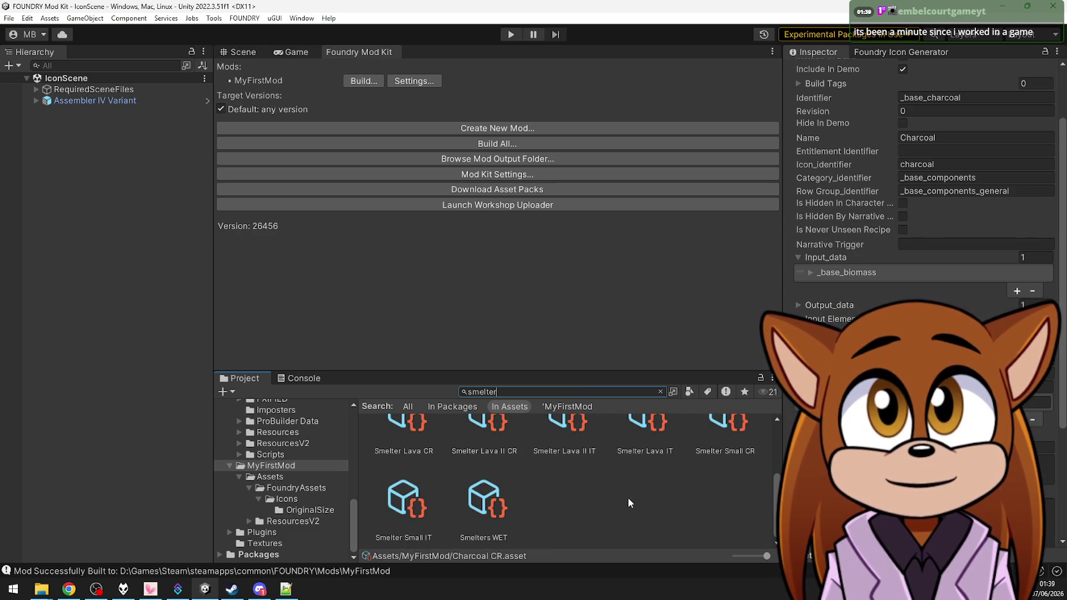
{"action": "scroll", "coordinate": [628, 498], "scroll_direction": "up", "scroll_amount": 2}
{"action": "type", "text": "techn"}
{"action": "left_click", "coordinate": [497, 475]}
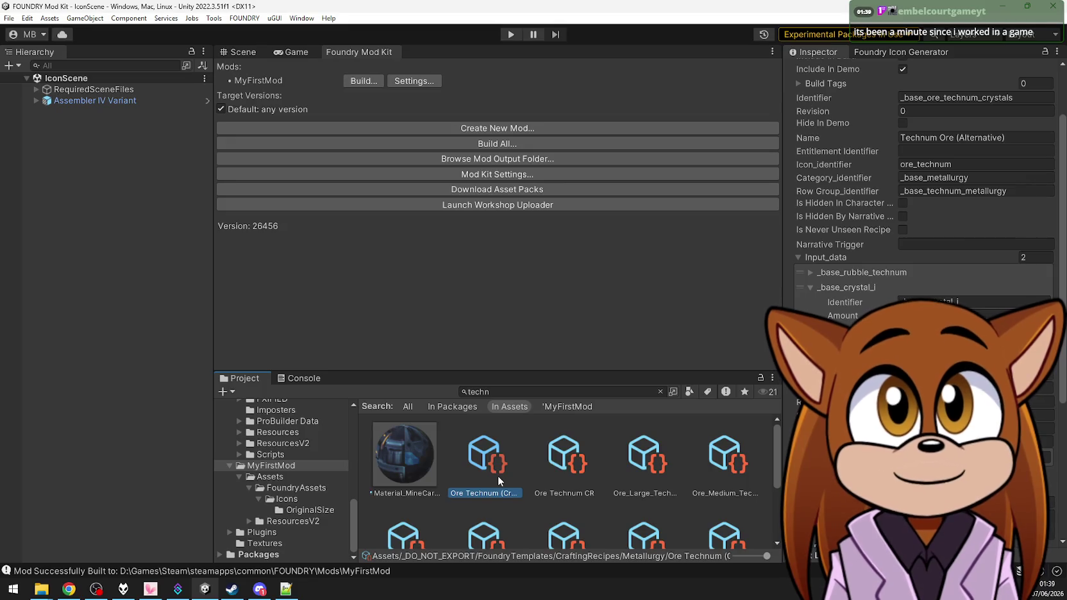
{"action": "left_click", "coordinate": [572, 481]}
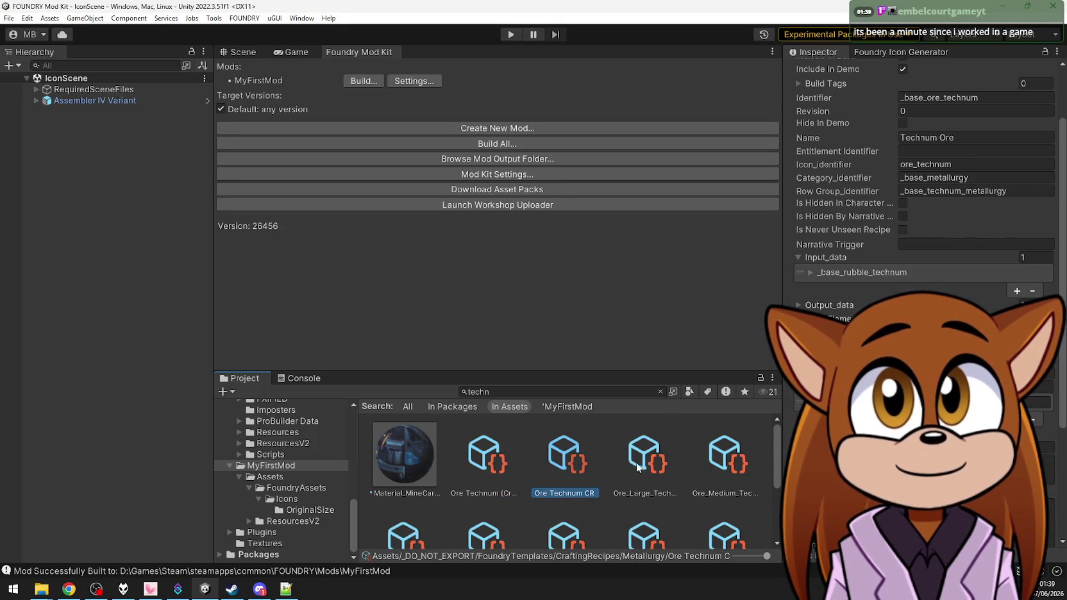
Inspect Ore_Technum IT, Ore_Small_Technum IT, and the T0.5 and T1 Technum Rods recipes
{"action": "scroll", "coordinate": [639, 461], "scroll_direction": "down", "scroll_amount": 2}
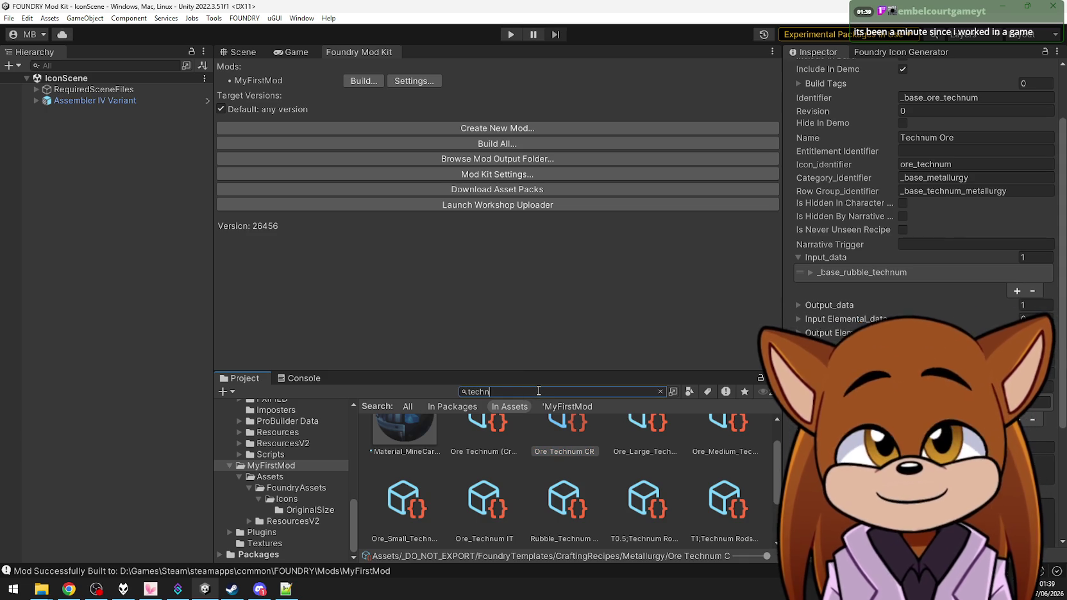
{"action": "type", "text": "um"}
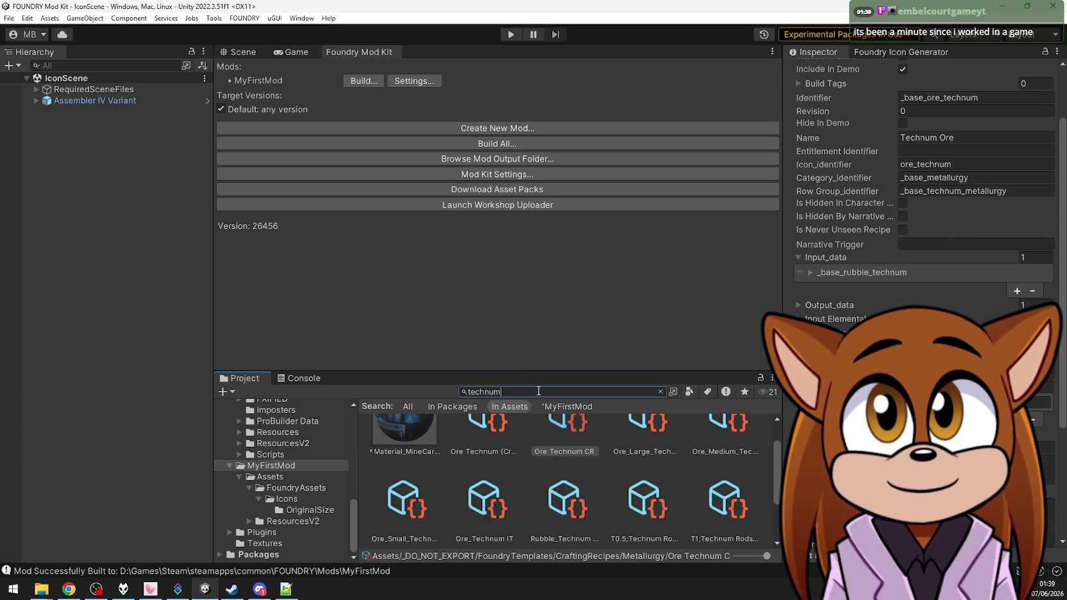
{"action": "left_click", "coordinate": [490, 502]}
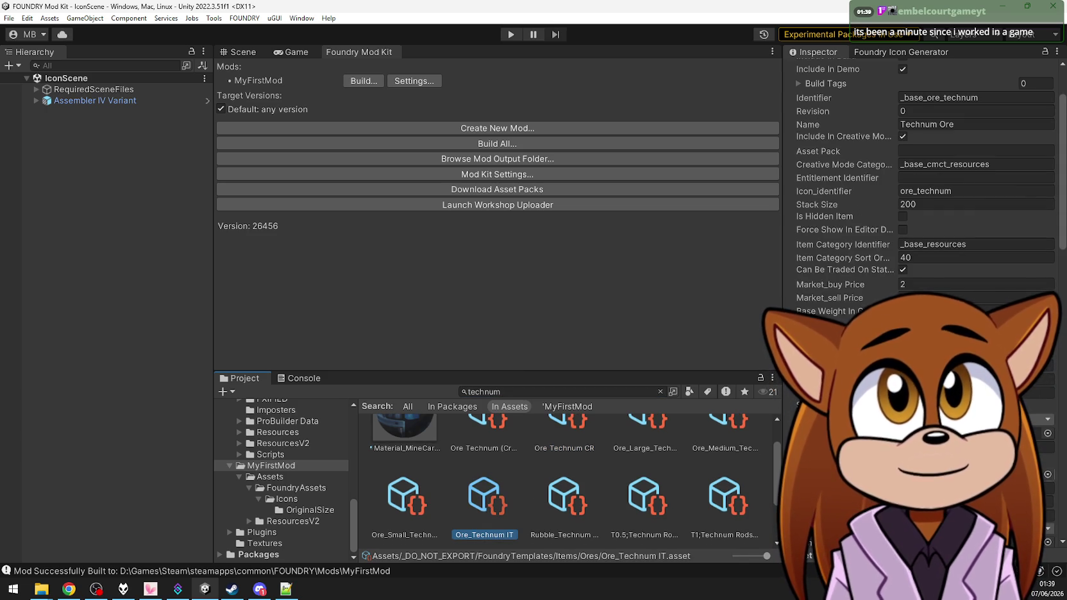
{"action": "scroll", "coordinate": [924, 193], "scroll_direction": "down", "scroll_amount": 20}
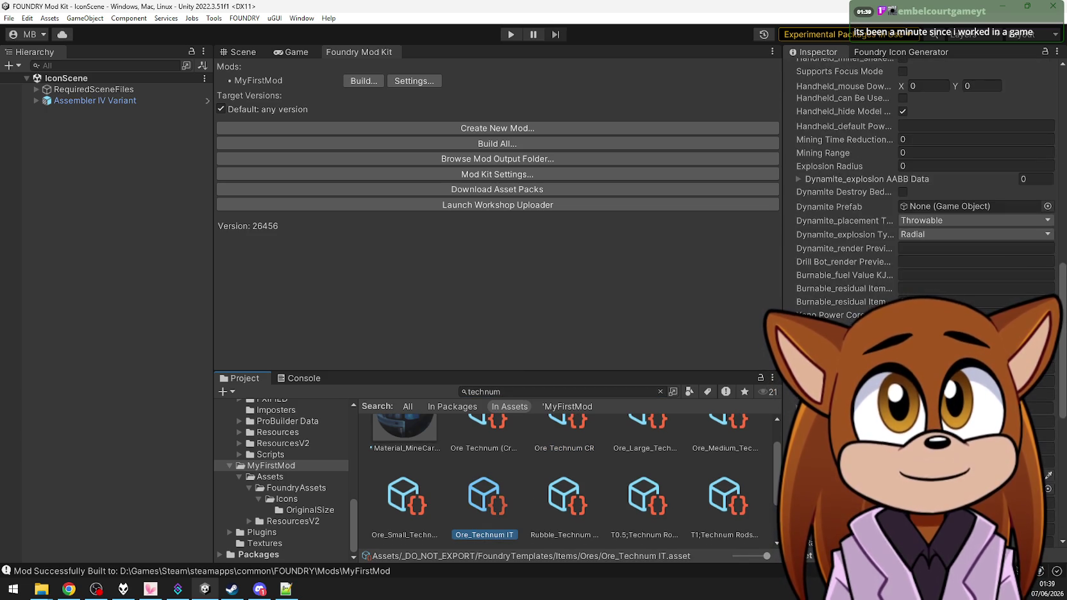
{"action": "scroll", "coordinate": [923, 192], "scroll_direction": "up", "scroll_amount": 20}
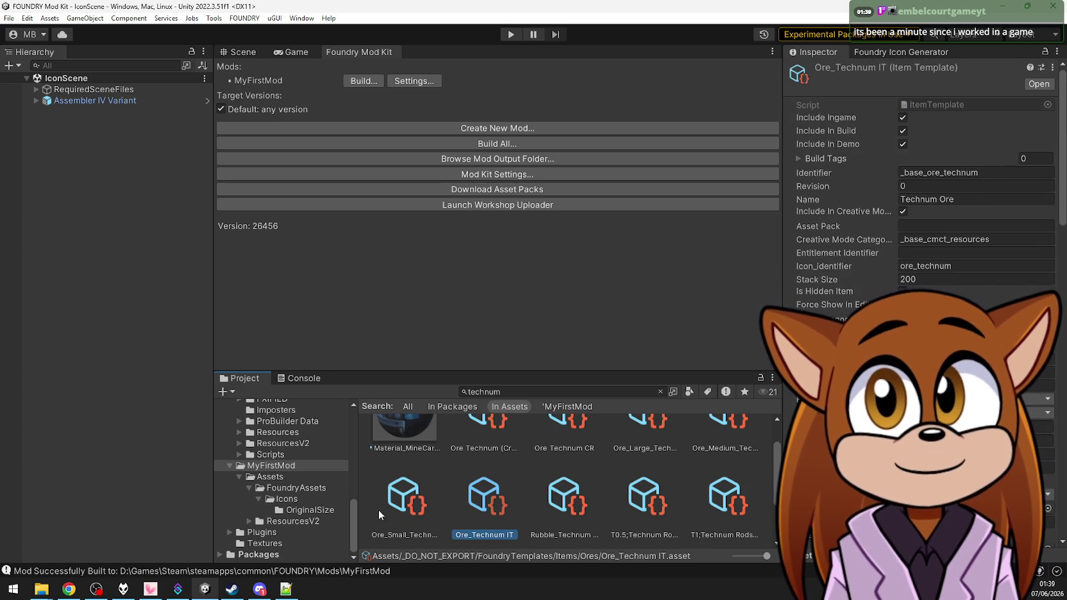
{"action": "left_click", "coordinate": [402, 508]}
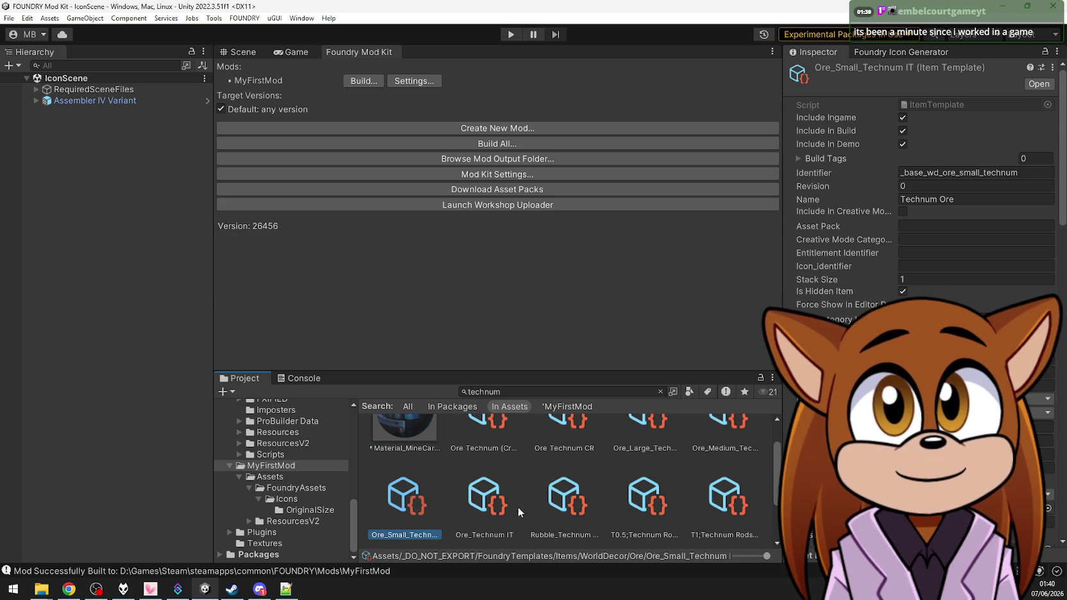
{"action": "left_click", "coordinate": [639, 503]}
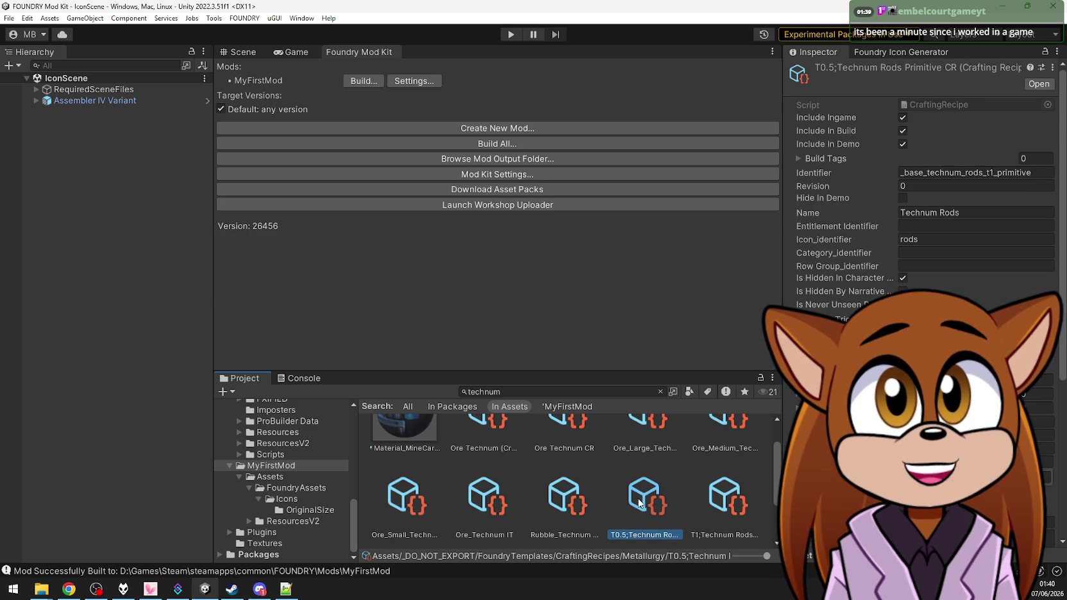
{"action": "left_click", "coordinate": [732, 489]}
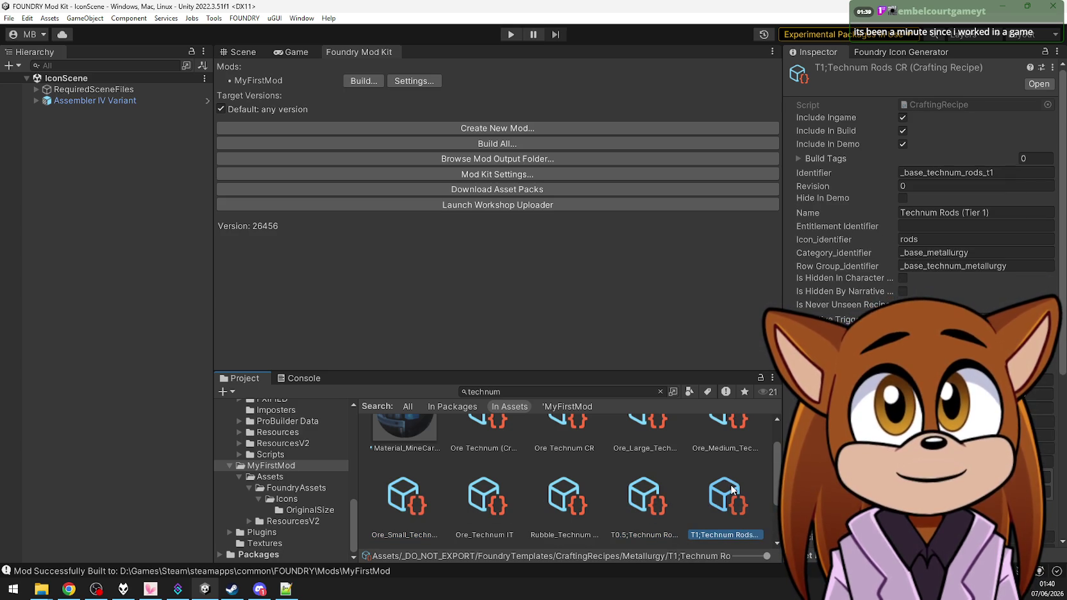
{"action": "scroll", "coordinate": [924, 256], "scroll_direction": "down", "scroll_amount": 3}
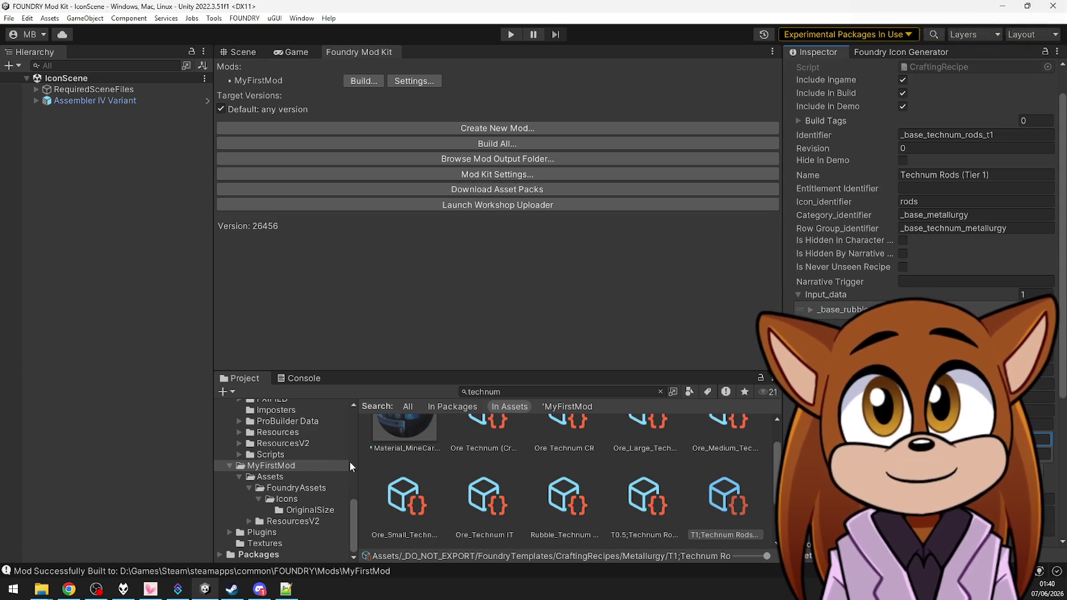
Show MyFirstMod's assets and compare Charcoal CR with Charcoal IT, ending on Charcoal IT
{"action": "left_click", "coordinate": [313, 463]}
{"action": "left_click", "coordinate": [308, 459]}
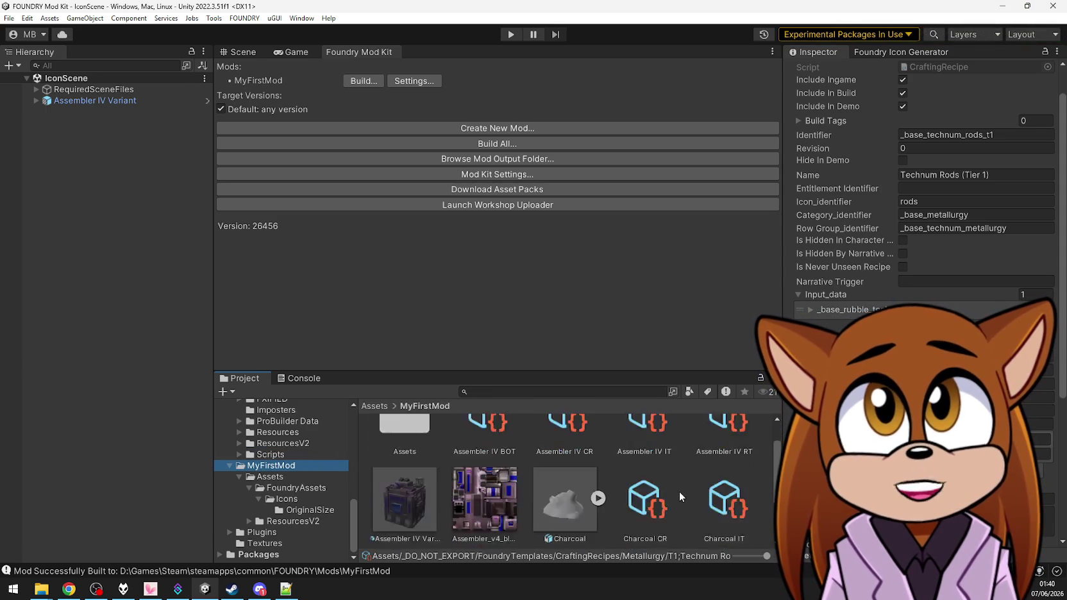
{"action": "left_click", "coordinate": [669, 489]}
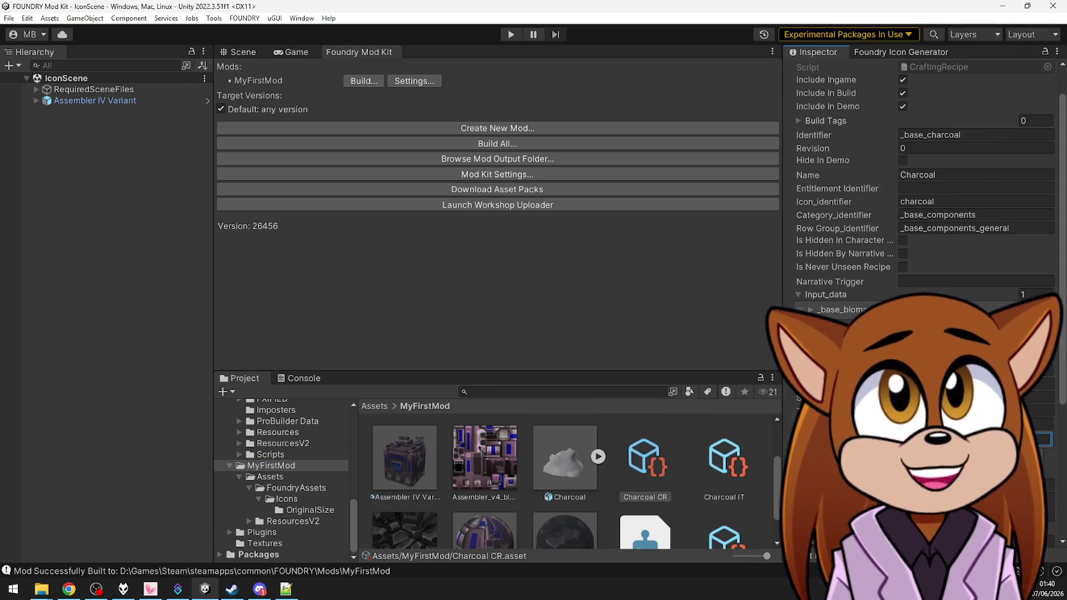
{"action": "left_click", "coordinate": [724, 464]}
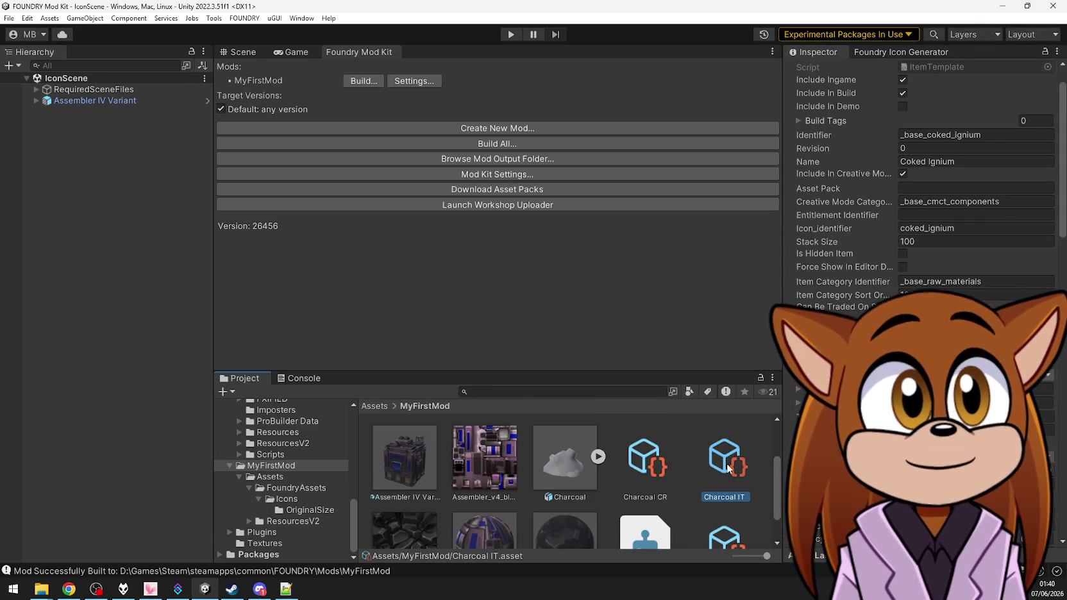
{"action": "left_click", "coordinate": [638, 460]}
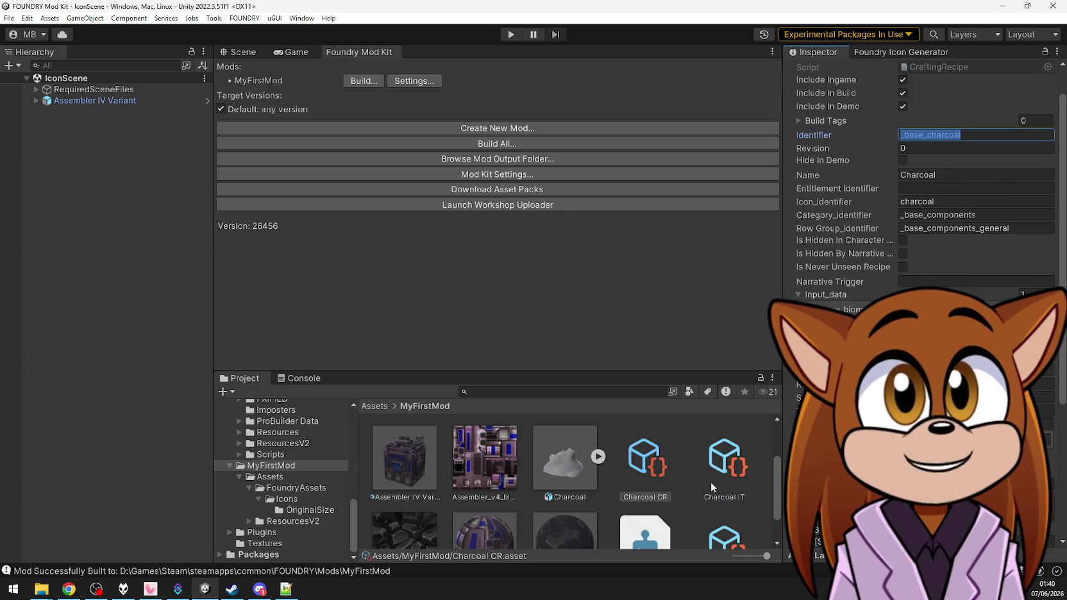
{"action": "left_click", "coordinate": [725, 464]}
Give Charcoal IT identifier and icon identifier _base_charcoal and name Charcoal, then search 'biomass'
{"action": "left_click", "coordinate": [980, 135]}
{"action": "type", "text": "_base_charcoal"}
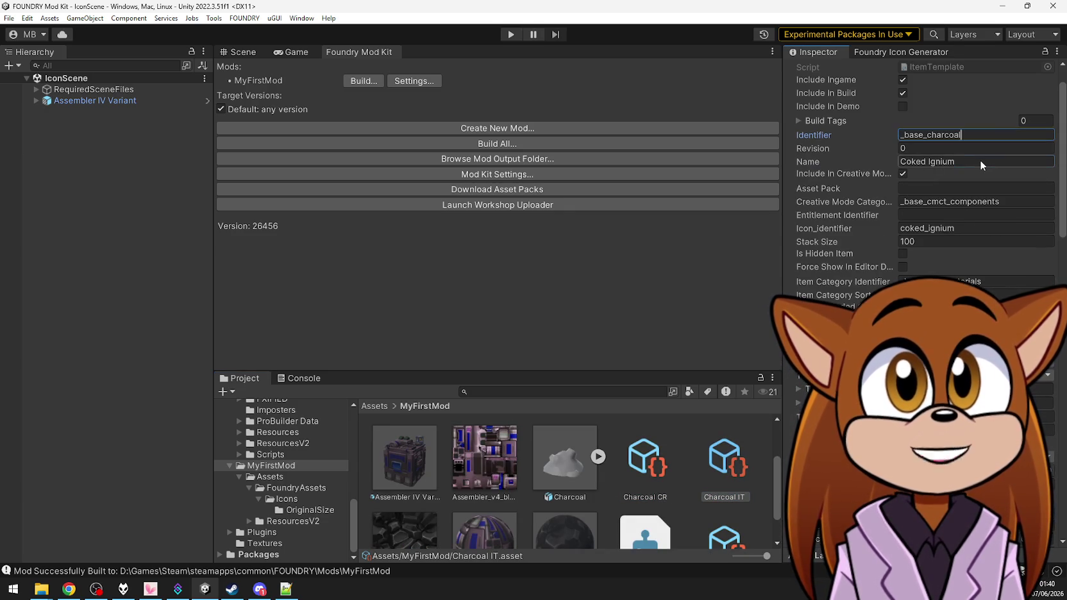
{"action": "left_click", "coordinate": [980, 160]}
{"action": "type", "text": "Charcoal"}
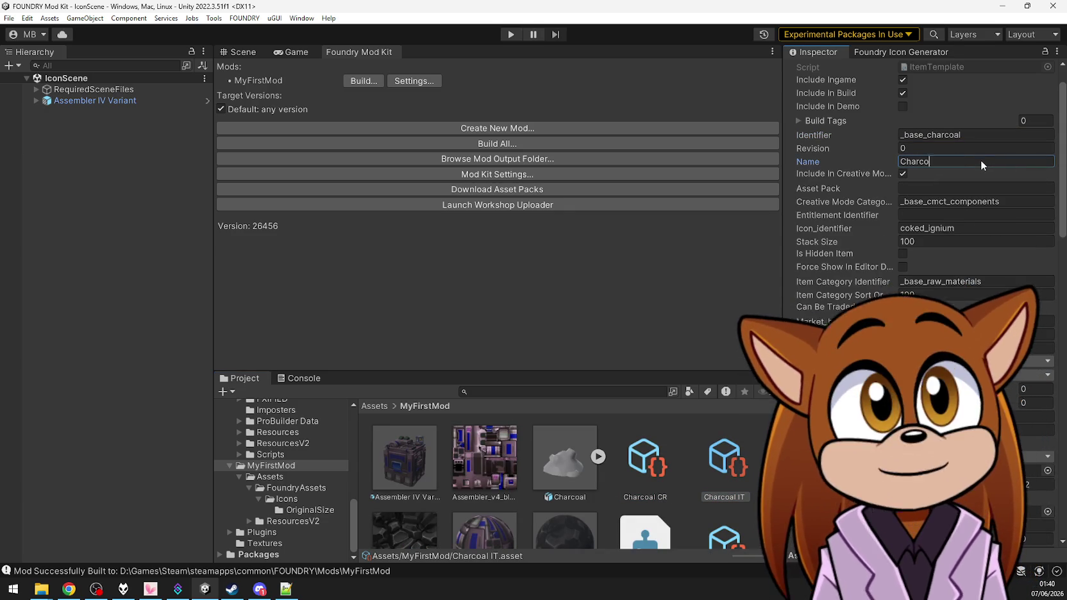
{"action": "left_click", "coordinate": [956, 228]}
{"action": "type", "text": "_base_charcoal"}
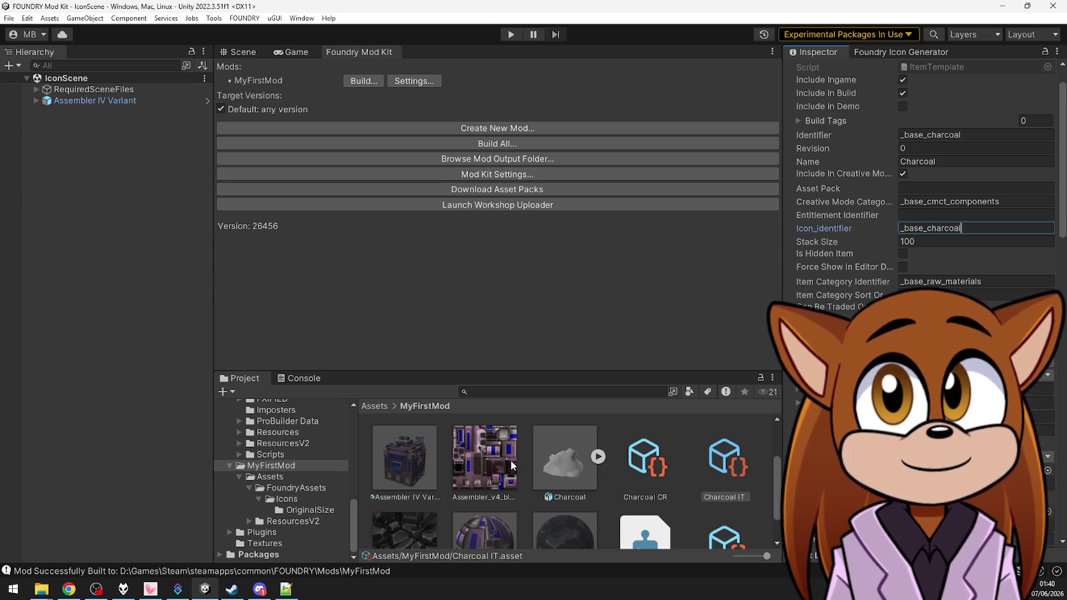
{"action": "left_click", "coordinate": [469, 390]}
{"action": "type", "text": "biom"}
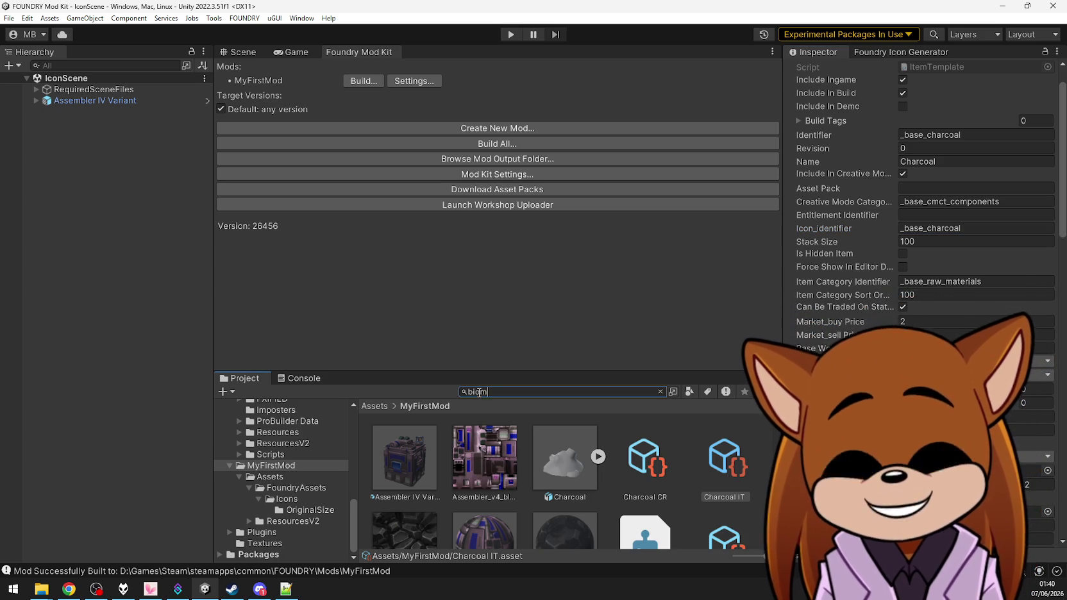
{"action": "type", "text": "ass"}
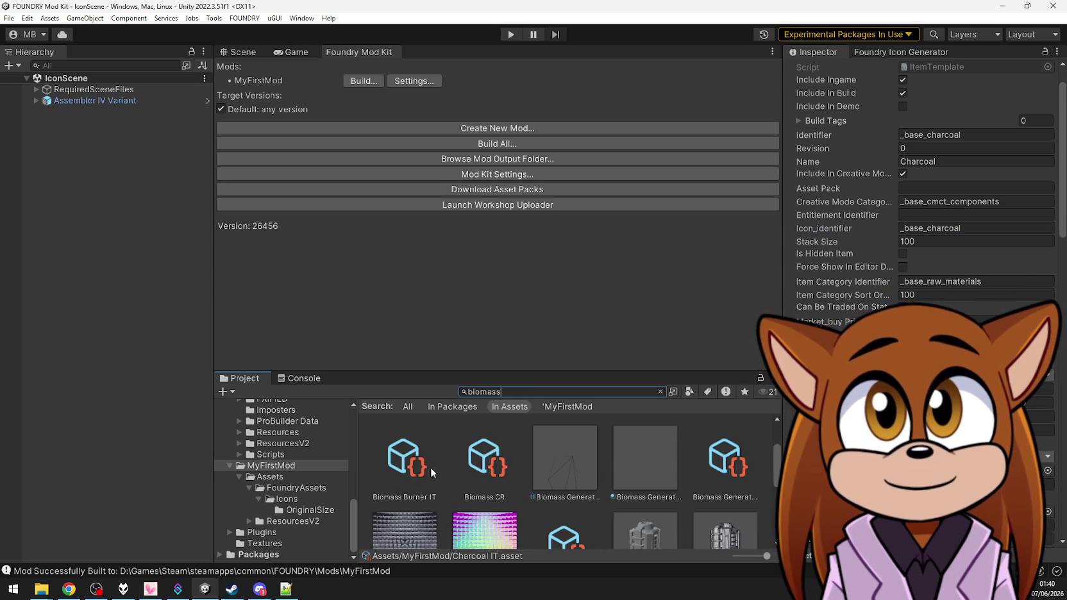
Inspect the Biomass IT item template's settings from the biomass search results
{"action": "scroll", "coordinate": [438, 469], "scroll_direction": "up", "scroll_amount": 1}
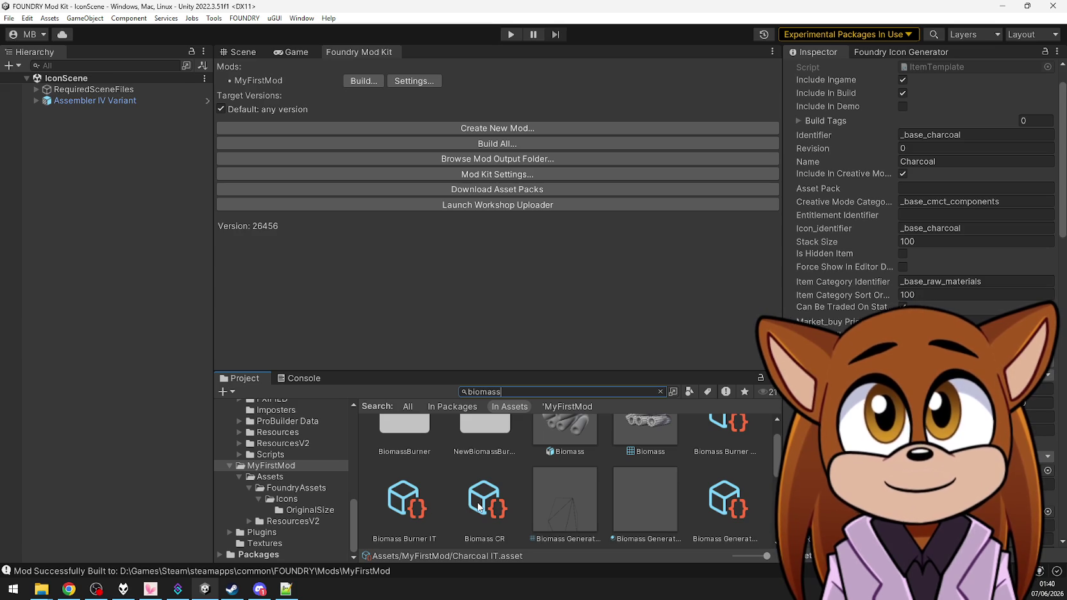
{"action": "scroll", "coordinate": [479, 503], "scroll_direction": "down", "scroll_amount": 3}
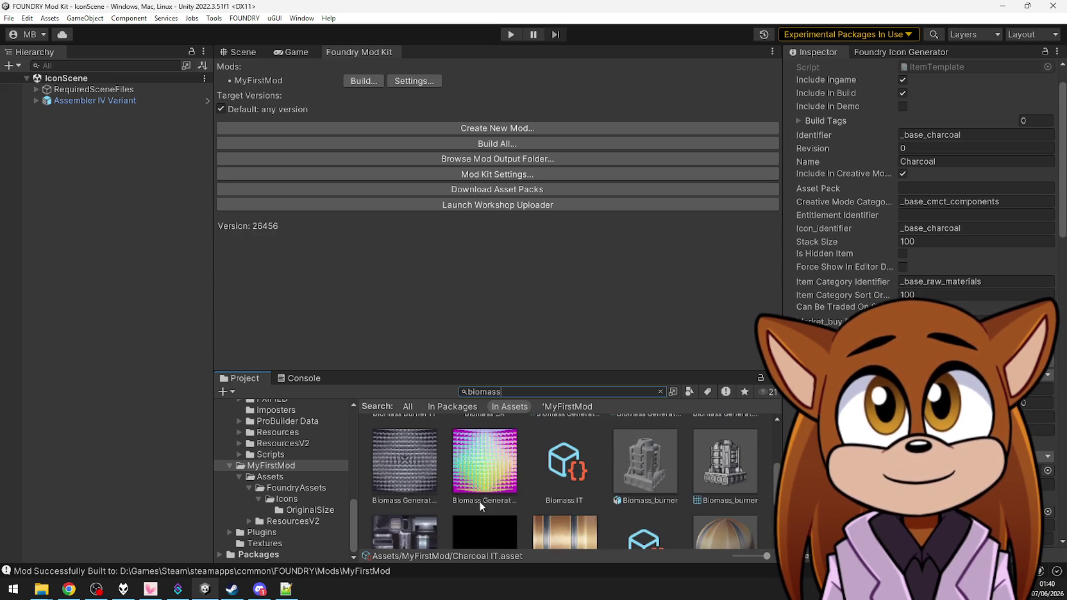
{"action": "left_click", "coordinate": [567, 473]}
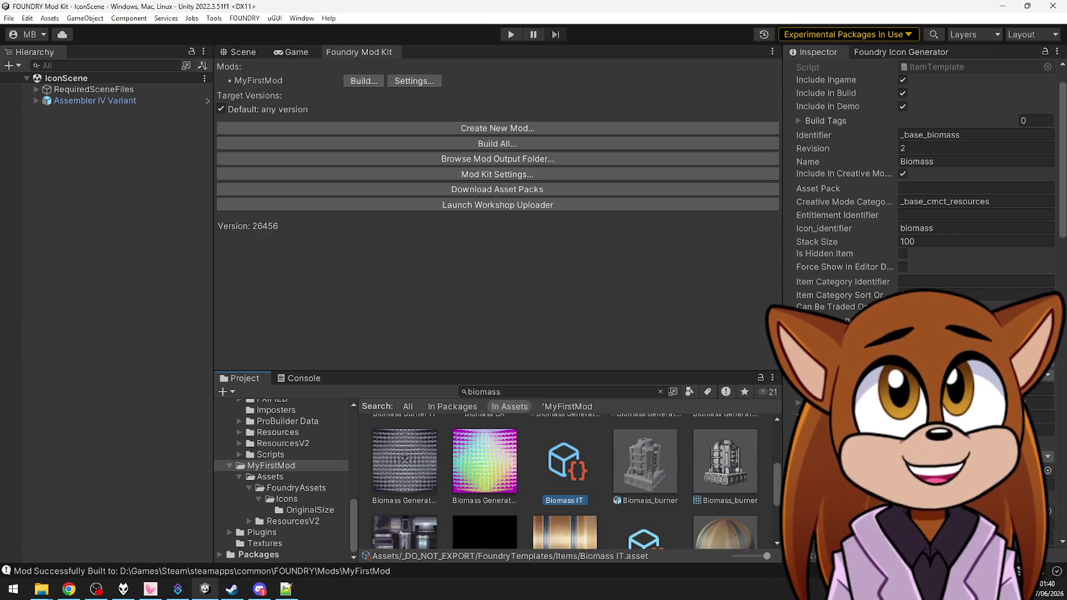
{"action": "scroll", "coordinate": [923, 192], "scroll_direction": "down", "scroll_amount": 15}
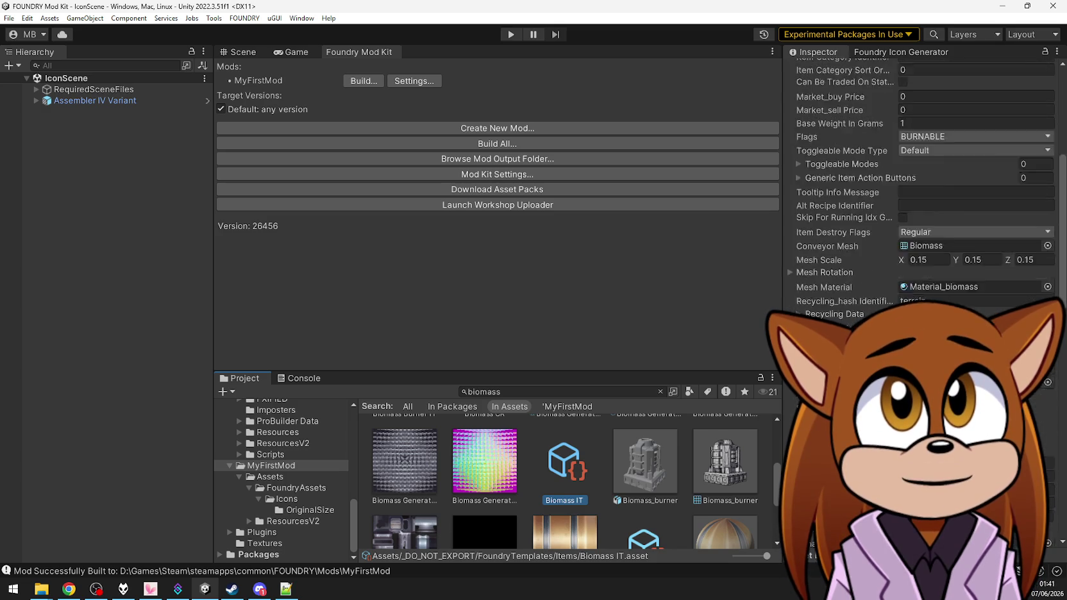
{"action": "scroll", "coordinate": [923, 193], "scroll_direction": "down", "scroll_amount": 3}
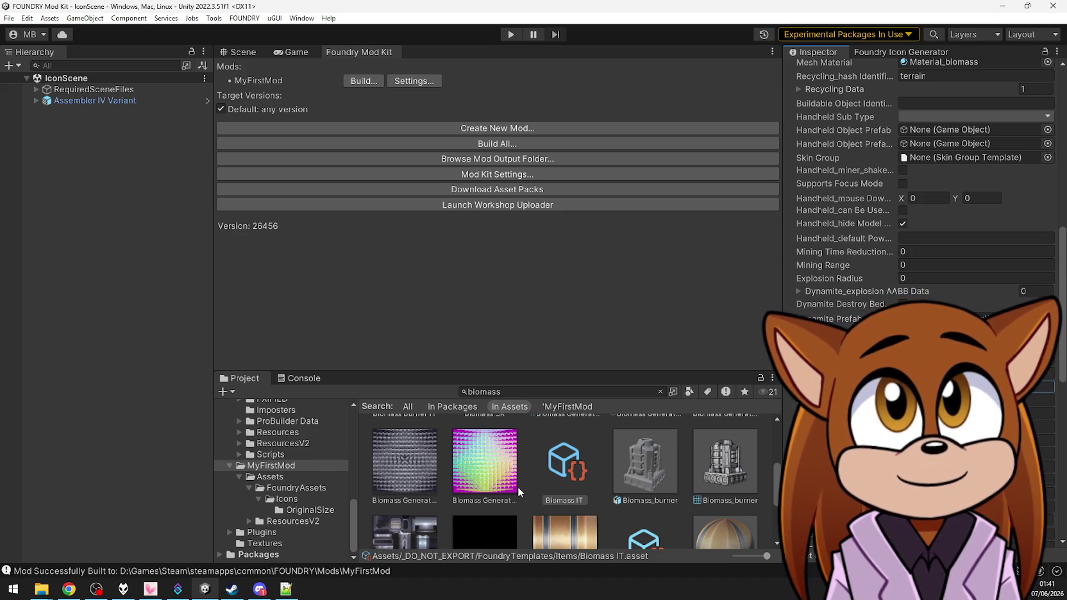
{"action": "scroll", "coordinate": [923, 193], "scroll_direction": "up", "scroll_amount": 10}
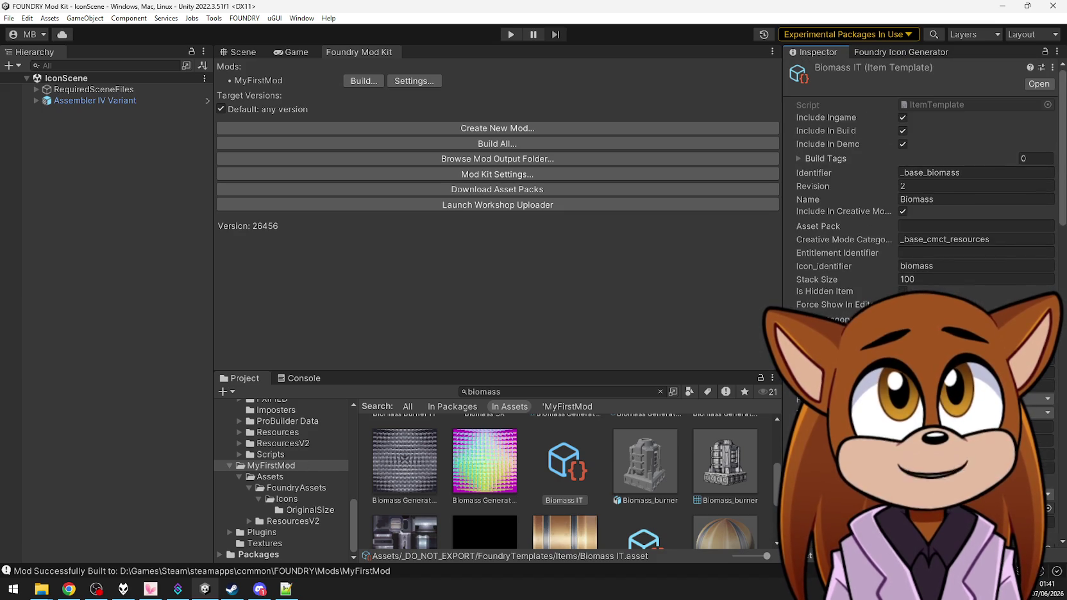
Select Biomass IT together with Biomass CR, then return to the MyFirstMod folder
{"action": "left_click", "coordinate": [484, 462]}
{"action": "left_click", "coordinate": [577, 468]}
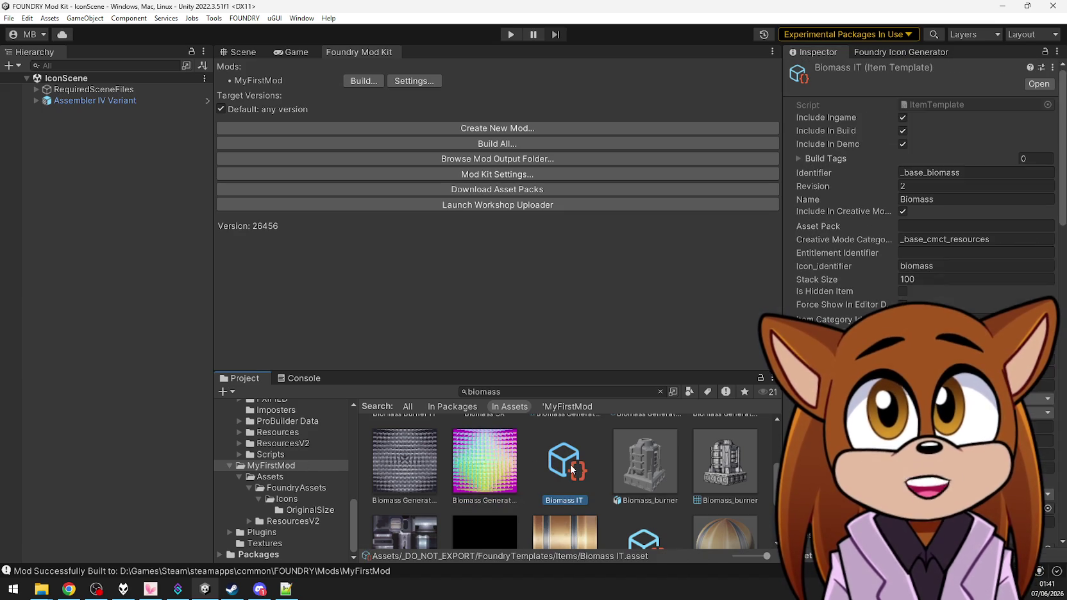
{"action": "scroll", "coordinate": [438, 479], "scroll_direction": "up", "scroll_amount": 1}
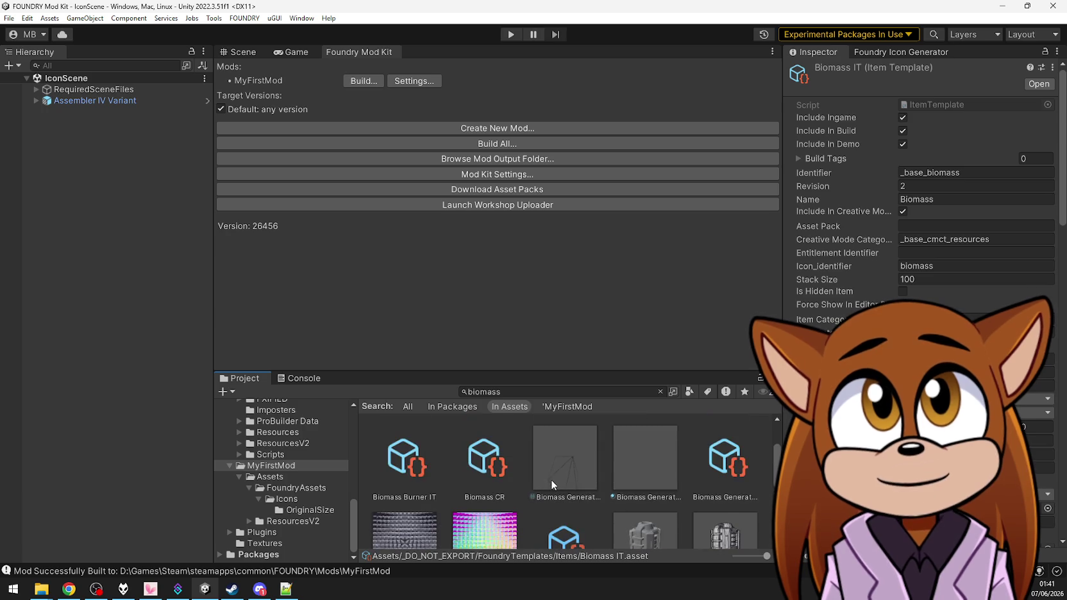
{"action": "left_click", "coordinate": [473, 464], "text": "ctrl"}
{"action": "left_click", "coordinate": [573, 536], "text": "ctrl"}
{"action": "scroll", "coordinate": [573, 536], "scroll_direction": "down", "scroll_amount": 1}
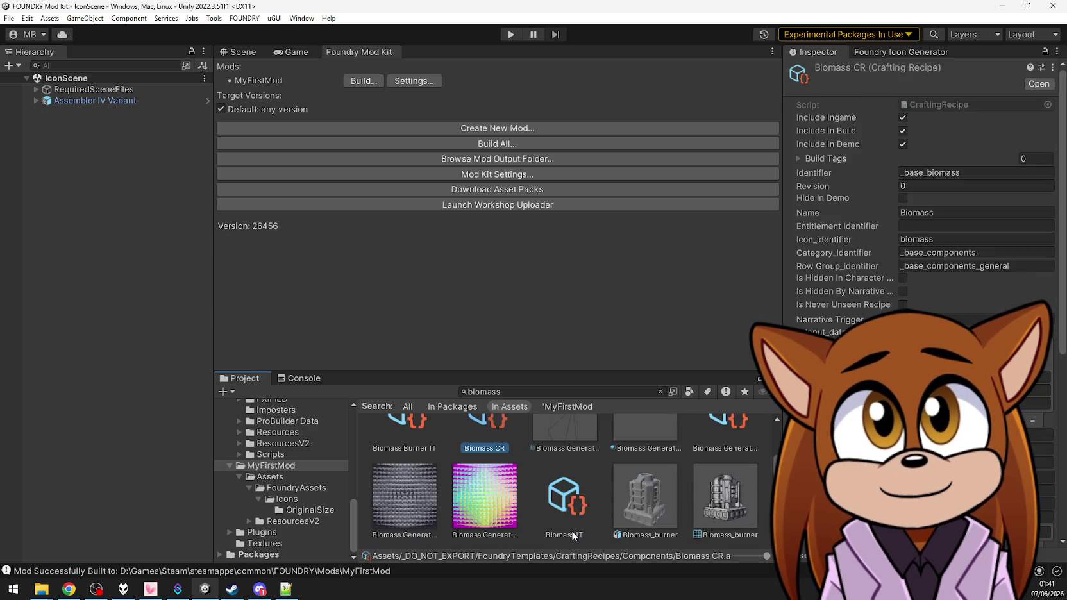
{"action": "left_click", "coordinate": [563, 505], "text": "ctrl"}
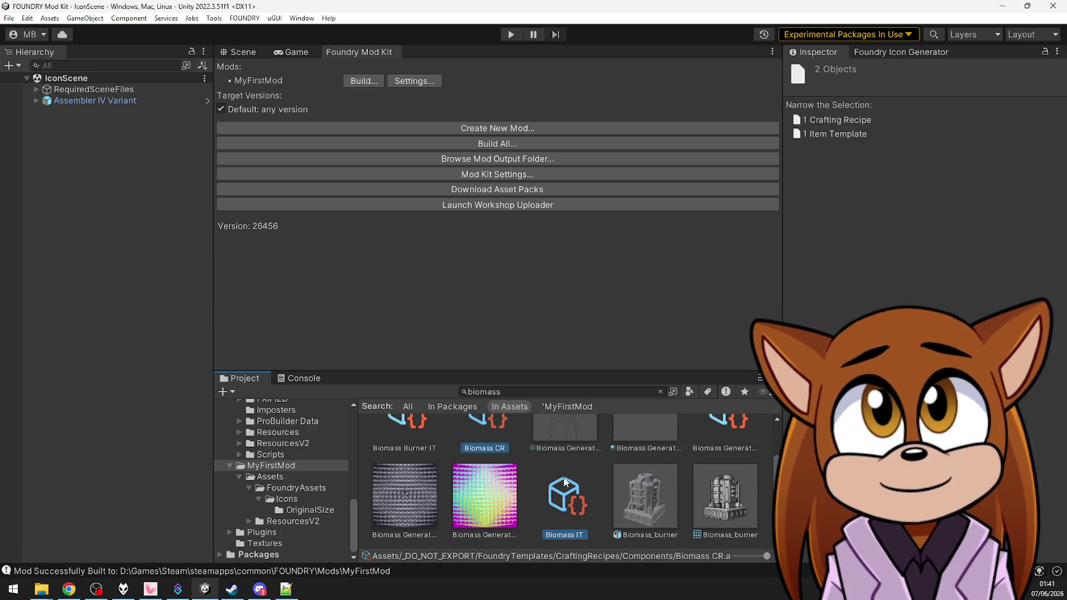
{"action": "scroll", "coordinate": [564, 482], "scroll_direction": "down", "scroll_amount": 1}
{"action": "scroll", "coordinate": [564, 482], "scroll_direction": "down", "scroll_amount": 2}
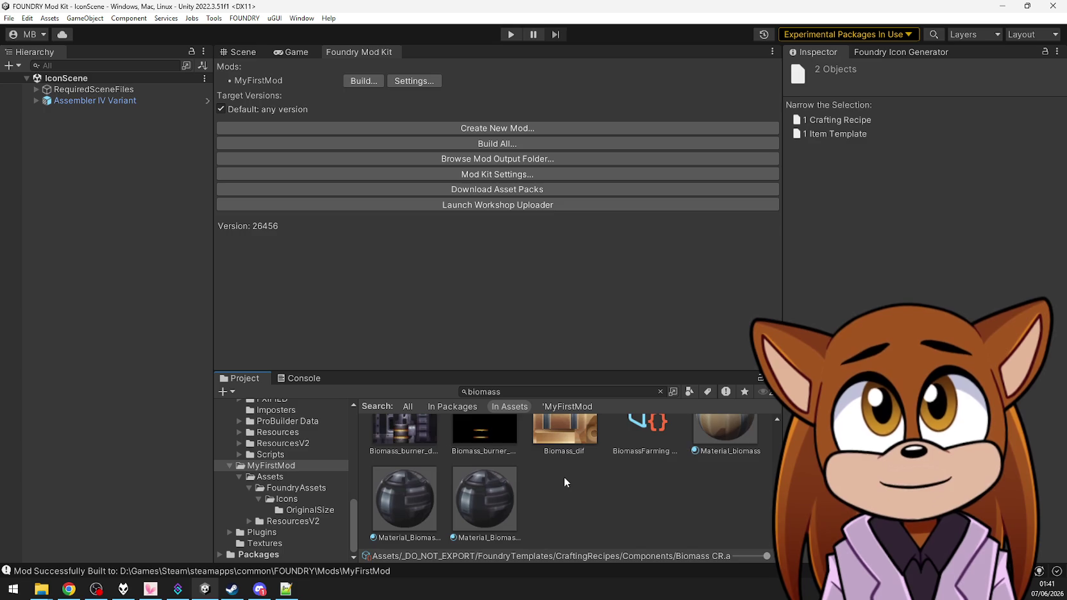
{"action": "scroll", "coordinate": [563, 481], "scroll_direction": "up", "scroll_amount": 3}
{"action": "scroll", "coordinate": [563, 482], "scroll_direction": "down", "scroll_amount": 1}
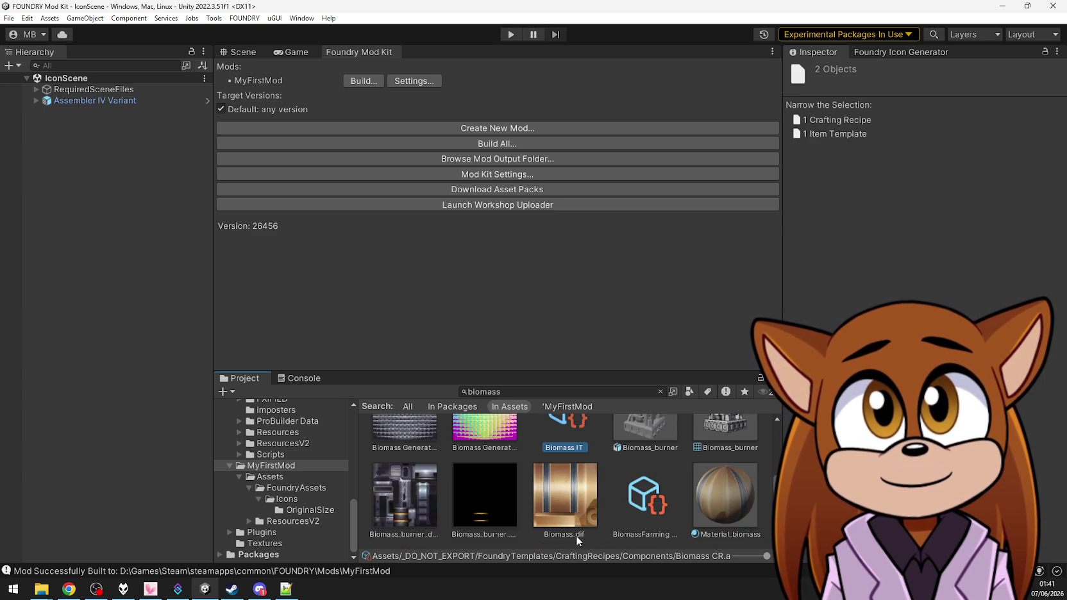
{"action": "scroll", "coordinate": [573, 491], "scroll_direction": "up", "scroll_amount": 1}
{"action": "scroll", "coordinate": [573, 492], "scroll_direction": "up", "scroll_amount": 5}
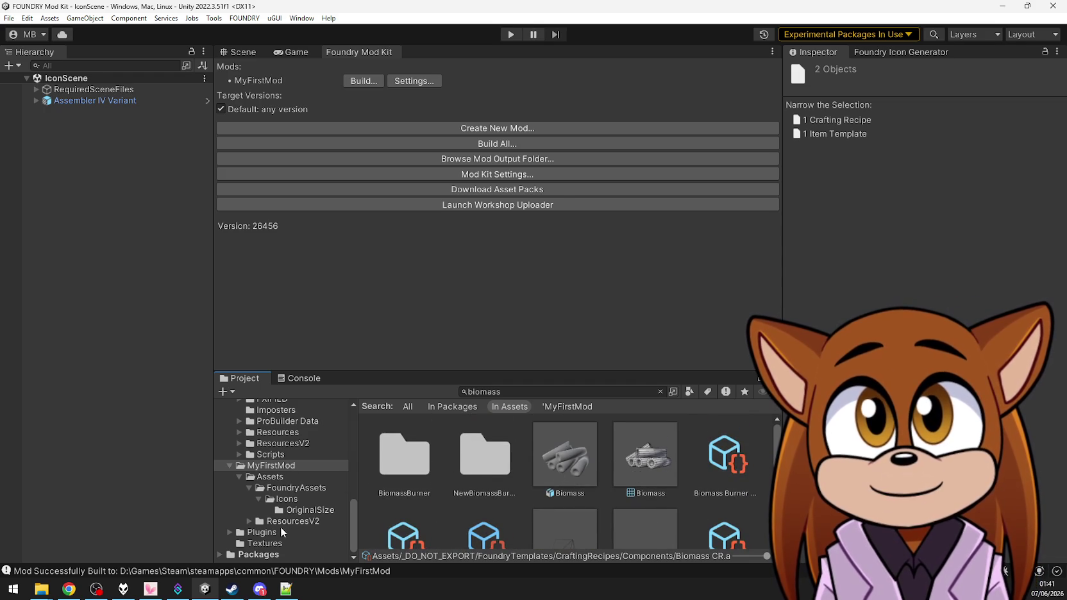
{"action": "left_click", "coordinate": [285, 475]}
Compare the new Biomass IT against Charcoal IT in MyFirstMod, also checking the mod info asset
{"action": "left_click", "coordinate": [286, 466]}
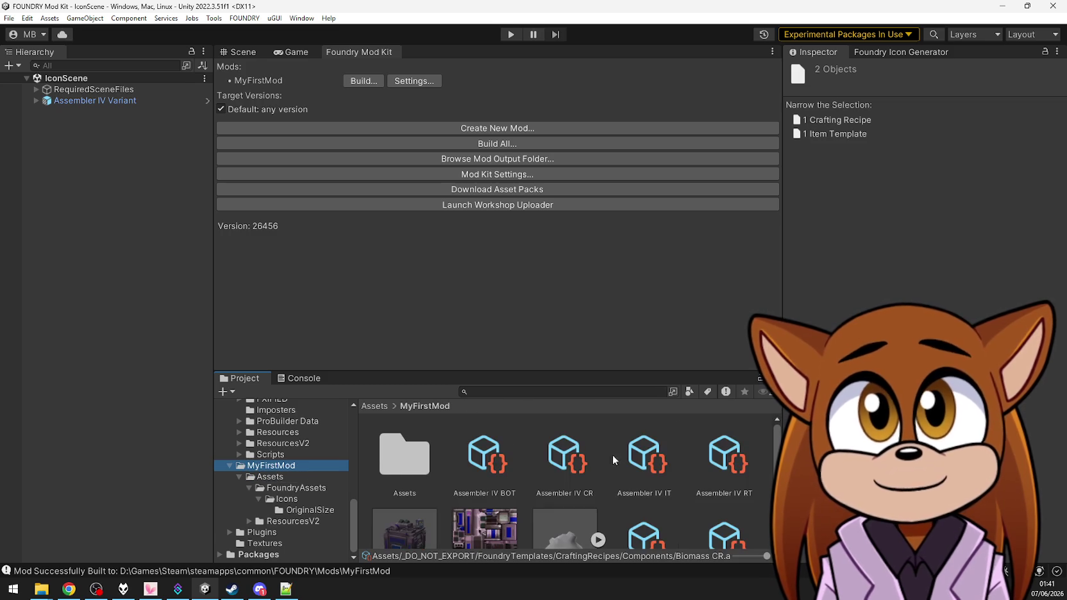
{"action": "left_click", "coordinate": [728, 466]}
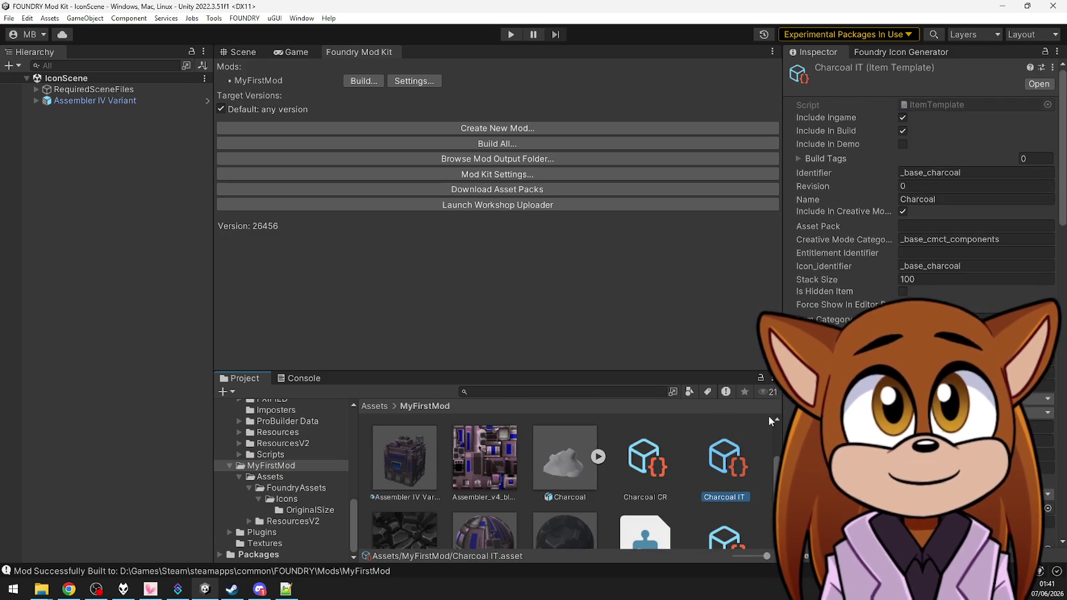
{"action": "scroll", "coordinate": [738, 513], "scroll_direction": "down", "scroll_amount": 2}
{"action": "left_click", "coordinate": [738, 511]}
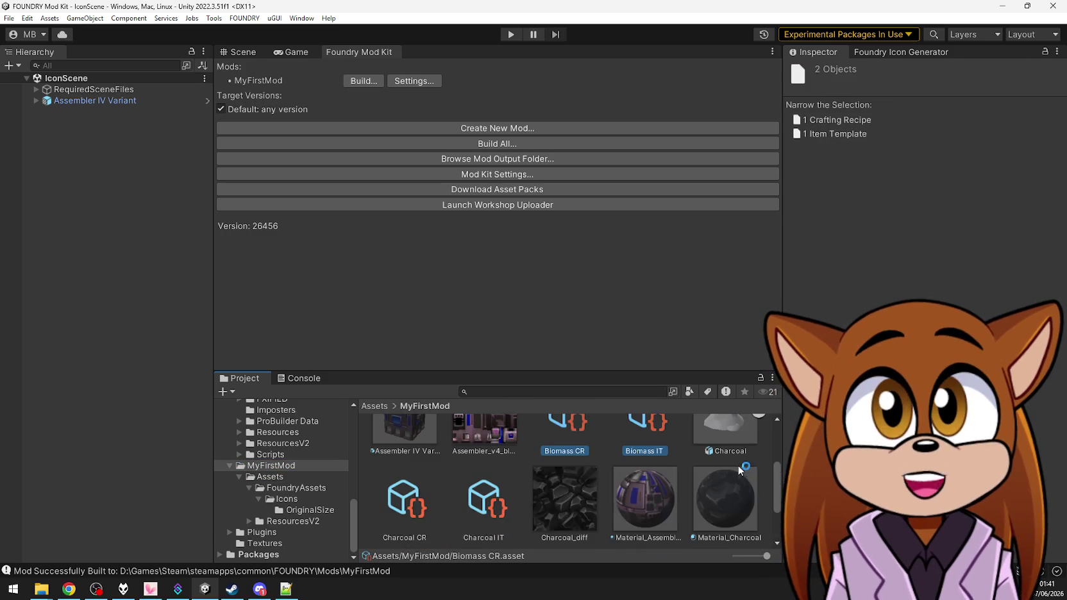
{"action": "left_click", "coordinate": [652, 469]}
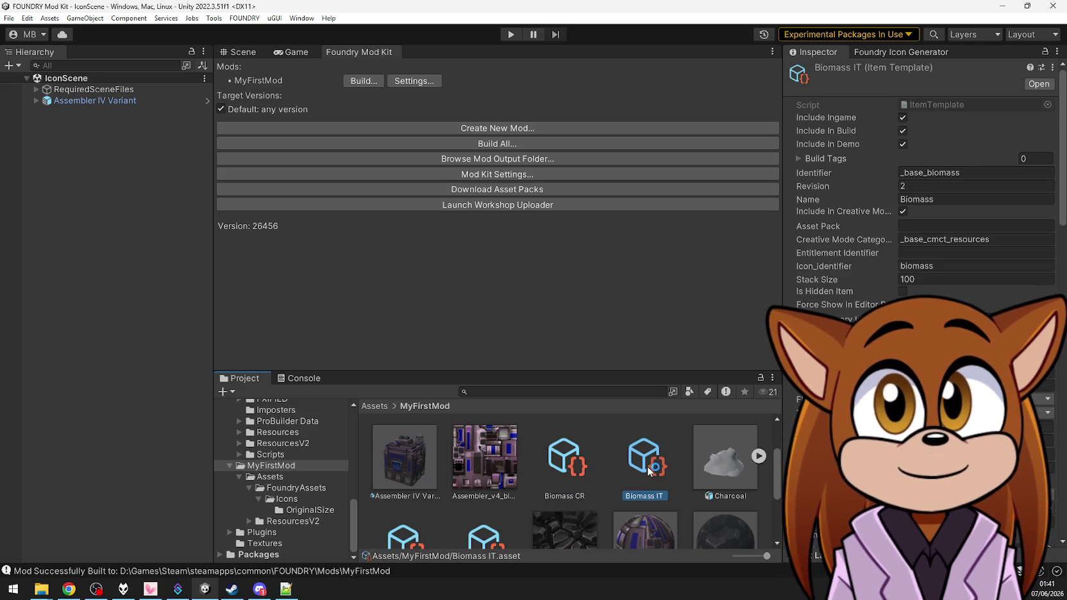
{"action": "scroll", "coordinate": [647, 466], "scroll_direction": "down", "scroll_amount": 2}
{"action": "left_click", "coordinate": [483, 502]}
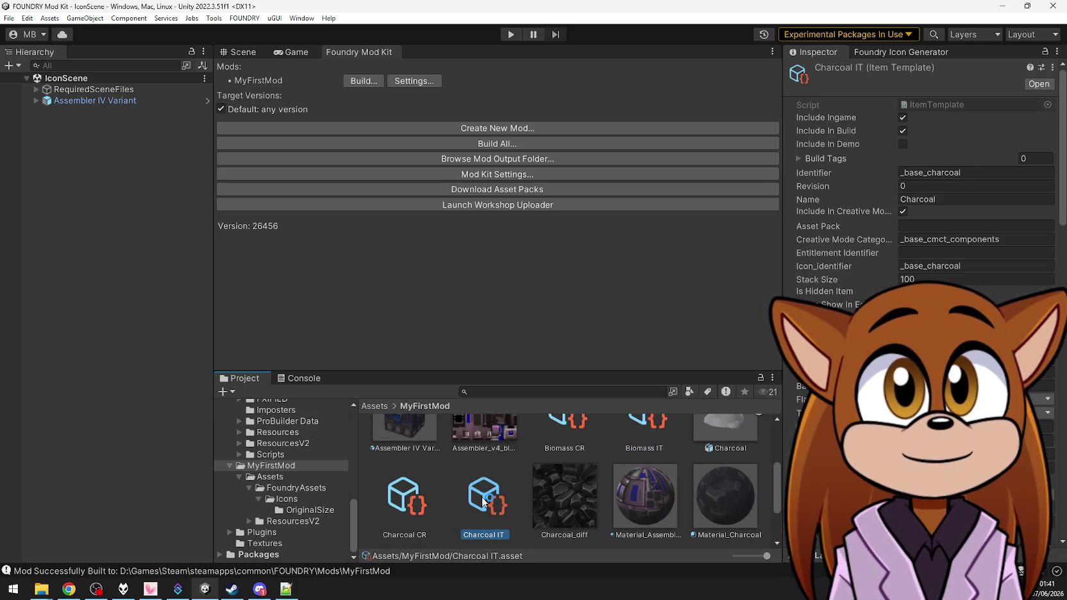
{"action": "left_click", "coordinate": [637, 429]}
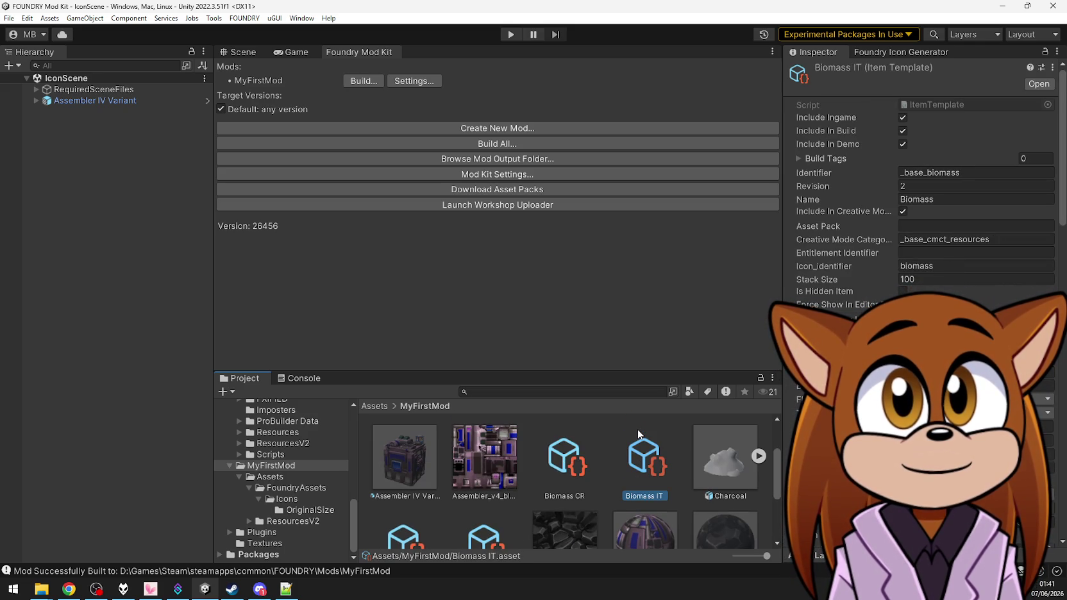
{"action": "scroll", "coordinate": [483, 537], "scroll_direction": "down", "scroll_amount": 1}
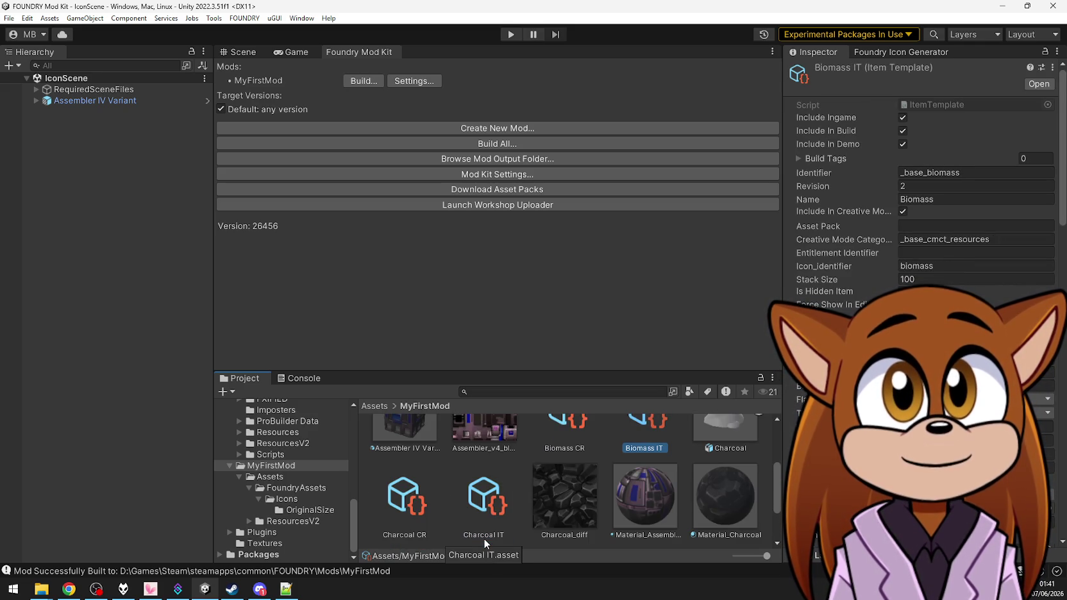
{"action": "left_click", "coordinate": [492, 500]}
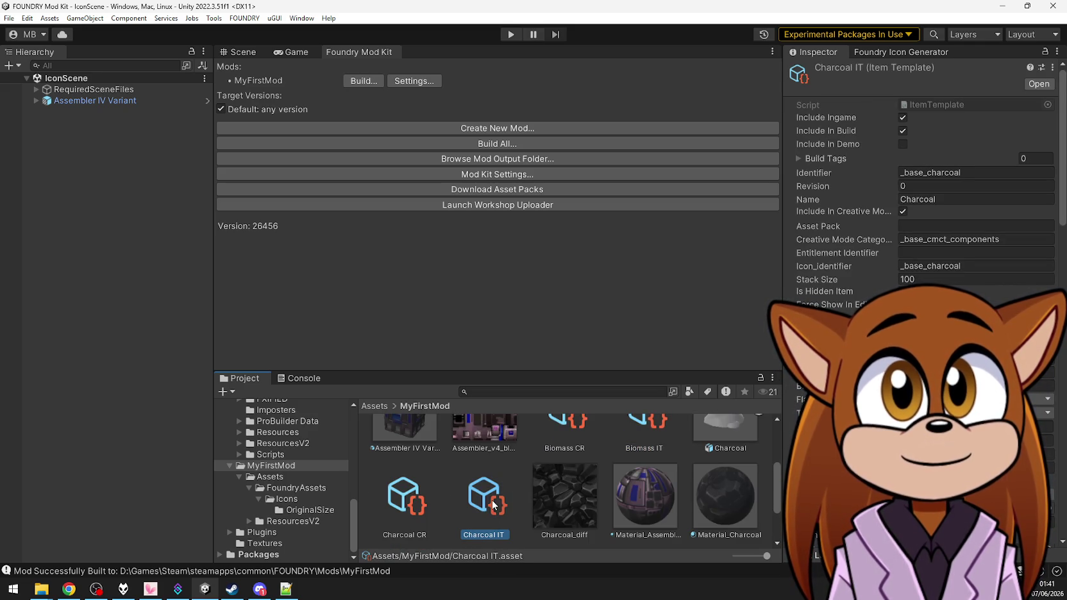
{"action": "left_click", "coordinate": [642, 434]}
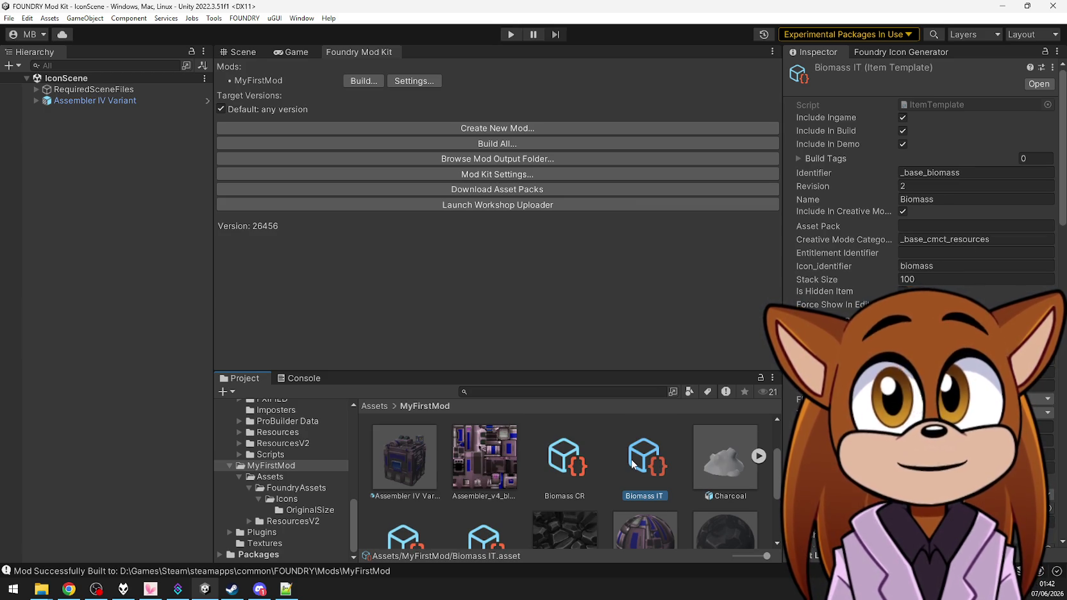
Select Biomass CR, Biomass IT, Charcoal CR and Charcoal IT and delete them, confirming the prompt
{"action": "left_click", "coordinate": [484, 531]}
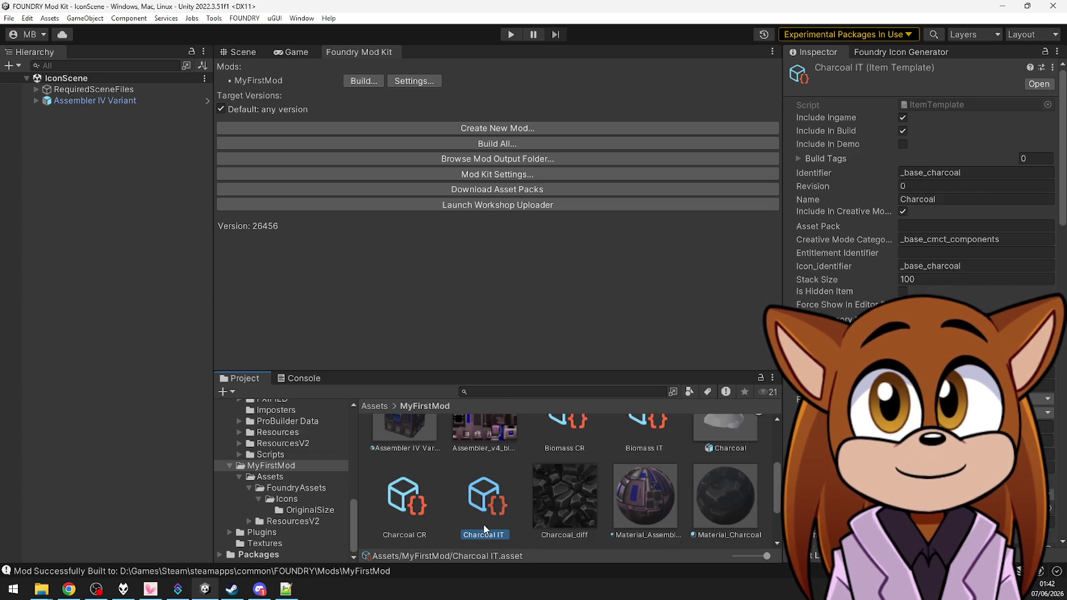
{"action": "left_click", "coordinate": [648, 425]}
{"action": "left_click", "coordinate": [567, 469], "text": "ctrl"}
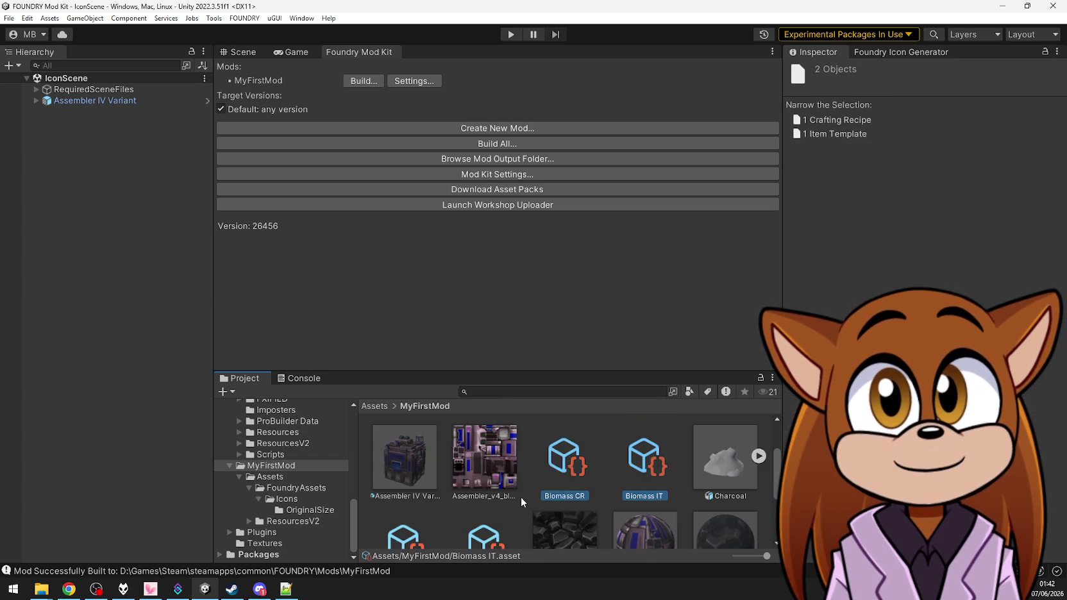
{"action": "left_click", "coordinate": [486, 533], "text": "ctrl"}
{"action": "left_click", "coordinate": [406, 506], "text": "ctrl"}
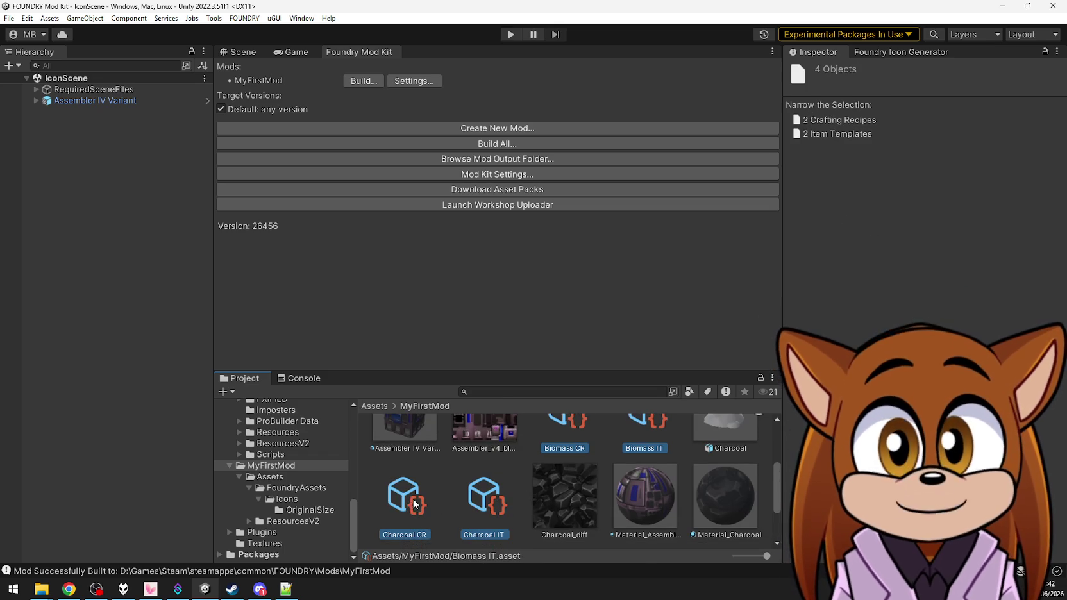
{"action": "key", "text": "Delete"}
{"action": "left_click", "coordinate": [567, 322]}
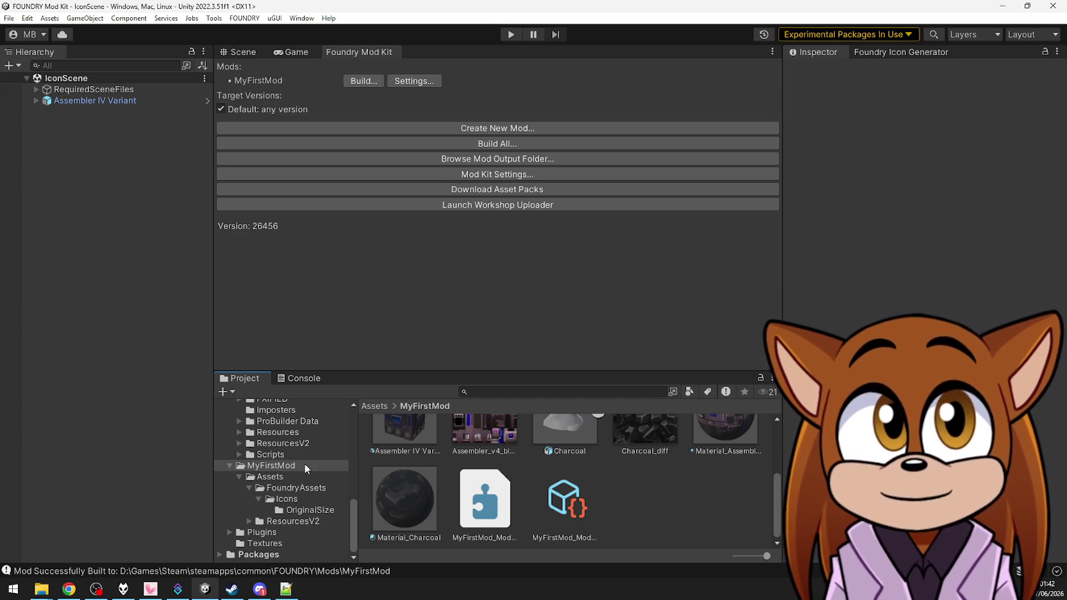
{"action": "left_click", "coordinate": [519, 392]}
{"action": "type", "text": "ignum"}
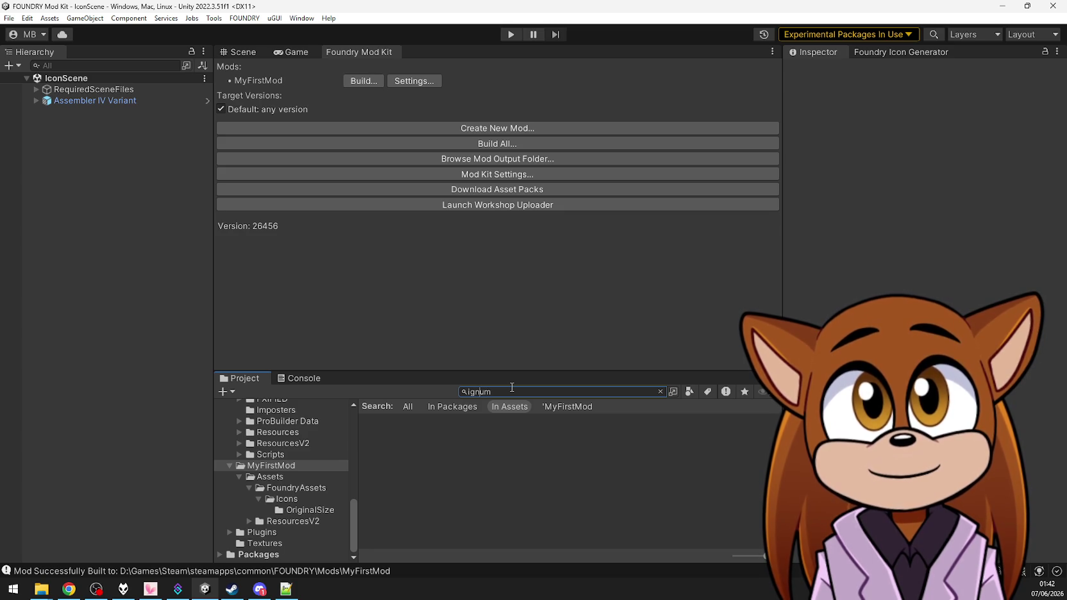
Search for Ignium assets and inspect the ore item, scanner research, crafting recipe and rubble item
{"action": "type", "text": "i"}
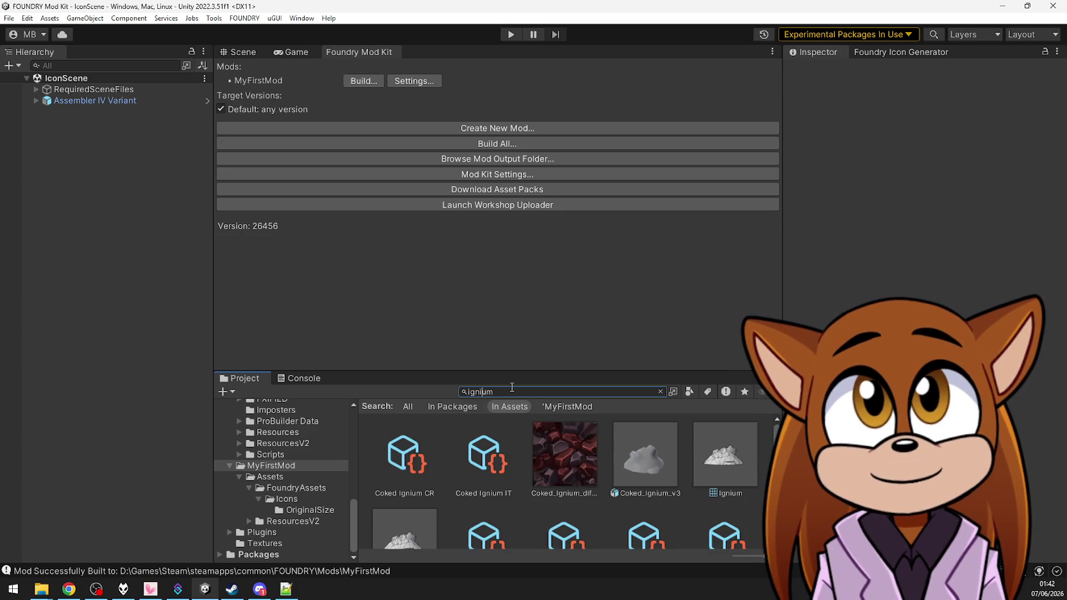
{"action": "scroll", "coordinate": [536, 466], "scroll_direction": "down", "scroll_amount": 2}
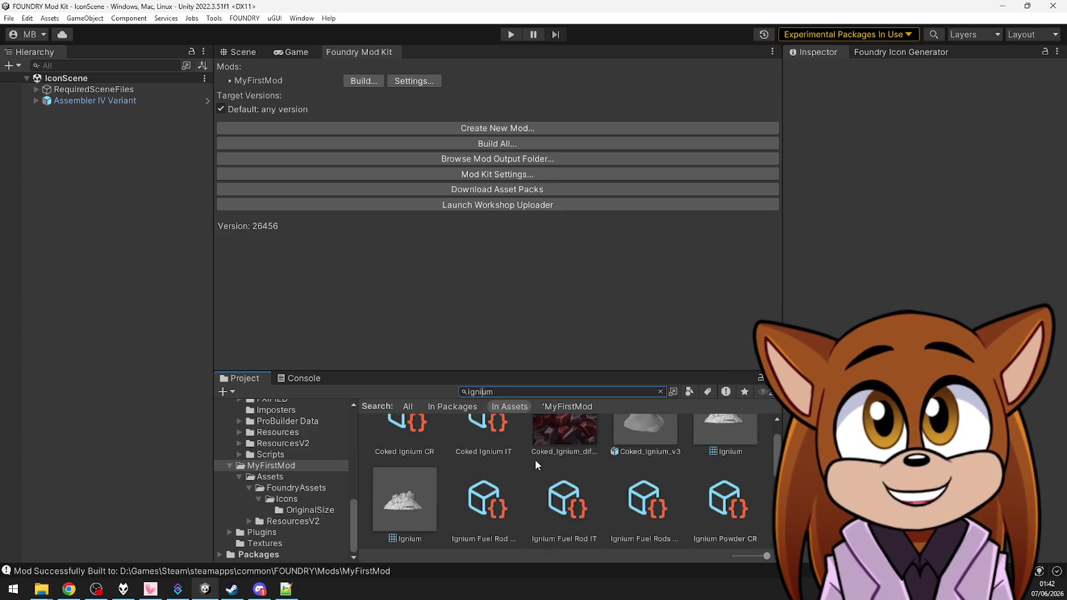
{"action": "scroll", "coordinate": [535, 459], "scroll_direction": "down", "scroll_amount": 5}
{"action": "scroll", "coordinate": [523, 461], "scroll_direction": "down", "scroll_amount": 4}
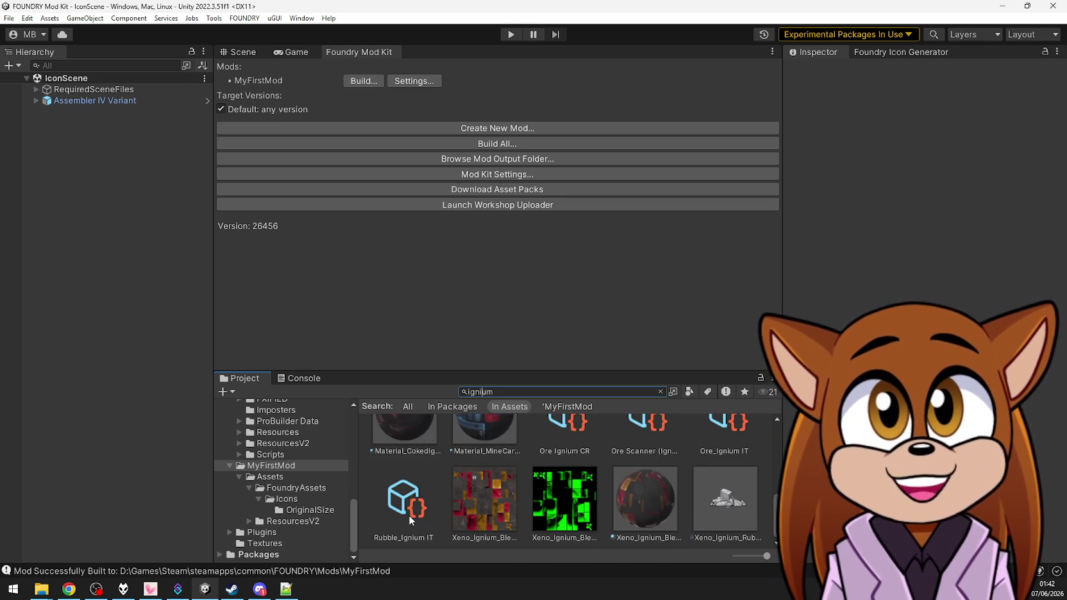
{"action": "scroll", "coordinate": [730, 440], "scroll_direction": "up", "scroll_amount": 2}
{"action": "left_click", "coordinate": [731, 446]}
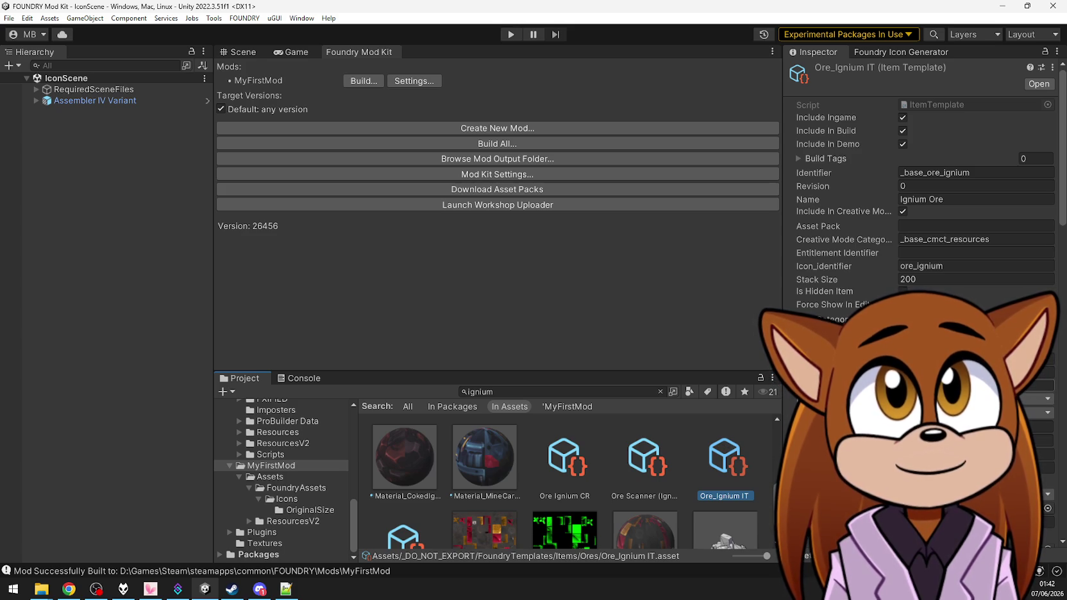
{"action": "scroll", "coordinate": [921, 192], "scroll_direction": "down", "scroll_amount": 5}
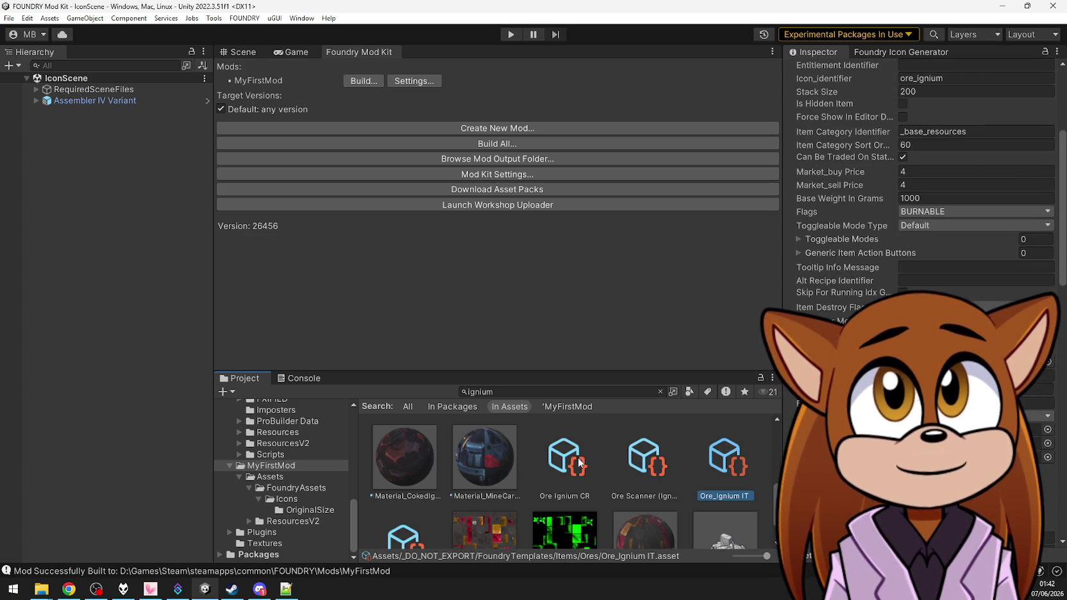
{"action": "left_click", "coordinate": [648, 461]}
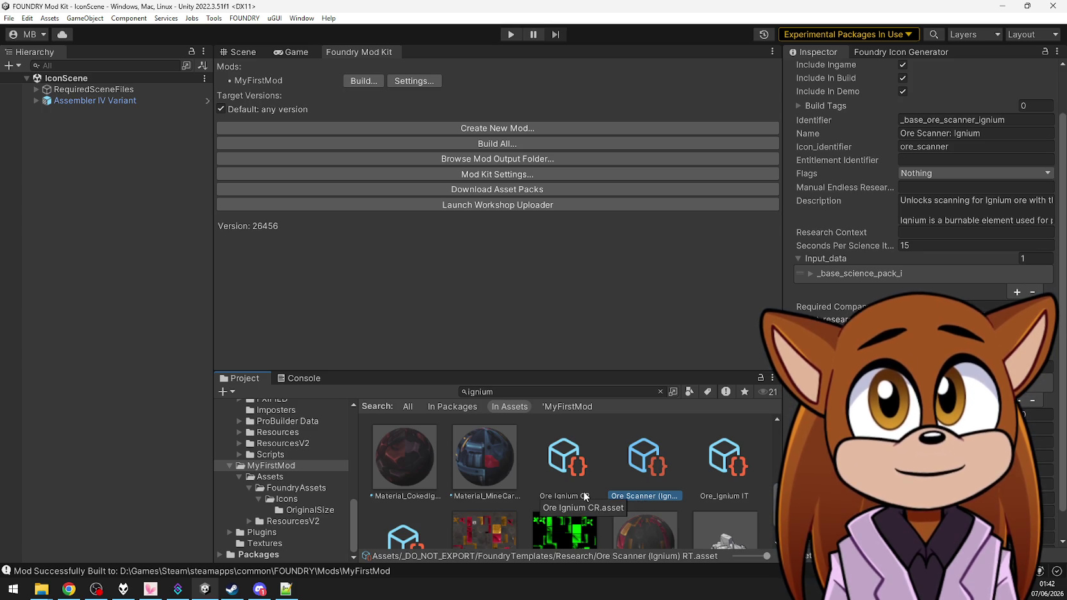
{"action": "left_click", "coordinate": [569, 469]}
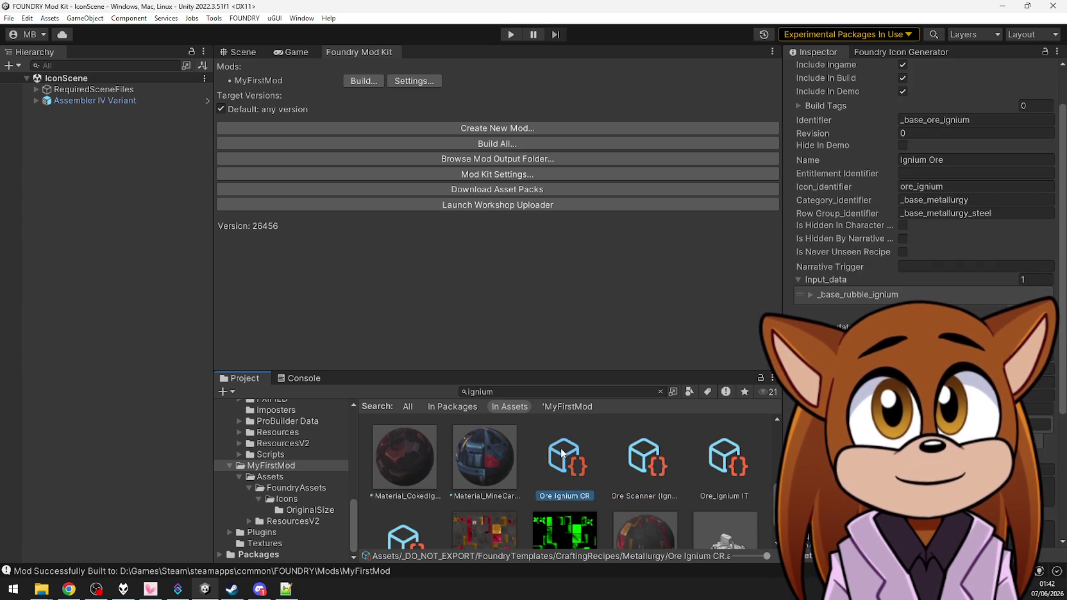
{"action": "scroll", "coordinate": [564, 456], "scroll_direction": "down", "scroll_amount": 1}
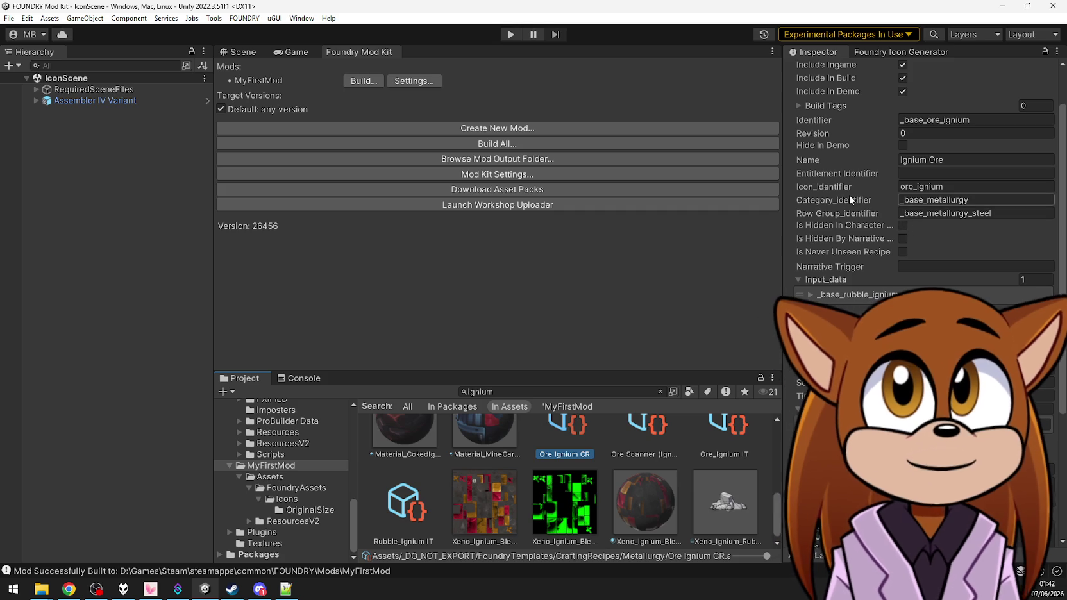
{"action": "left_click", "coordinate": [396, 508]}
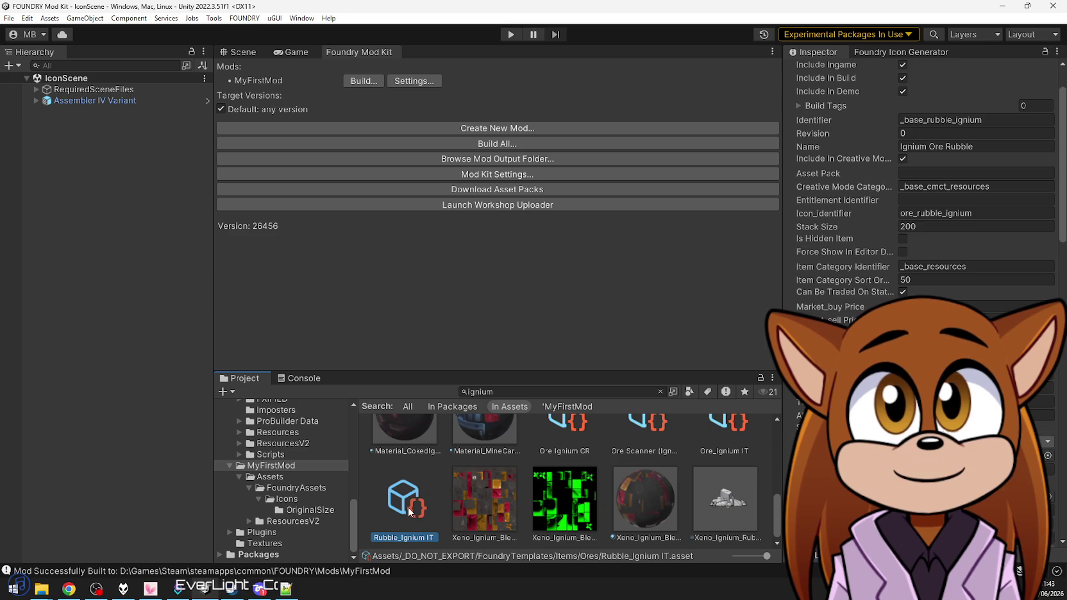
Select Ore Ignium CR with Ore_Ignium IT and bring them into MyFirstMod
{"action": "scroll", "coordinate": [576, 436], "scroll_direction": "up", "scroll_amount": 2}
{"action": "left_click", "coordinate": [576, 436]}
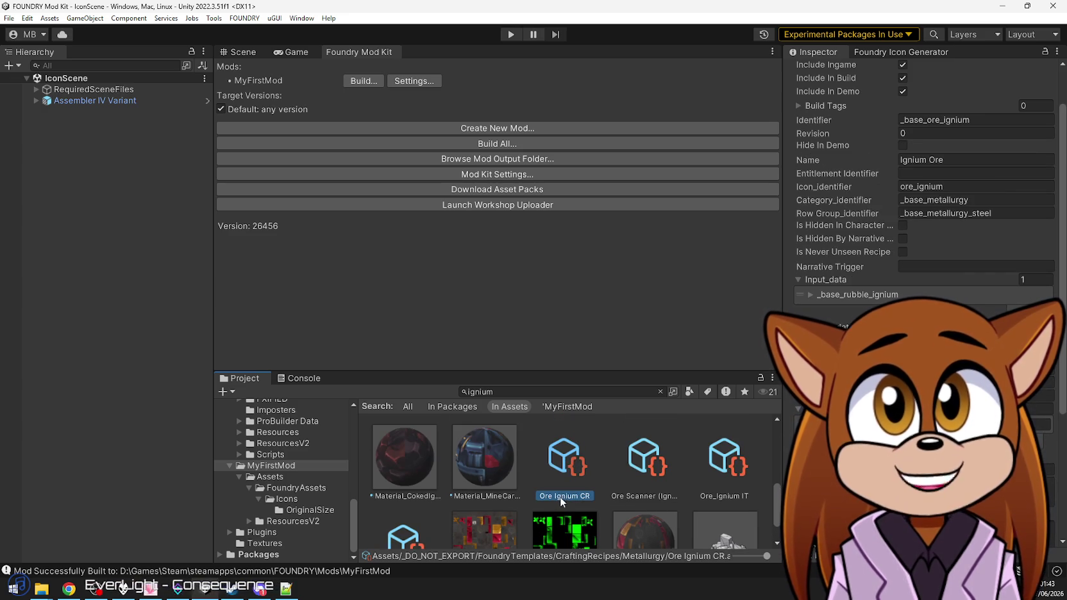
{"action": "left_click", "coordinate": [740, 462], "text": "ctrl"}
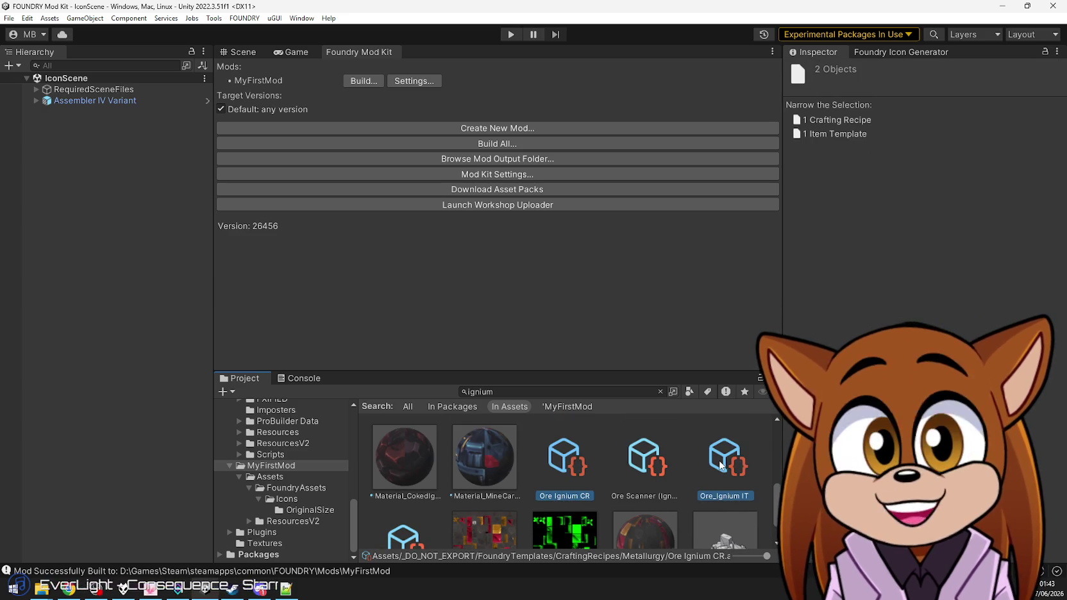
{"action": "scroll", "coordinate": [720, 462], "scroll_direction": "down", "scroll_amount": 2}
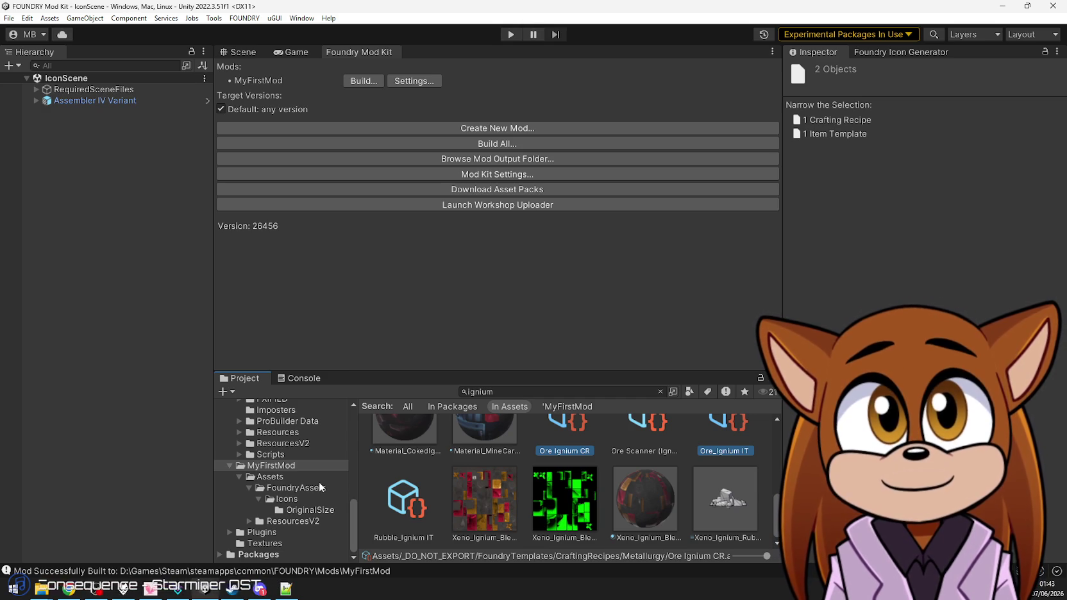
{"action": "left_click", "coordinate": [334, 464]}
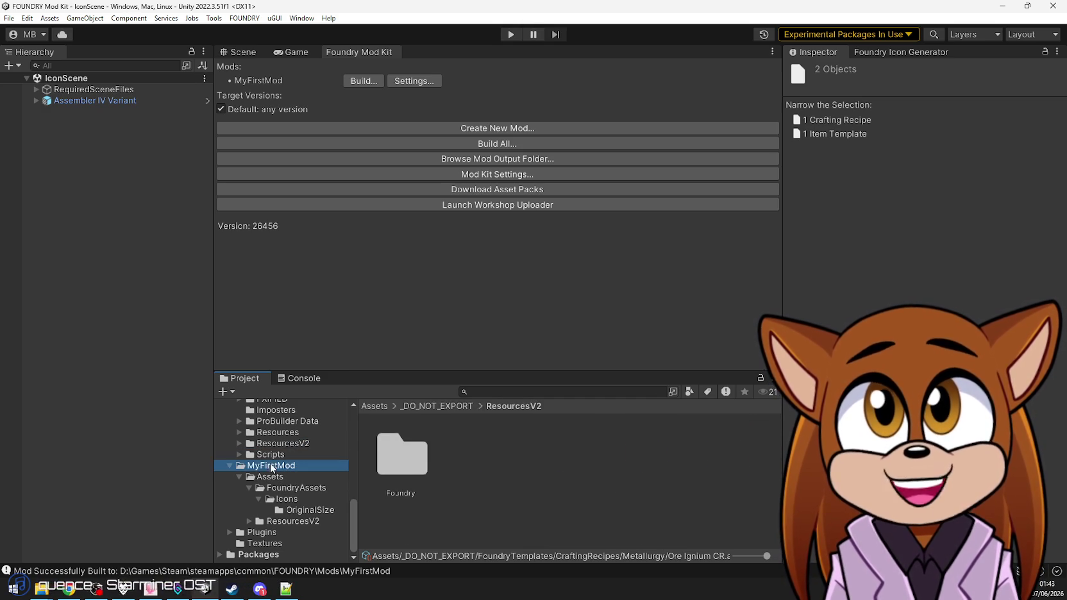
Rename the copied Ore Ignium CR to Charcoal CR and Ore_Ignium IT to Charcoal IT
{"action": "scroll", "coordinate": [564, 510], "scroll_direction": "down", "scroll_amount": 3}
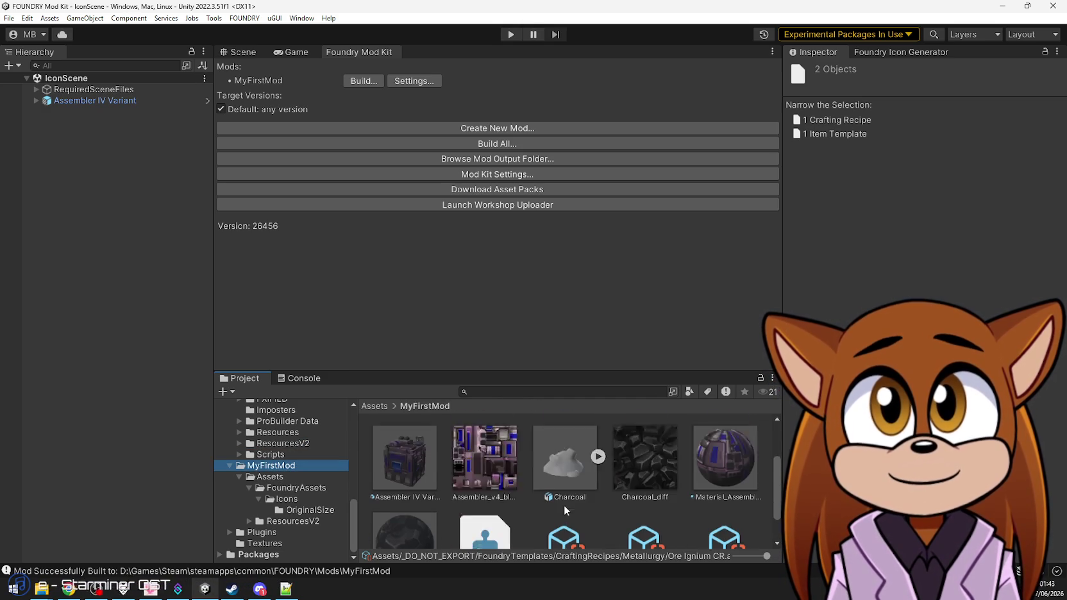
{"action": "left_click", "coordinate": [645, 507]}
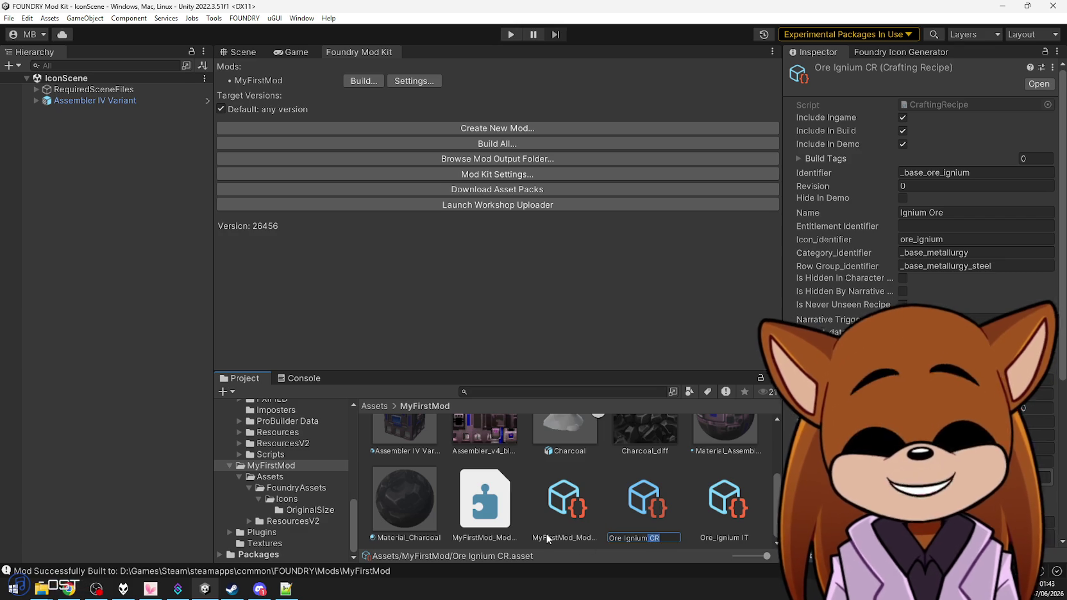
{"action": "key", "text": "shift+Home"}
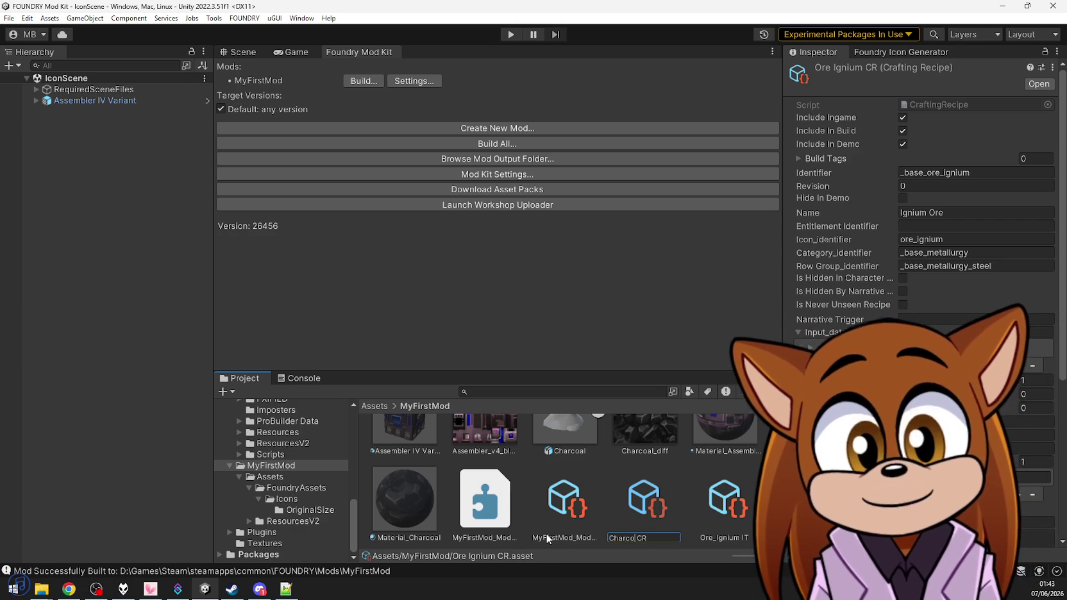
{"action": "type", "text": "al"}
{"action": "key", "text": "Return"}
{"action": "key", "text": "Down"}
{"action": "key", "text": "Right"}
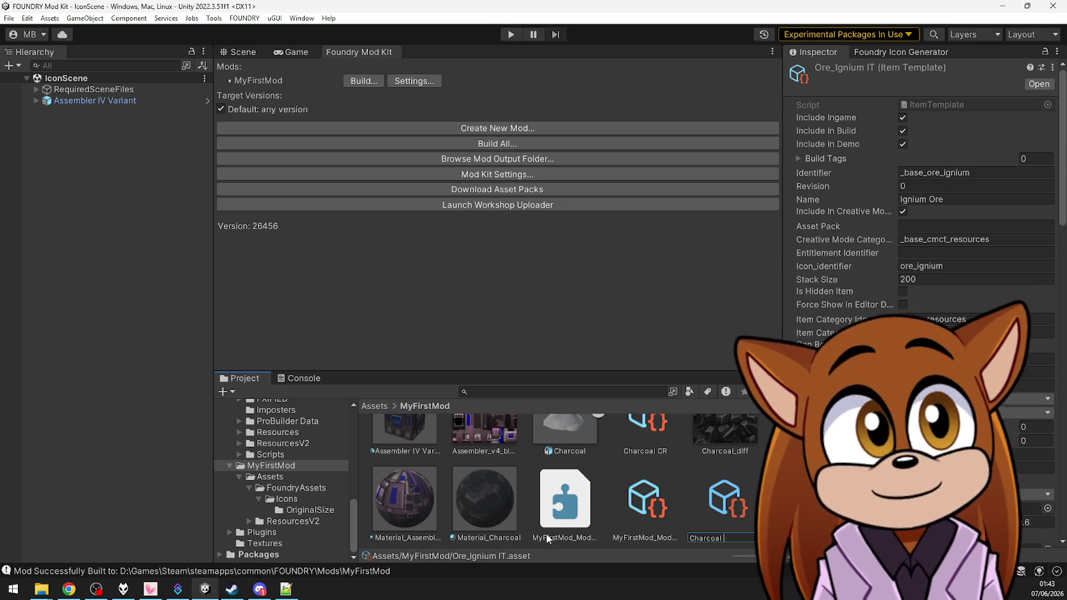
{"action": "key", "text": "Return"}
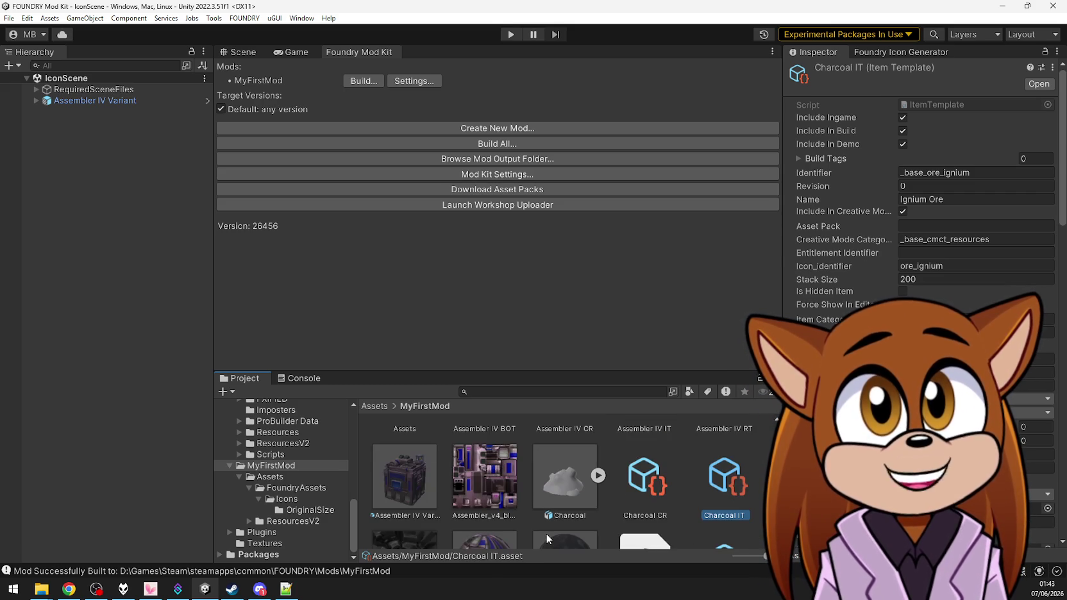
Give Charcoal CR identifier _base_charcoal, name 'Cahrcoal' and icon identifier charcoal
{"action": "left_click", "coordinate": [927, 173]}
{"action": "key", "text": "shift+End"}
{"action": "type", "text": "charcoal"}
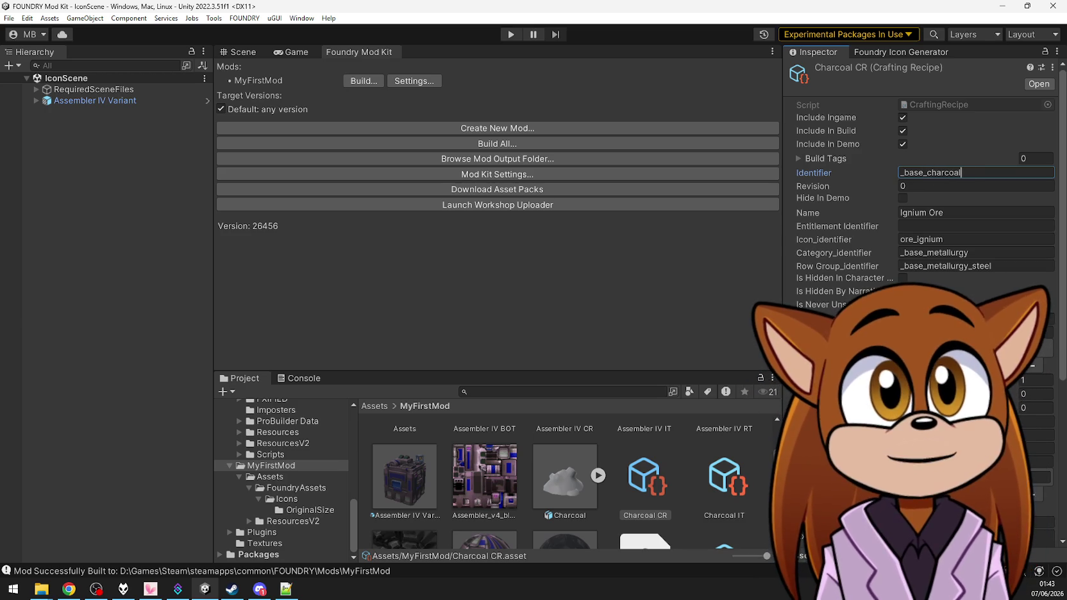
{"action": "key", "text": "ctrl+a"}
{"action": "key", "text": "ctrl+c"}
{"action": "left_click", "coordinate": [985, 210]}
{"action": "type", "text": "Cahrcoal"}
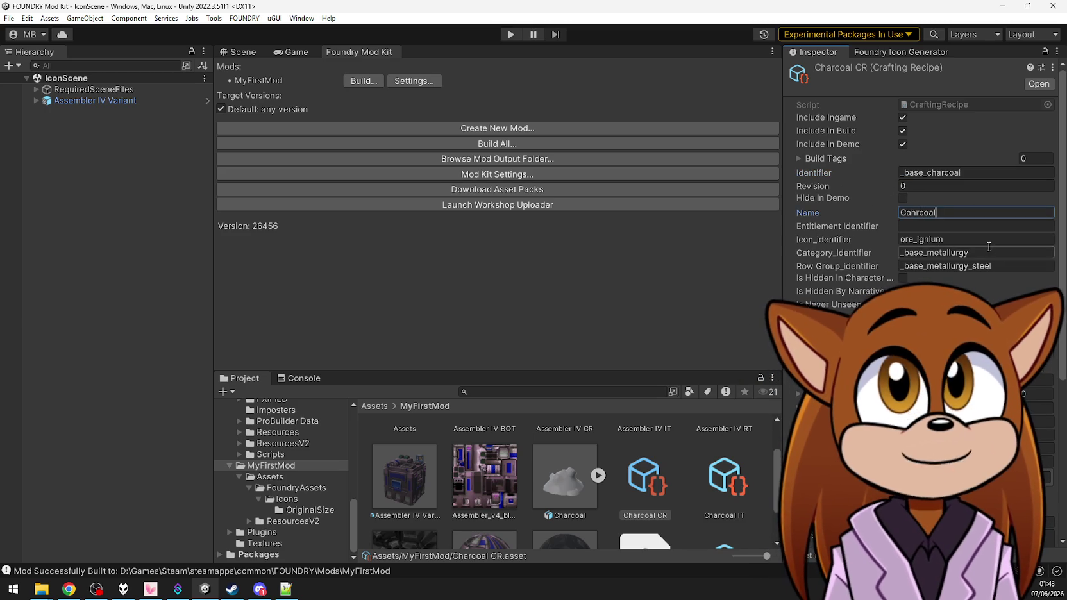
{"action": "left_click", "coordinate": [977, 238]}
{"action": "key", "text": "ctrl+v"}
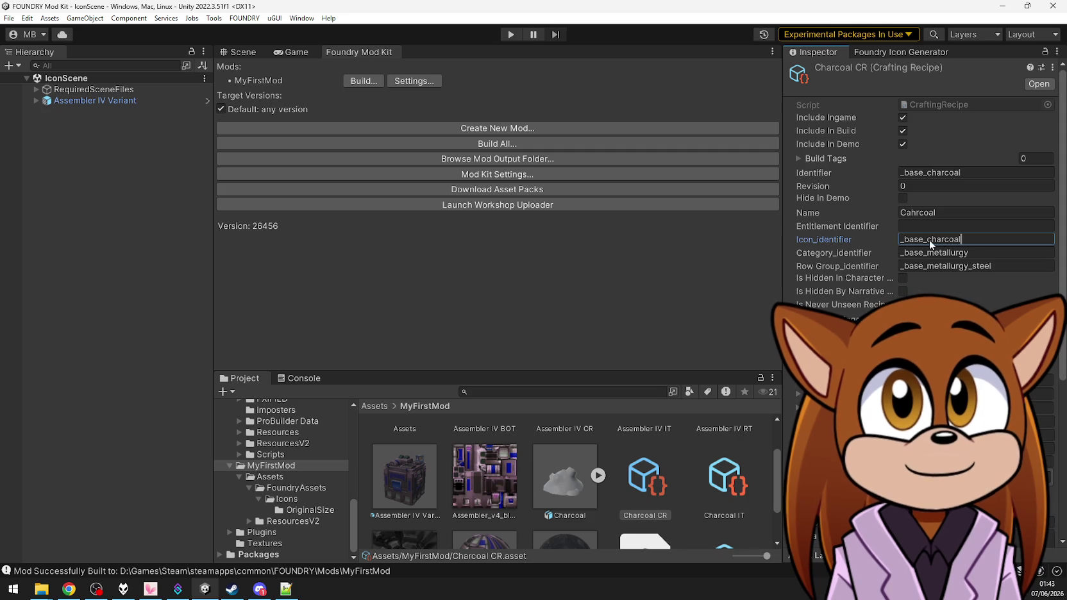
{"action": "key", "text": "BackSpace"}
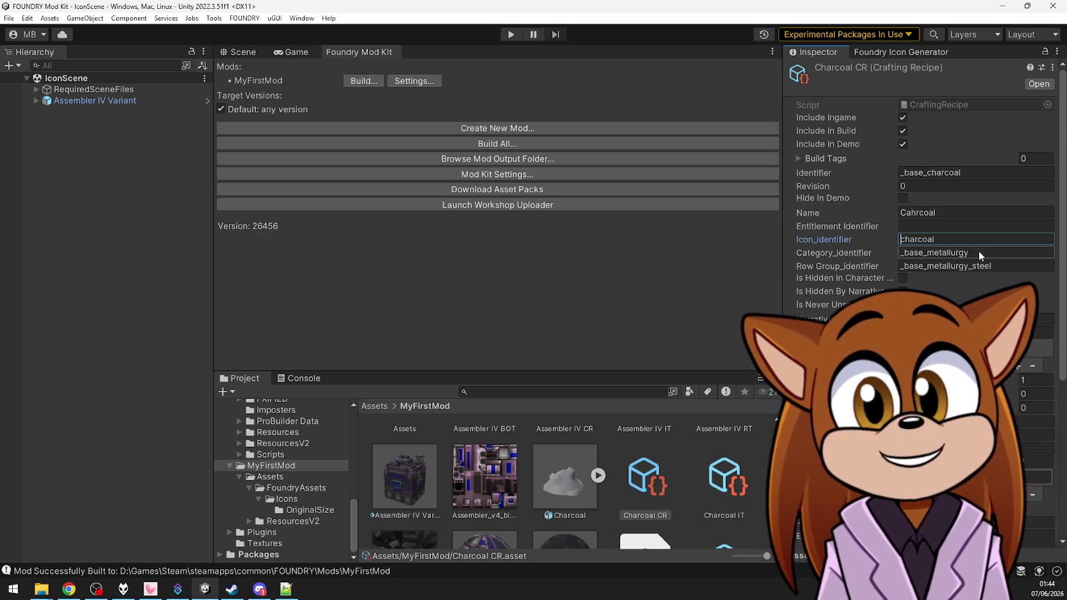
{"action": "left_click", "coordinate": [523, 391]}
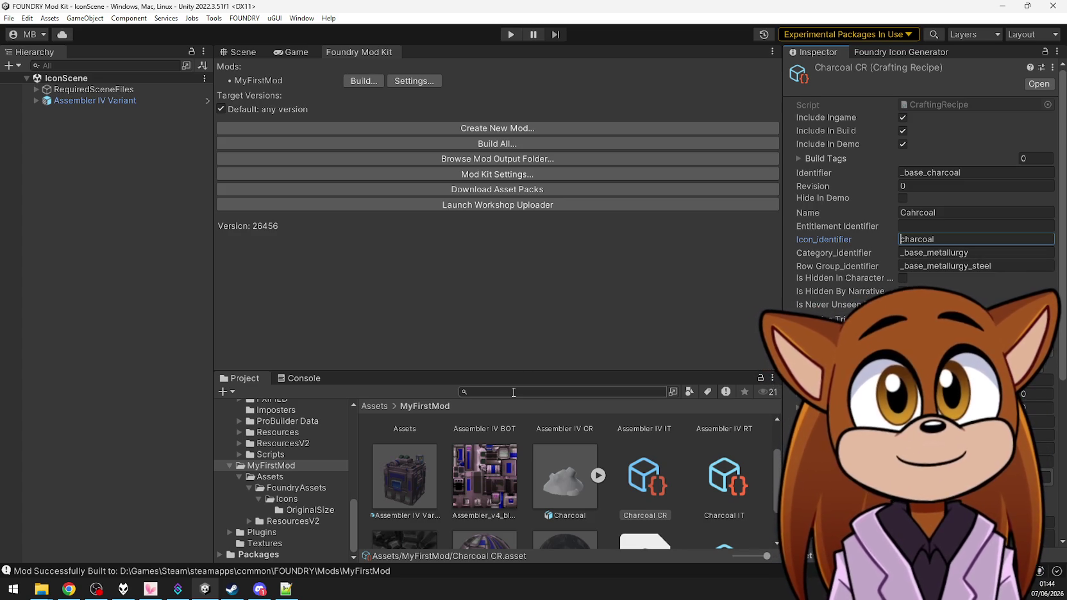
{"action": "type", "text": "biomas"}
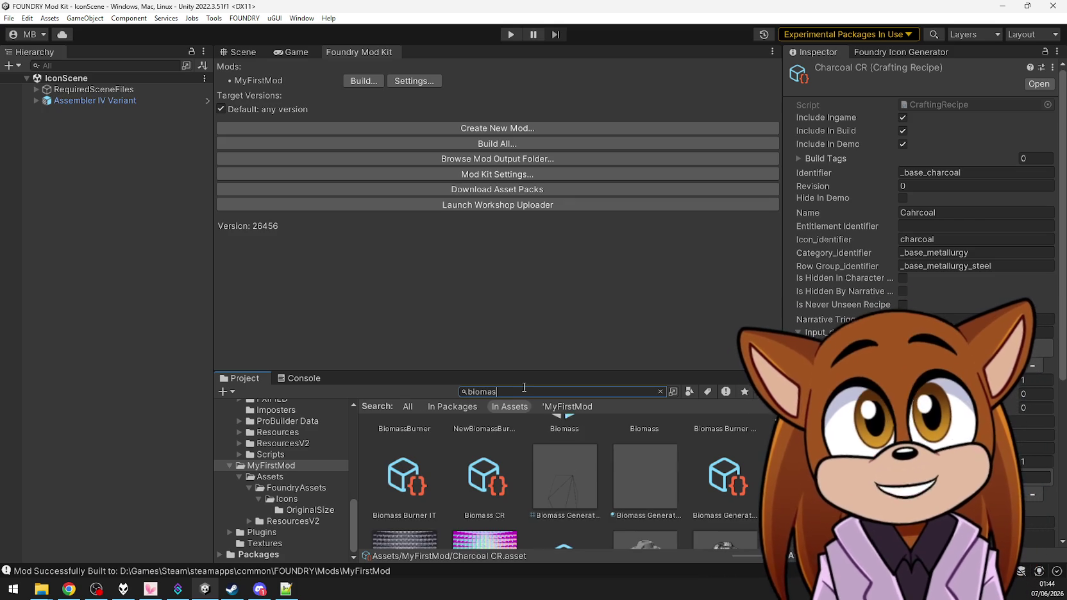
{"action": "left_click", "coordinate": [483, 491]}
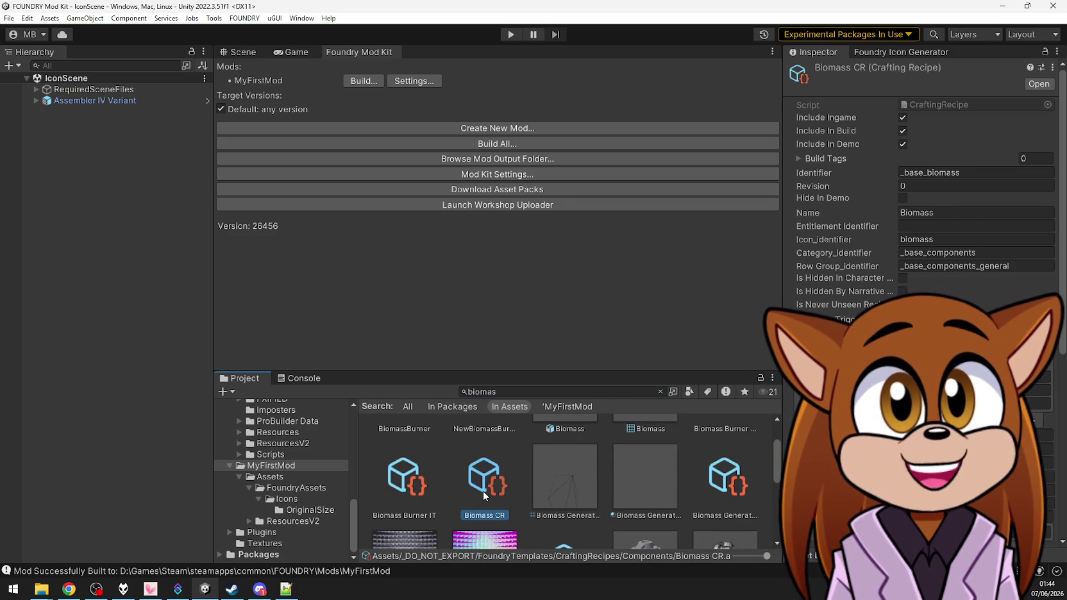
{"action": "left_click", "coordinate": [1002, 265]}
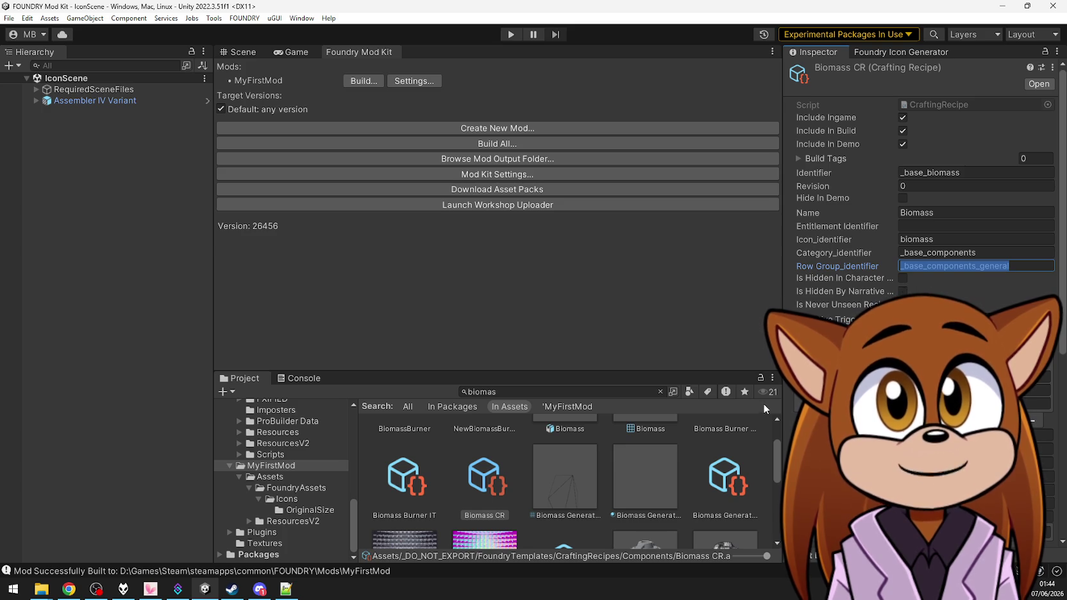
{"action": "left_click", "coordinate": [300, 465]}
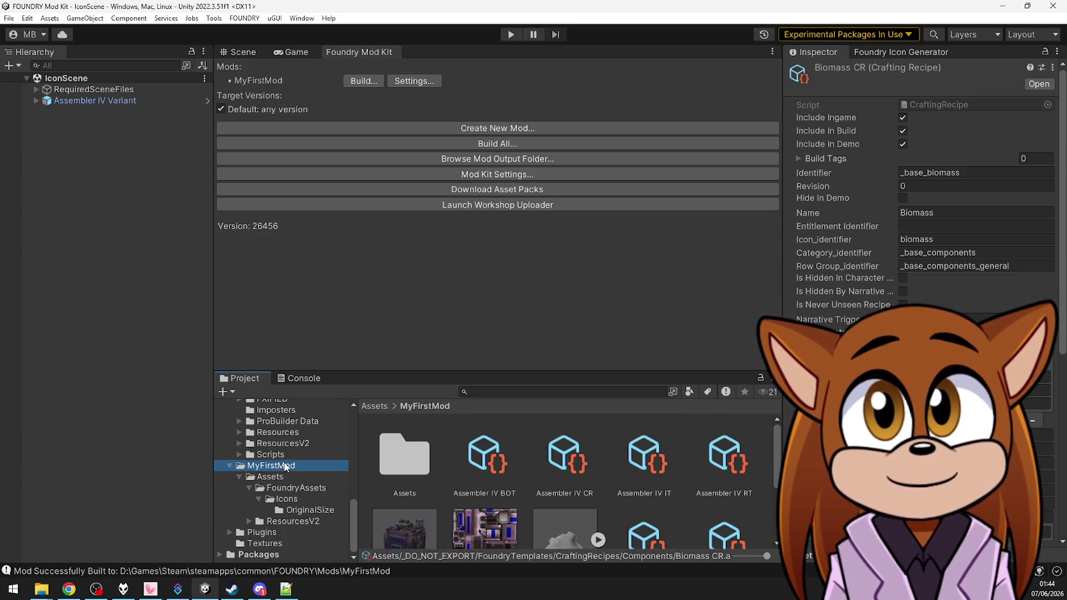
{"action": "scroll", "coordinate": [679, 464], "scroll_direction": "down", "scroll_amount": 2}
{"action": "left_click", "coordinate": [644, 459]}
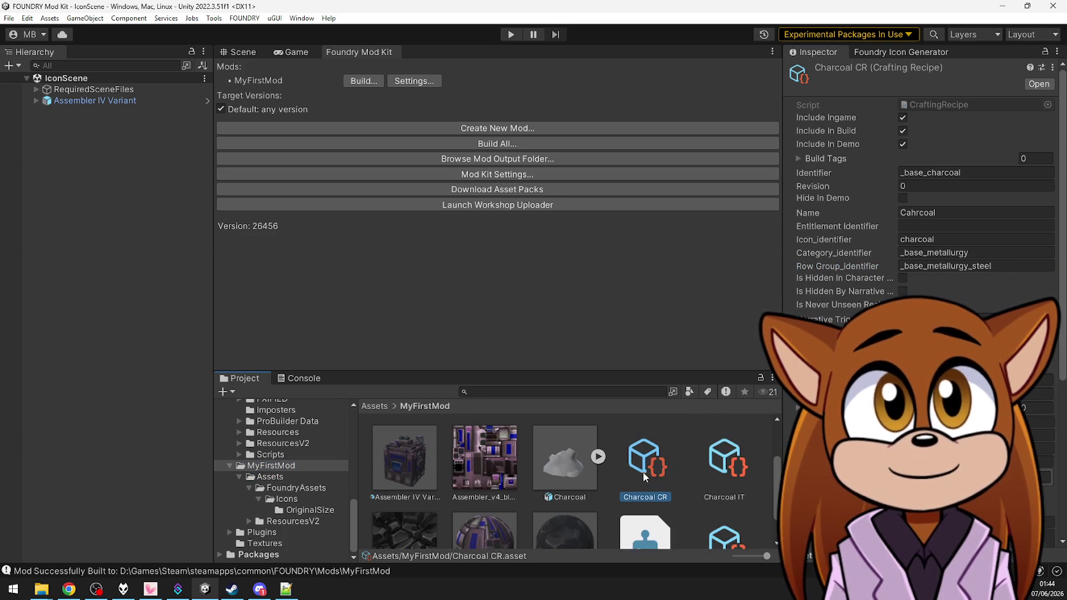
File the recipe under category _base_components and row group _base_components_general
{"action": "left_click", "coordinate": [948, 253]}
{"action": "type", "text": "_base_components_general"}
{"action": "left_click", "coordinate": [952, 267]}
{"action": "type", "text": "_base_components_general"}
{"action": "left_click", "coordinate": [1002, 254]}
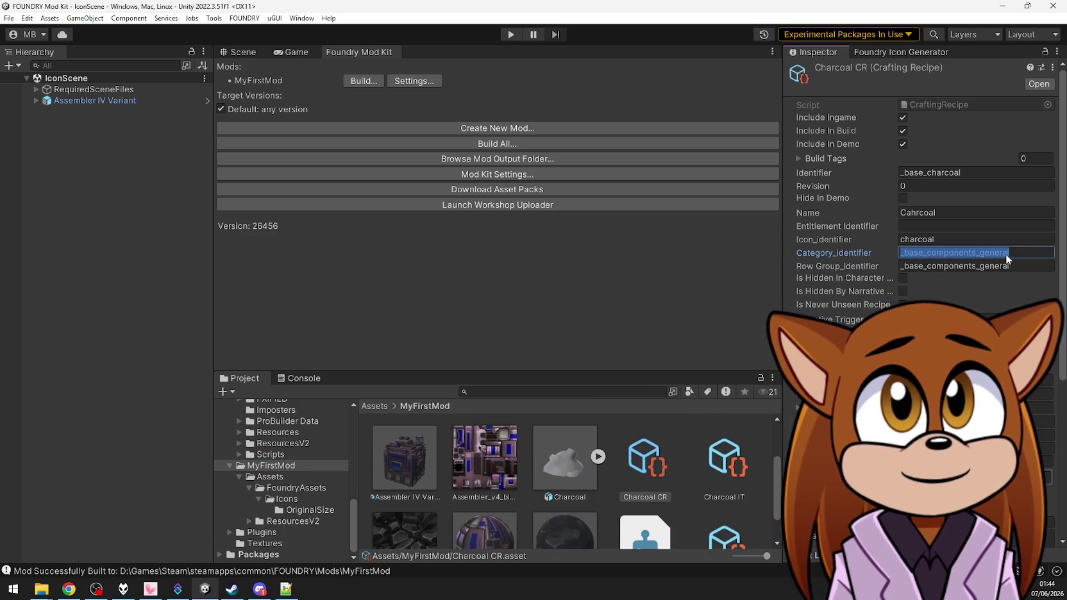
{"action": "key", "text": "BackSpace"}
{"action": "key", "text": "BackSpace"}
{"action": "key", "text": "BackSpace"}
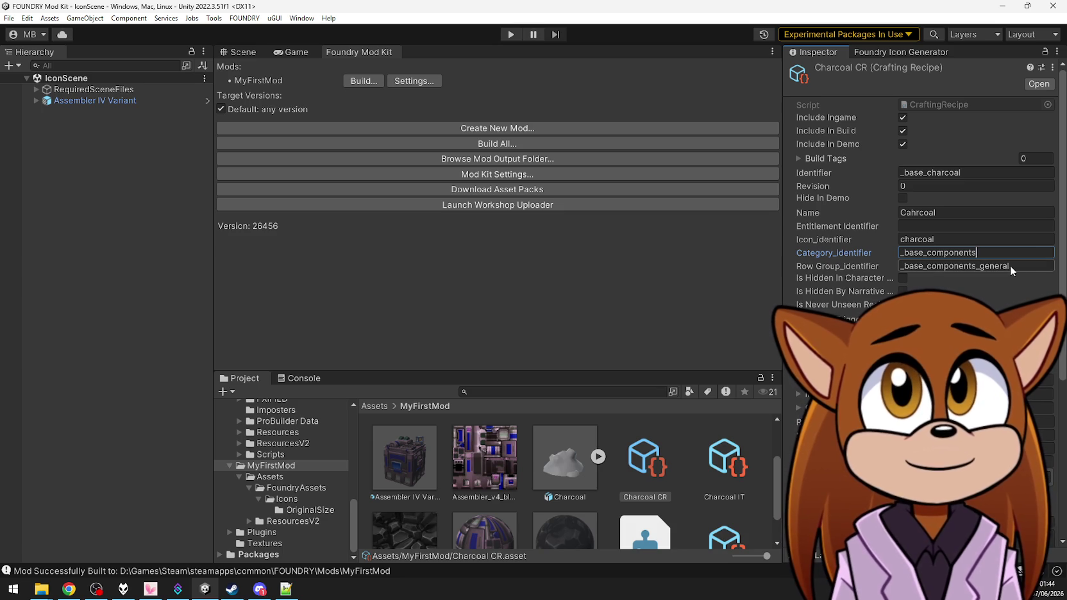
{"action": "key", "text": "Return"}
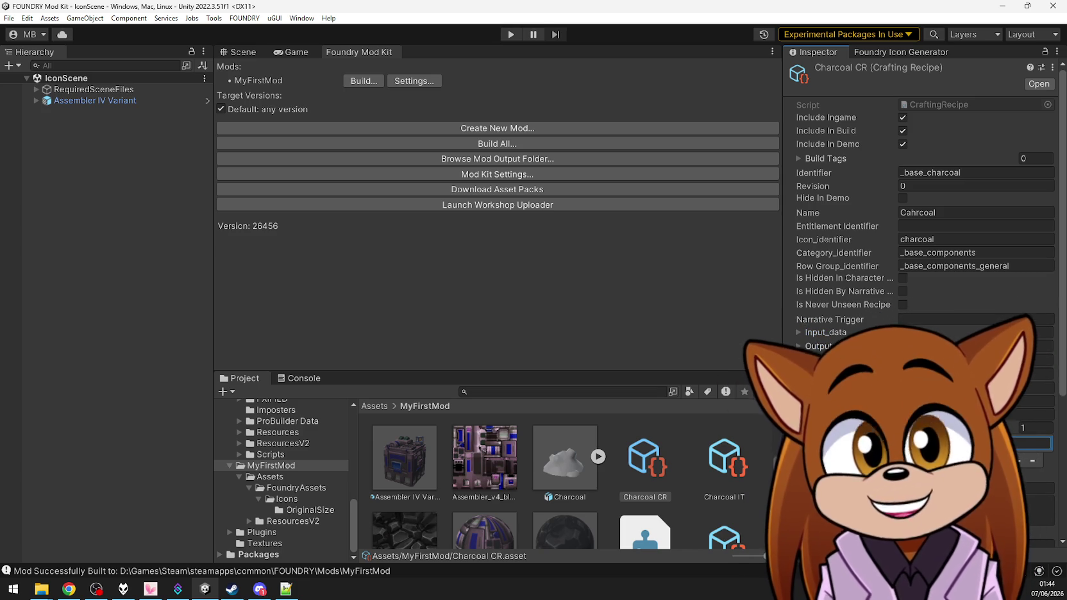
Correct the recipe's misspelled name to Charcoal, then select the Charcoal IT item template
{"action": "scroll", "coordinate": [923, 302], "scroll_direction": "down", "scroll_amount": 6}
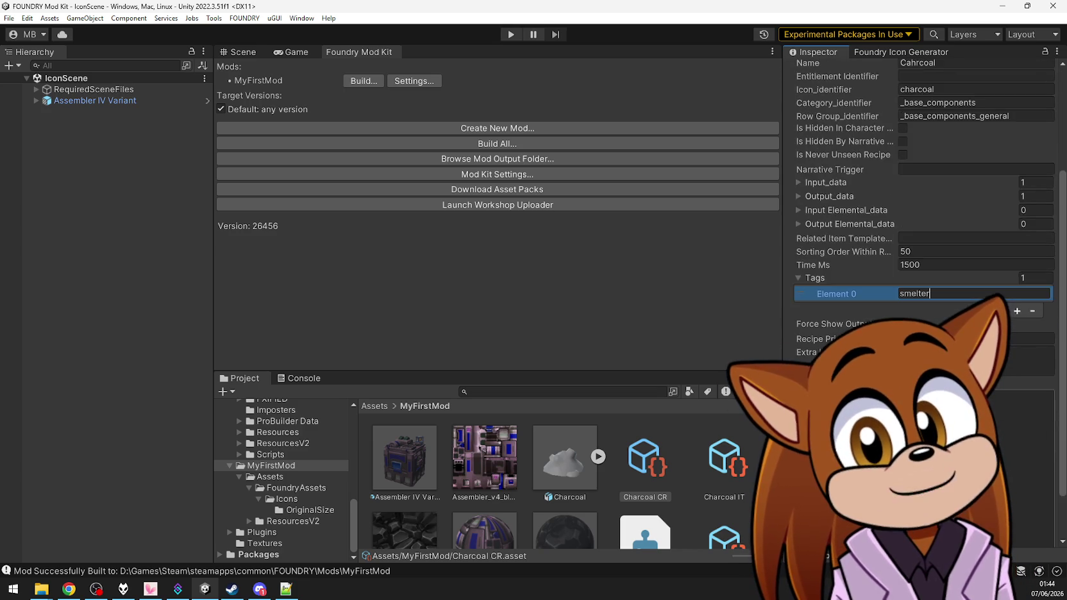
{"action": "scroll", "coordinate": [923, 256], "scroll_direction": "down", "scroll_amount": 2}
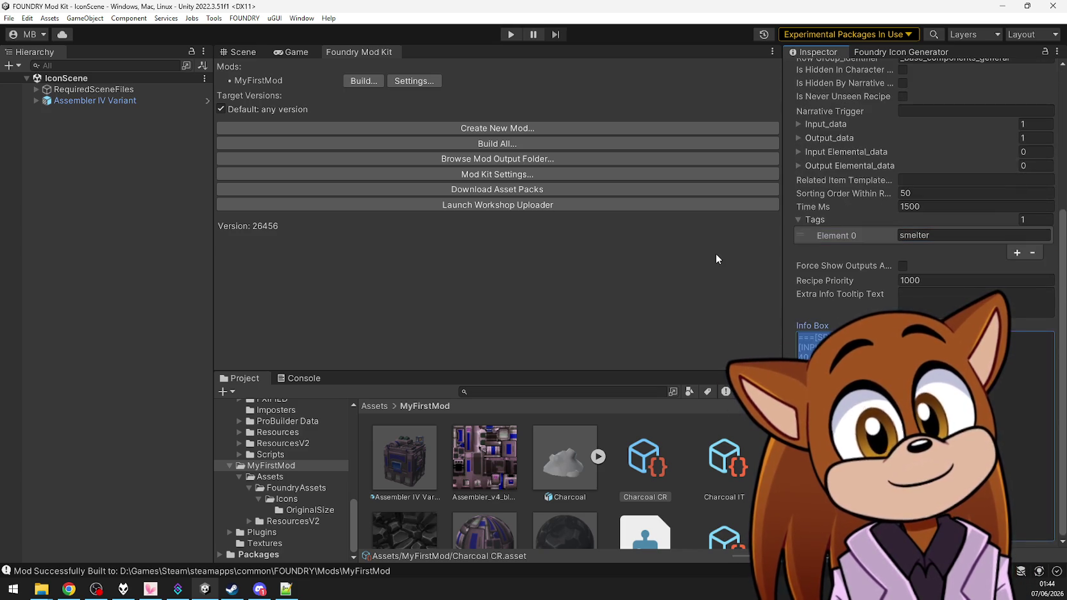
{"action": "scroll", "coordinate": [846, 270], "scroll_direction": "up", "scroll_amount": 2}
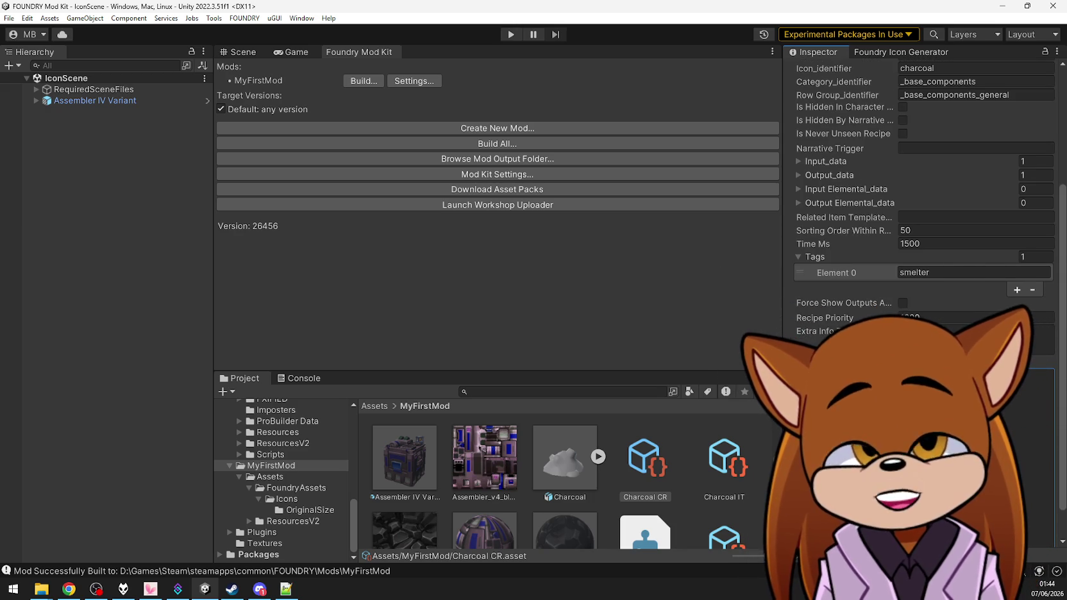
{"action": "scroll", "coordinate": [924, 192], "scroll_direction": "up", "scroll_amount": 5}
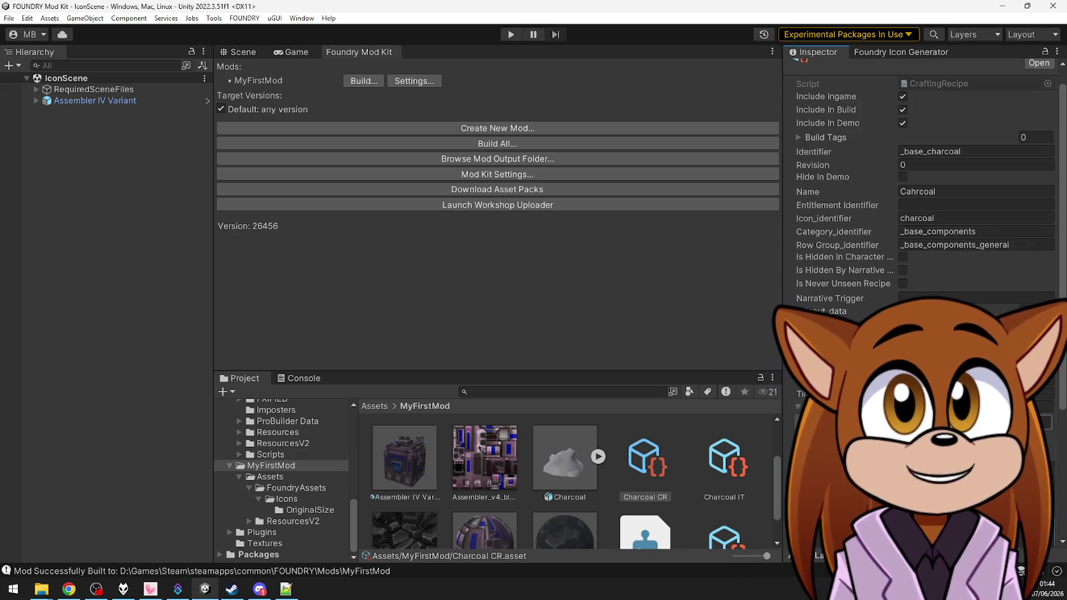
{"action": "left_click", "coordinate": [922, 191]}
{"action": "type", "text": "Charcoal"}
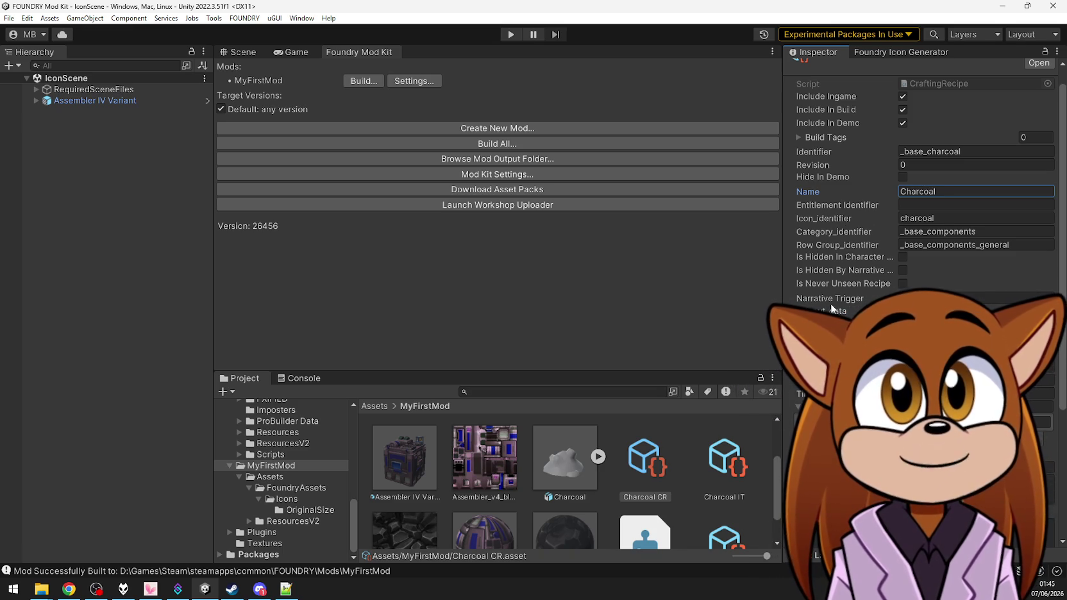
{"action": "left_click", "coordinate": [724, 460]}
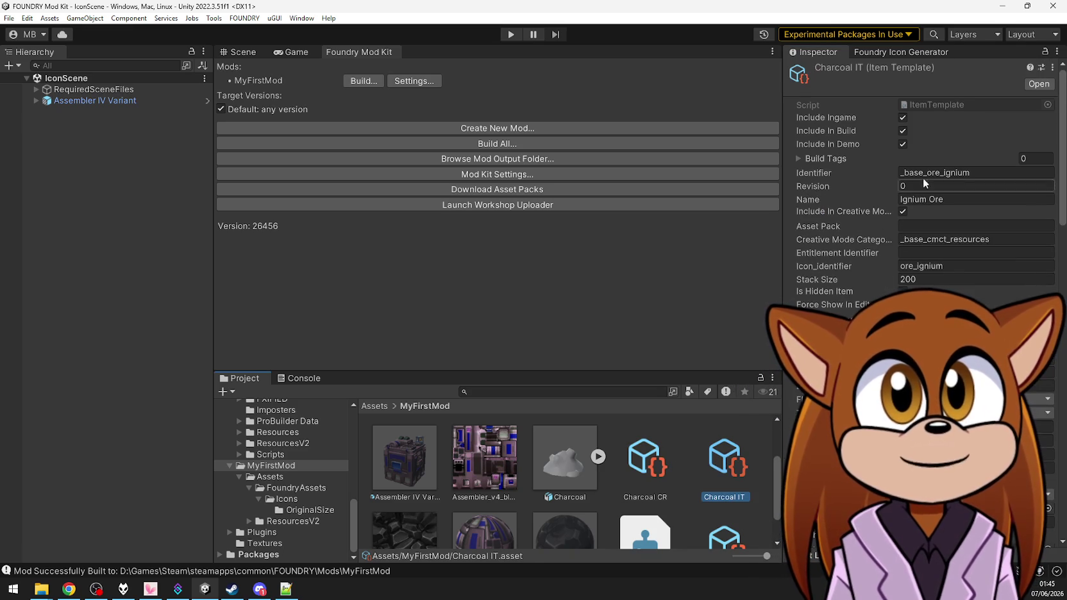
Set the Charcoal IT item template's identifier to _base_charcoal
{"action": "left_click", "coordinate": [961, 173]}
{"action": "type", "text": "_base_components_general"}
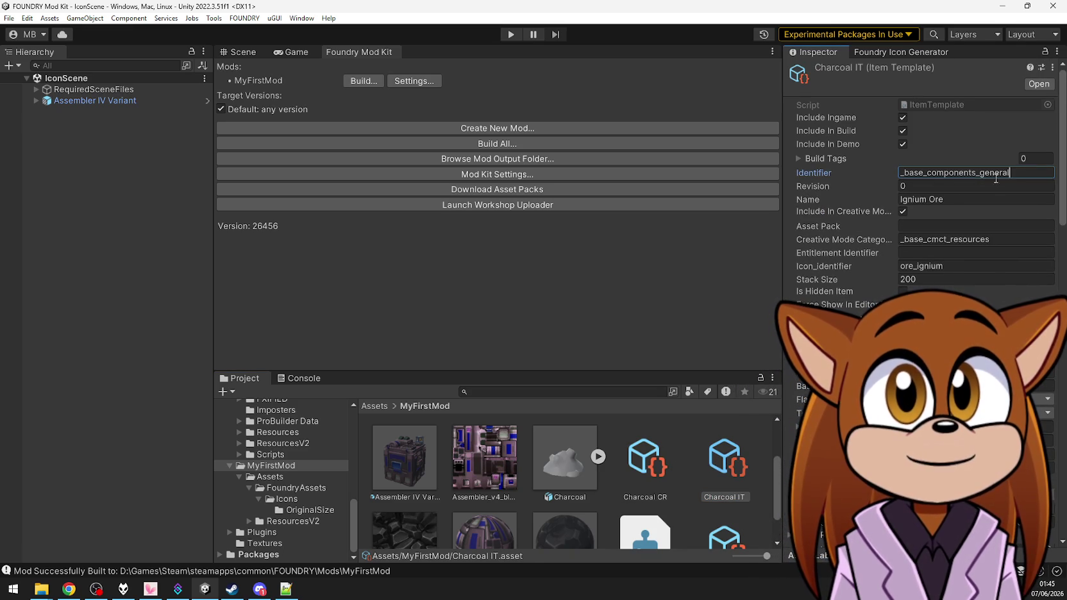
{"action": "left_click_drag", "start_coordinate": [1017, 170], "coordinate": [932, 169]}
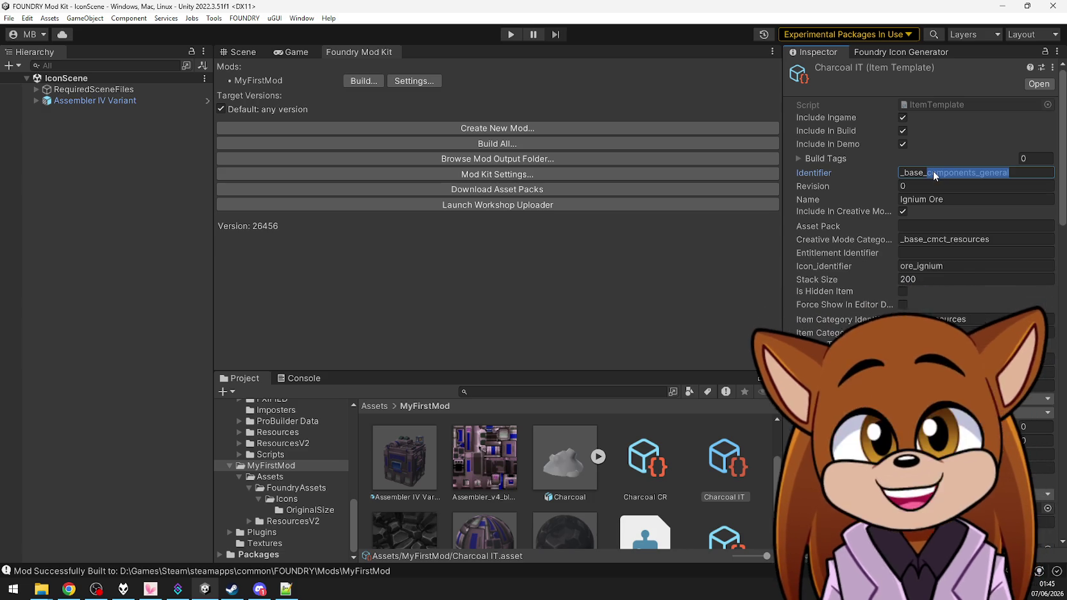
{"action": "type", "text": "harcoal"}
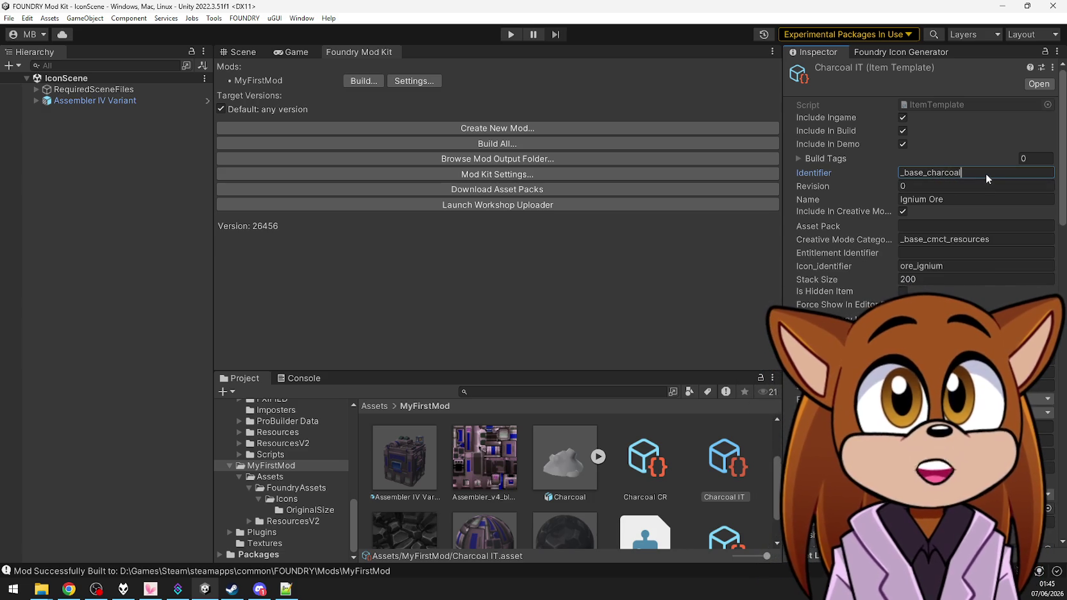
Name the item Charcoal and change its icon identifier from ore_ignium to charcoal
{"action": "left_click", "coordinate": [965, 199]}
{"action": "type", "text": "Charcoal"}
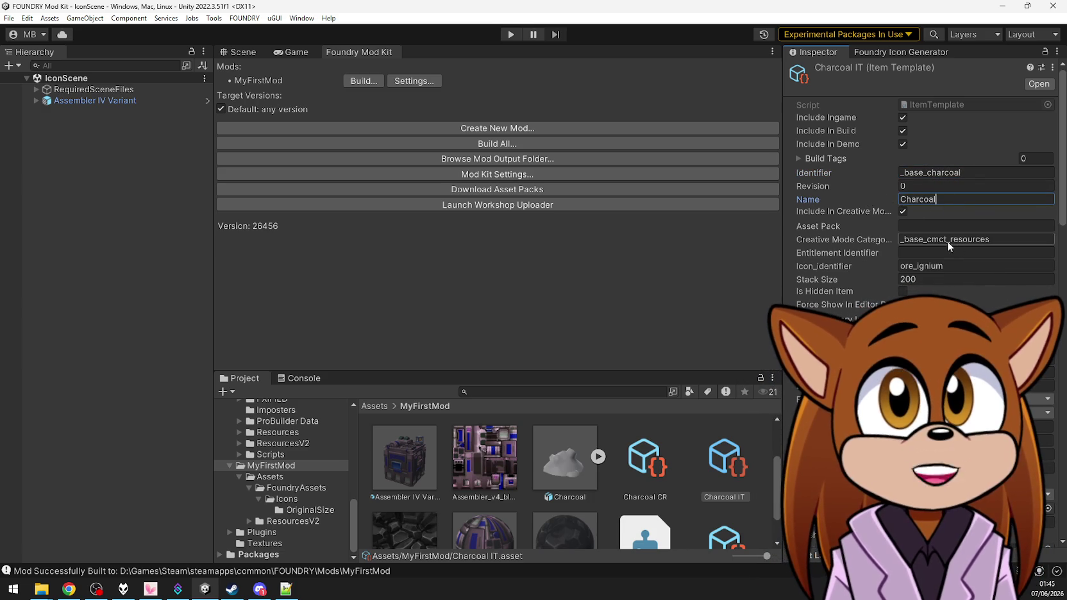
{"action": "left_click", "coordinate": [948, 265]}
{"action": "type", "text": "charcoal"}
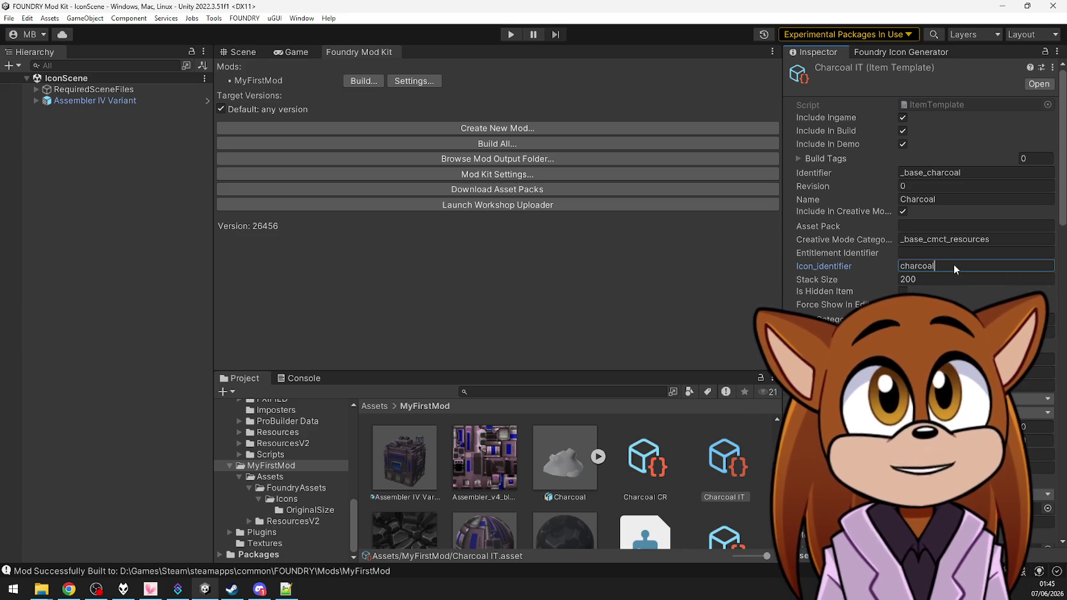
{"action": "key", "text": "ctrl+z"}
{"action": "key", "text": "ctrl+a"}
{"action": "type", "text": "charcoal"}
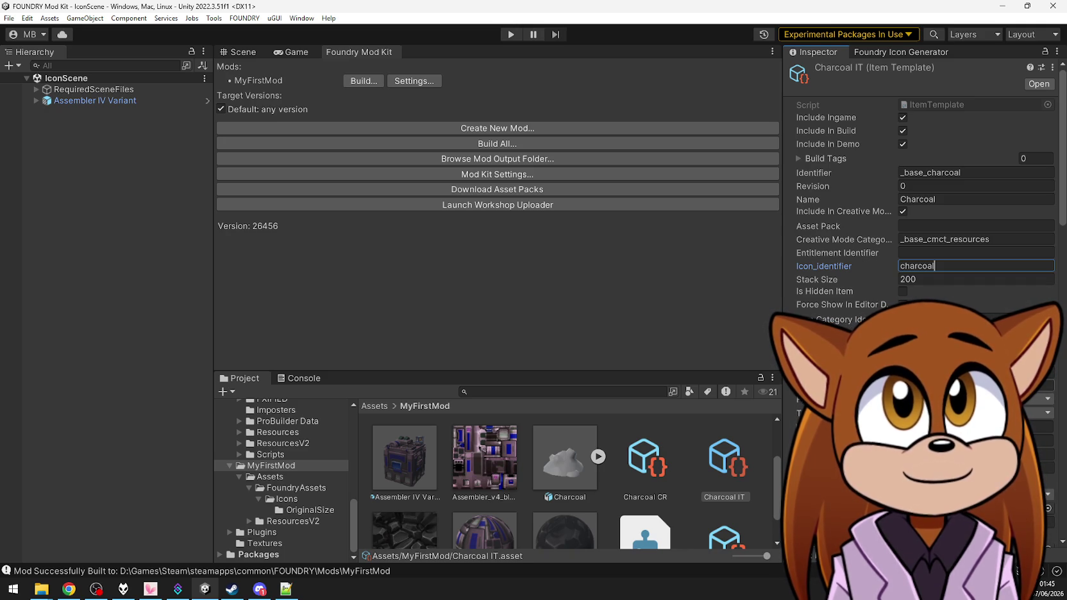
Inspect the Charcoal model asset and the Ignium mesh inside it
{"action": "scroll", "coordinate": [920, 192], "scroll_direction": "down", "scroll_amount": 10}
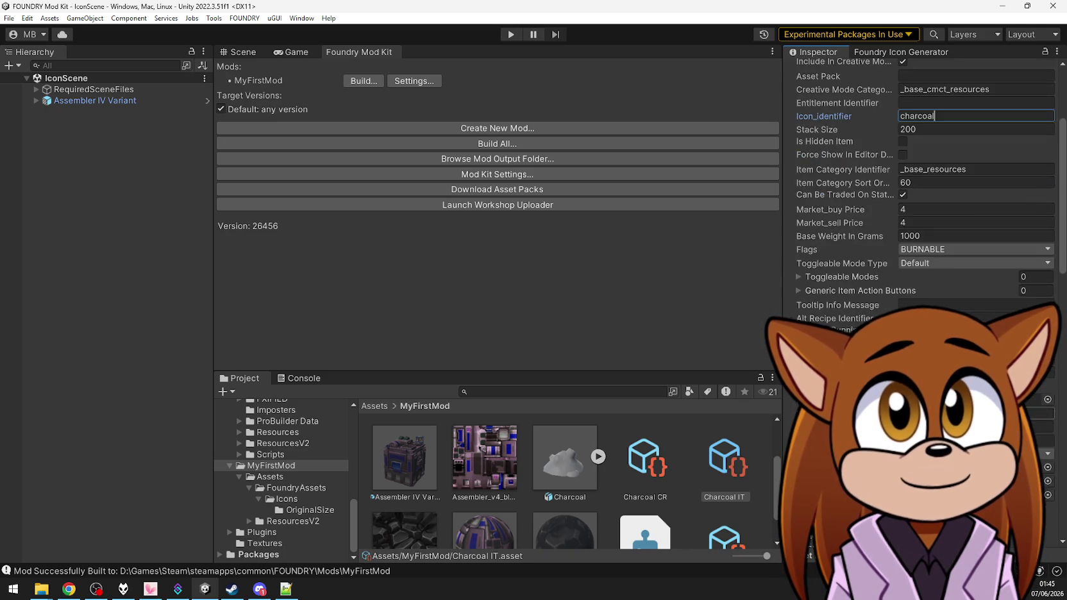
{"action": "scroll", "coordinate": [955, 181], "scroll_direction": "down", "scroll_amount": 4}
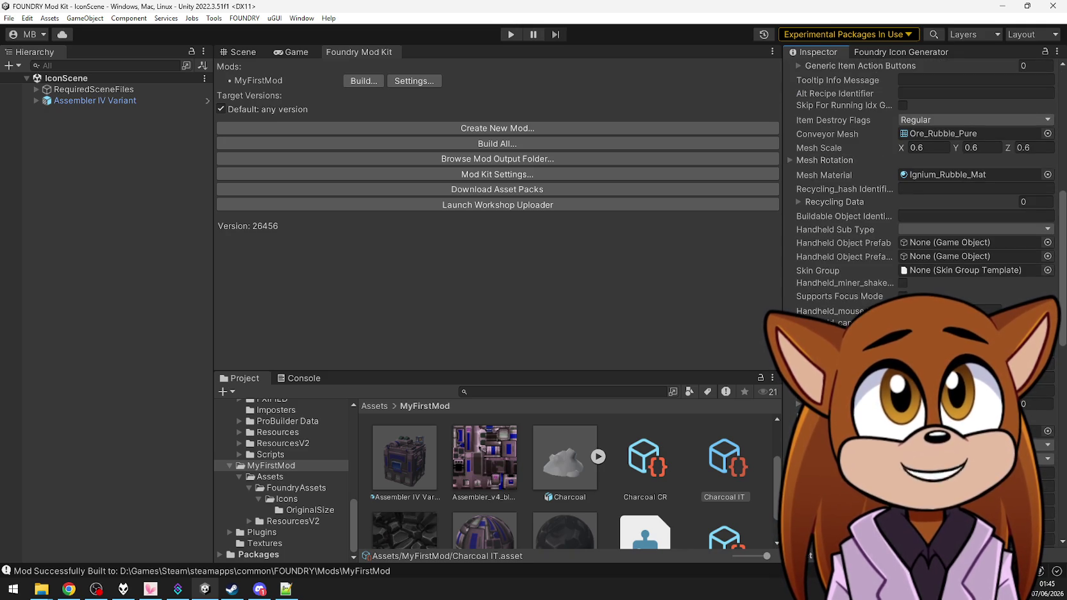
{"action": "scroll", "coordinate": [968, 186], "scroll_direction": "up", "scroll_amount": 3}
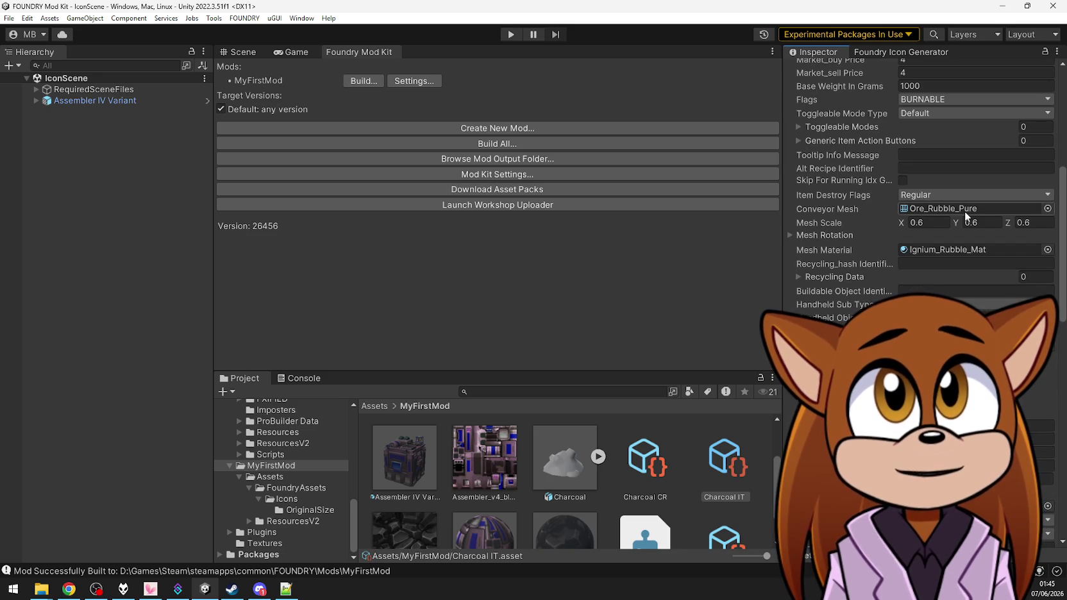
{"action": "mouse_move", "coordinate": [548, 464]}
{"action": "left_mouse_down"}
{"action": "mouse_move", "coordinate": [697, 455]}
{"action": "mouse_move", "coordinate": [954, 210]}
{"action": "left_mouse_up"}
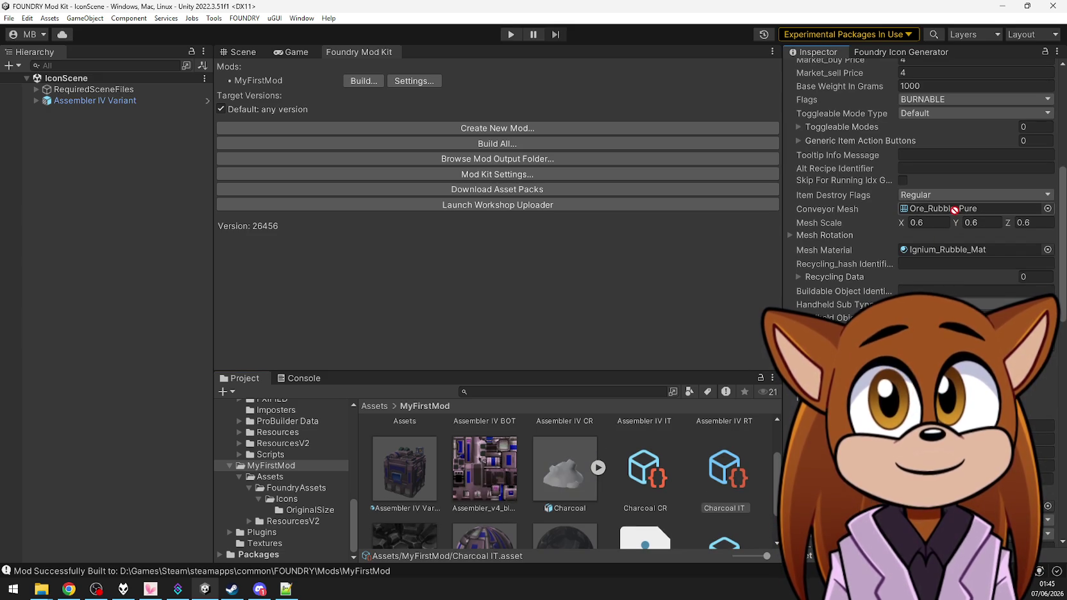
{"action": "left_click", "coordinate": [598, 469]}
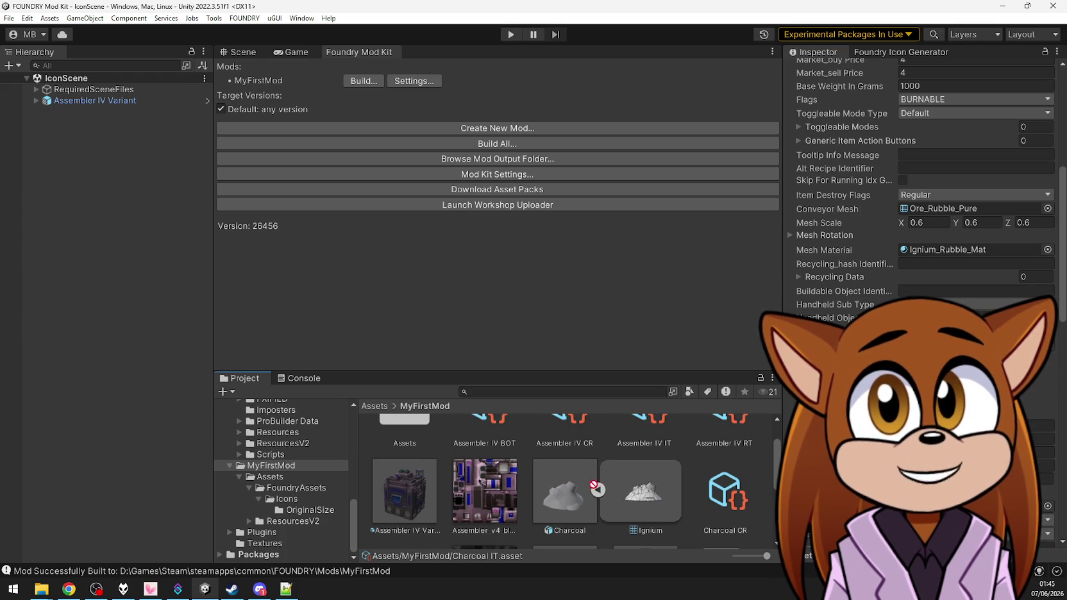
{"action": "left_click", "coordinate": [650, 531]}
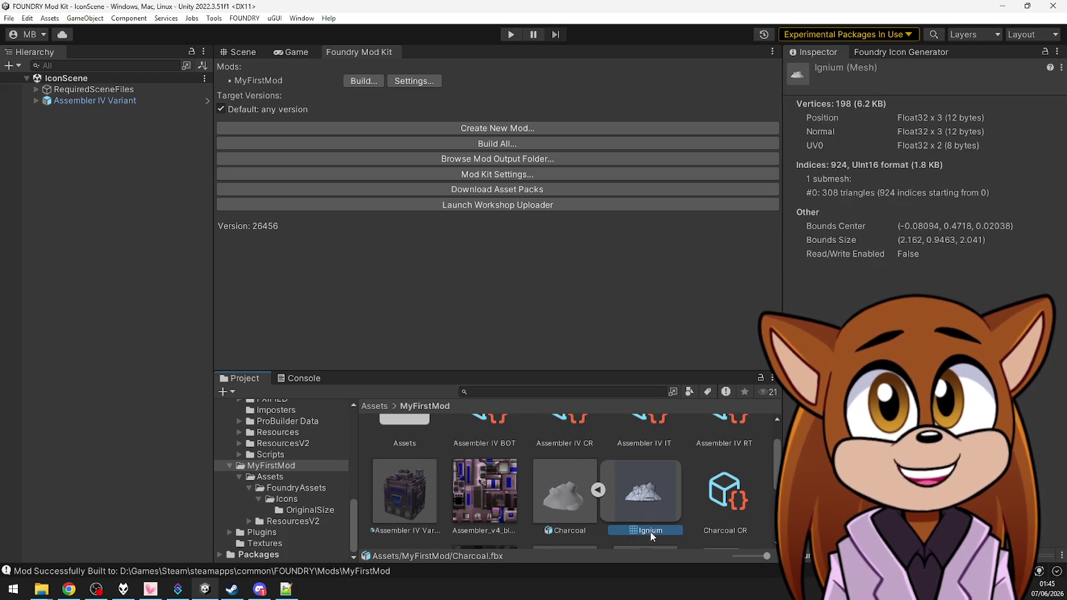
{"action": "left_click", "coordinate": [571, 492]}
{"action": "left_click", "coordinate": [733, 496]}
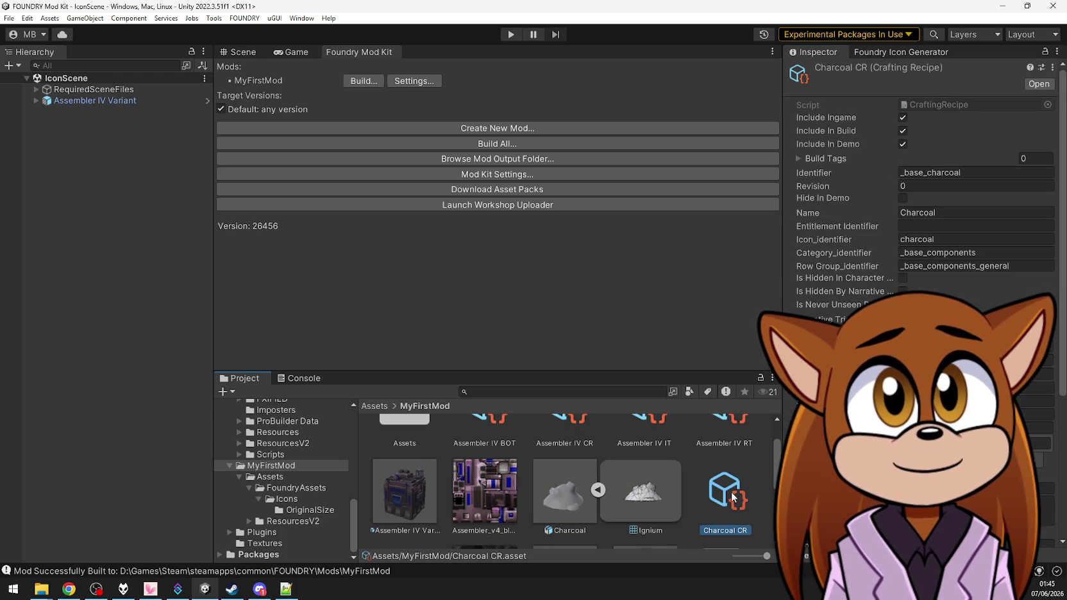
{"action": "scroll", "coordinate": [641, 487], "scroll_direction": "down", "scroll_amount": 2}
Replace Ignium_Rubble_Mat with Material_Charcoal in Charcoal IT's Mesh Material field
{"action": "left_click", "coordinate": [407, 495]}
{"action": "scroll", "coordinate": [584, 486], "scroll_direction": "up", "scroll_amount": 2}
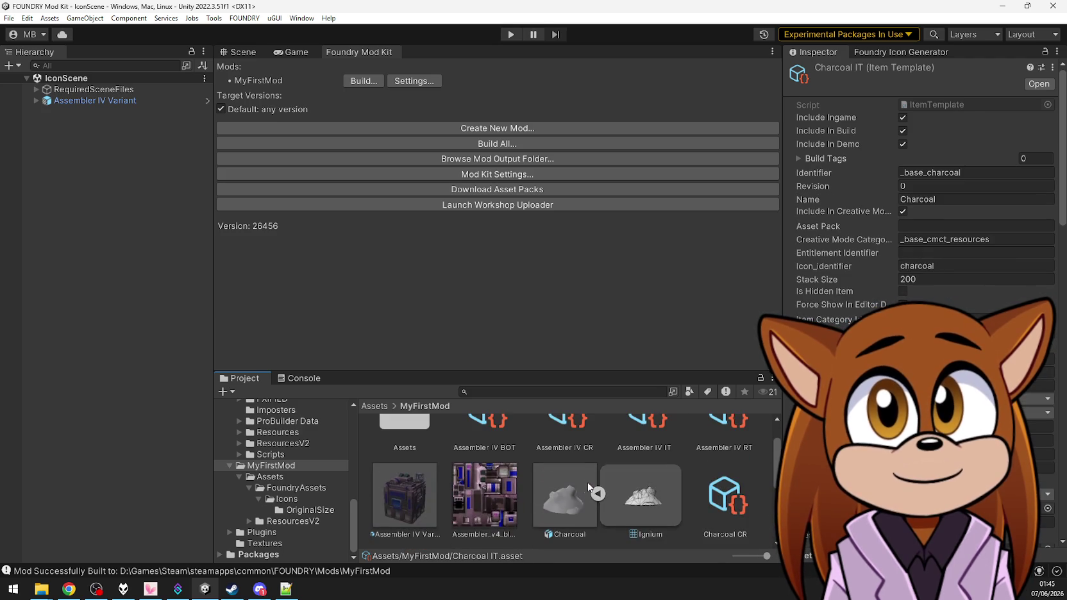
{"action": "scroll", "coordinate": [917, 192], "scroll_direction": "down", "scroll_amount": 3}
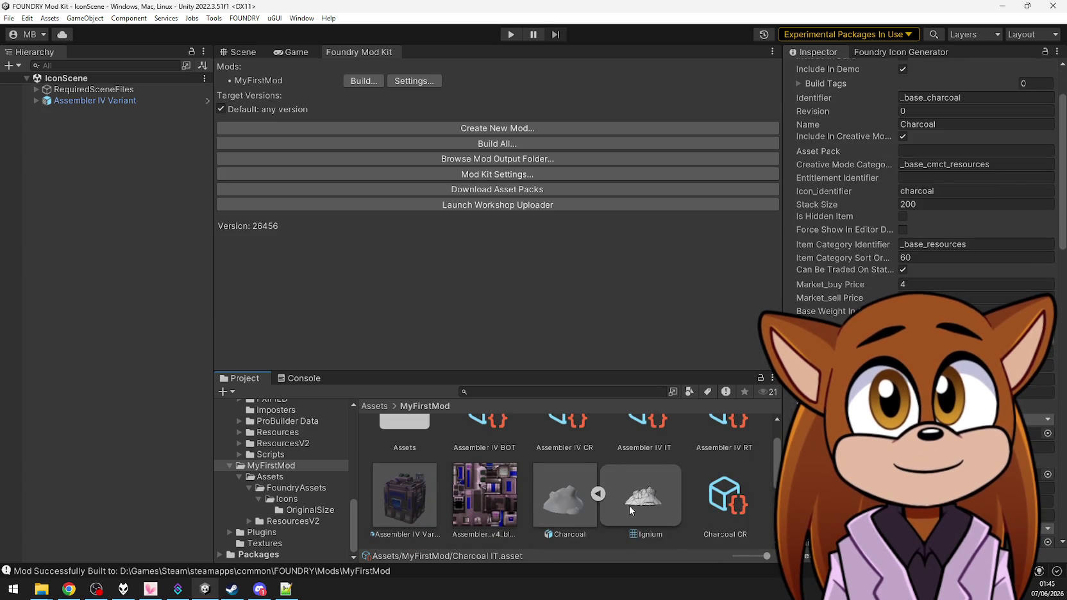
{"action": "scroll", "coordinate": [923, 192], "scroll_direction": "down", "scroll_amount": 7}
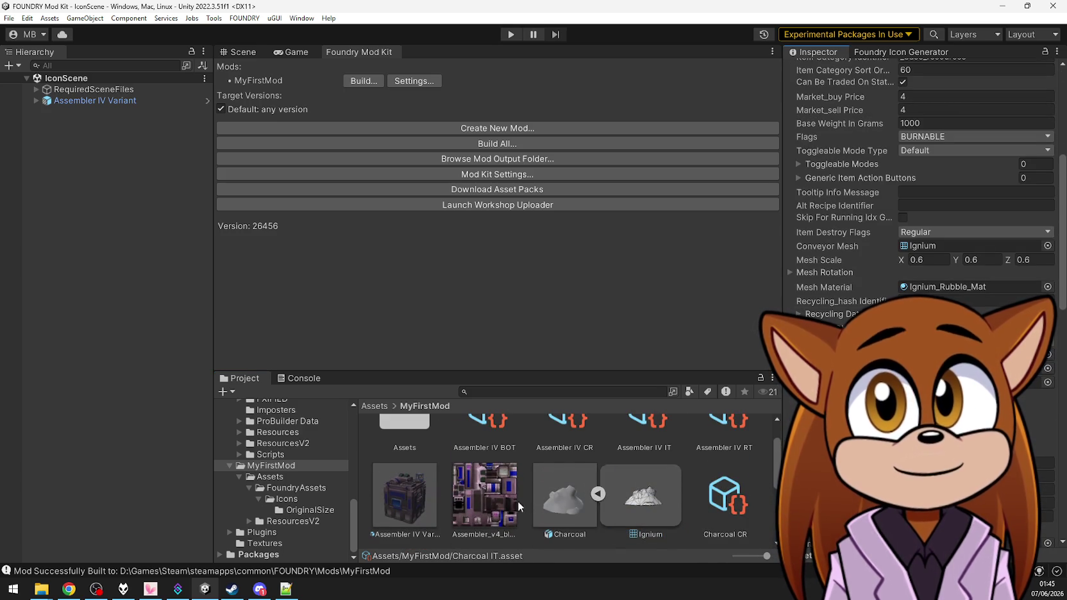
{"action": "scroll", "coordinate": [500, 502], "scroll_direction": "down", "scroll_amount": 2}
{"action": "mouse_move", "coordinate": [641, 506]}
{"action": "left_mouse_down"}
{"action": "mouse_move", "coordinate": [686, 507]}
{"action": "mouse_move", "coordinate": [961, 290]}
{"action": "left_mouse_up"}
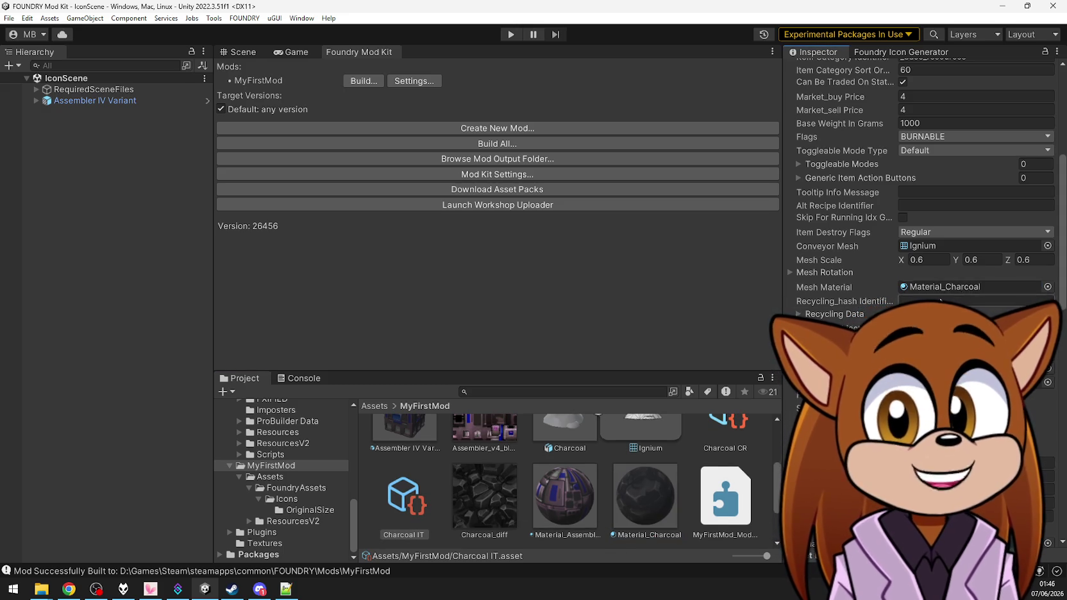
{"action": "scroll", "coordinate": [954, 291], "scroll_direction": "down", "scroll_amount": 2}
{"action": "scroll", "coordinate": [954, 292], "scroll_direction": "down", "scroll_amount": 2}
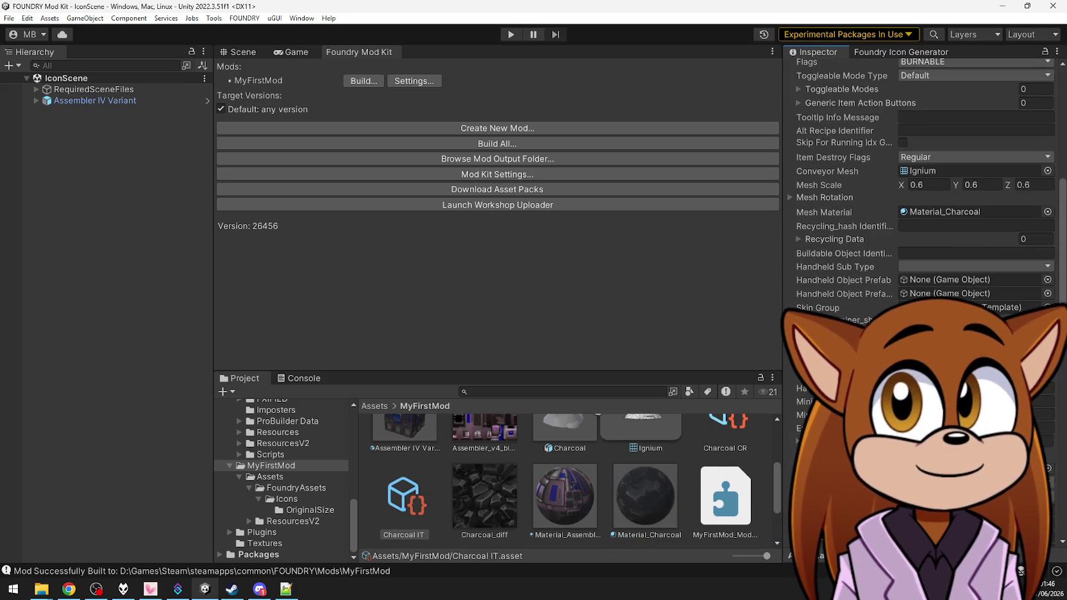
{"action": "scroll", "coordinate": [954, 292], "scroll_direction": "down", "scroll_amount": 8}
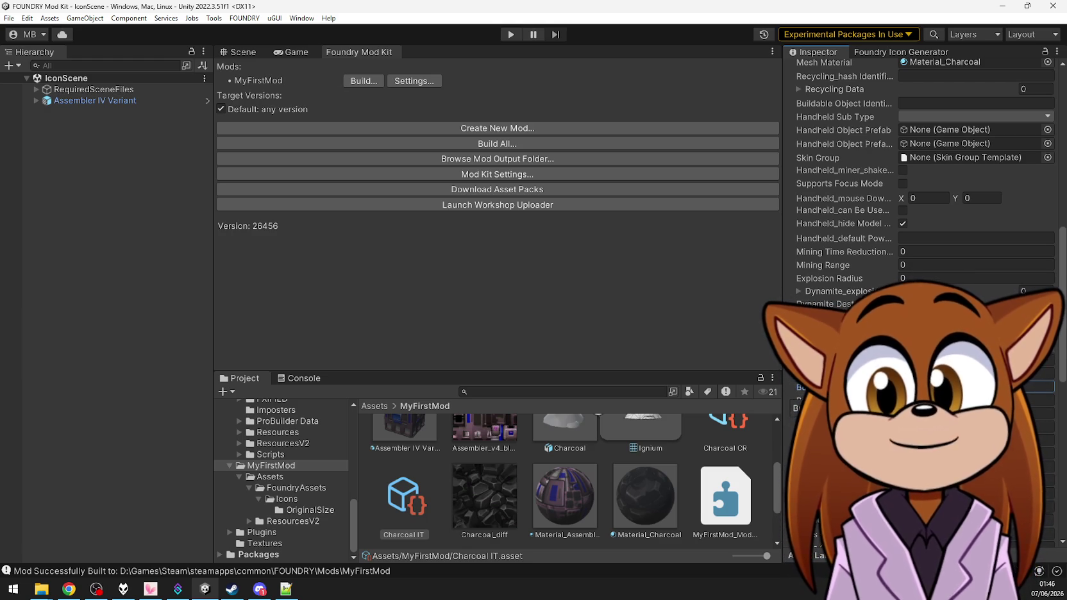
{"action": "scroll", "coordinate": [924, 295], "scroll_direction": "down", "scroll_amount": 3}
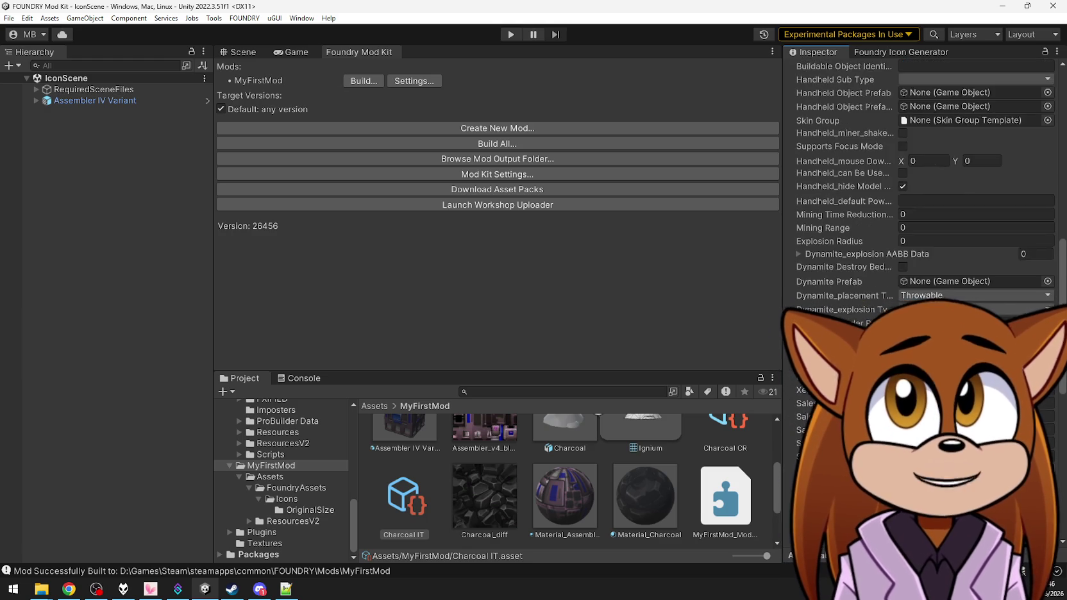
{"action": "scroll", "coordinate": [923, 193], "scroll_direction": "down", "scroll_amount": 3}
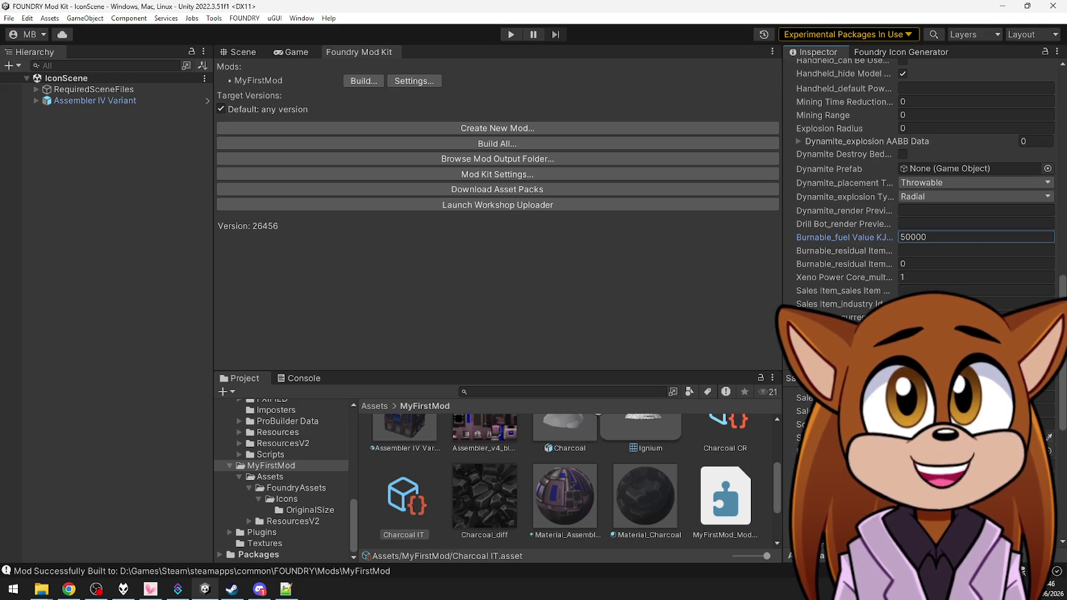
{"action": "scroll", "coordinate": [923, 179], "scroll_direction": "down", "scroll_amount": 10}
{"action": "scroll", "coordinate": [924, 180], "scroll_direction": "down", "scroll_amount": 3}
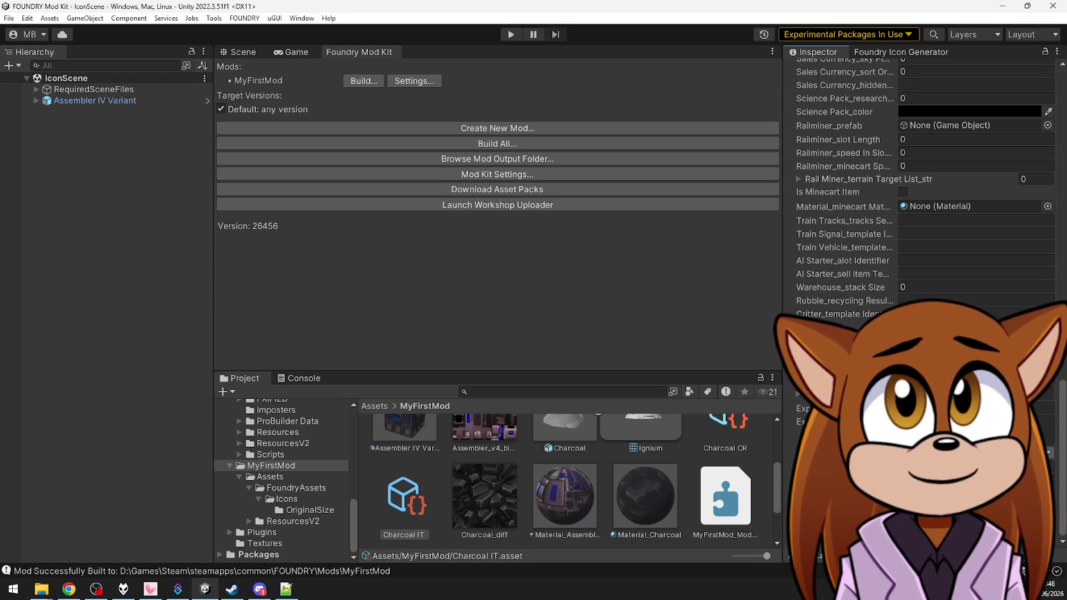
{"action": "scroll", "coordinate": [601, 429], "scroll_direction": "up", "scroll_amount": 1}
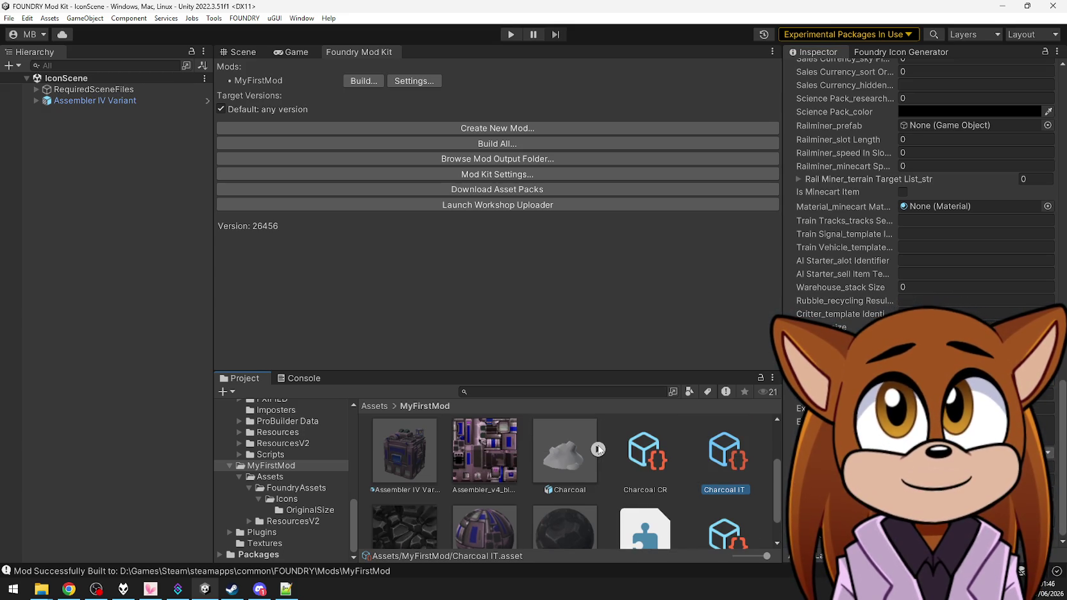
{"action": "scroll", "coordinate": [650, 467], "scroll_direction": "up", "scroll_amount": 1}
{"action": "left_click", "coordinate": [636, 471]}
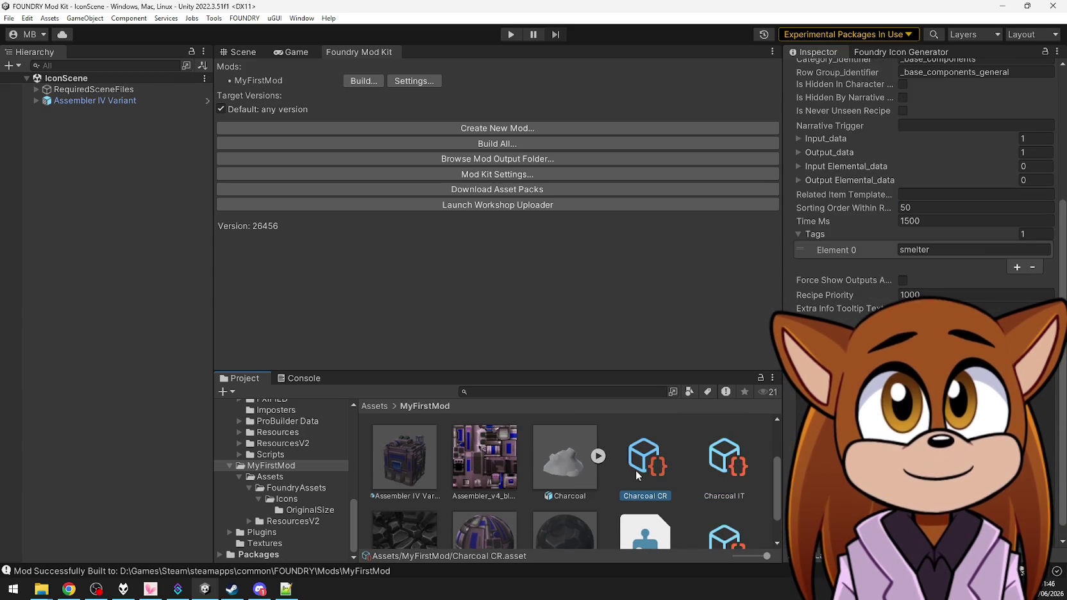
{"action": "left_click", "coordinate": [723, 470]}
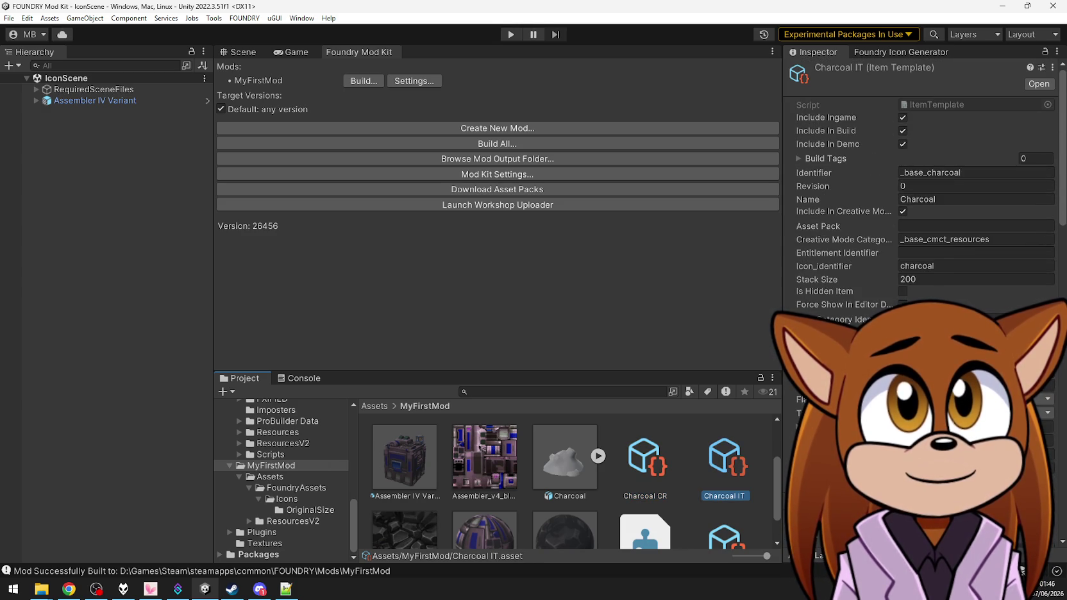
{"action": "scroll", "coordinate": [923, 179], "scroll_direction": "down", "scroll_amount": 5}
{"action": "scroll", "coordinate": [923, 179], "scroll_direction": "down", "scroll_amount": 10}
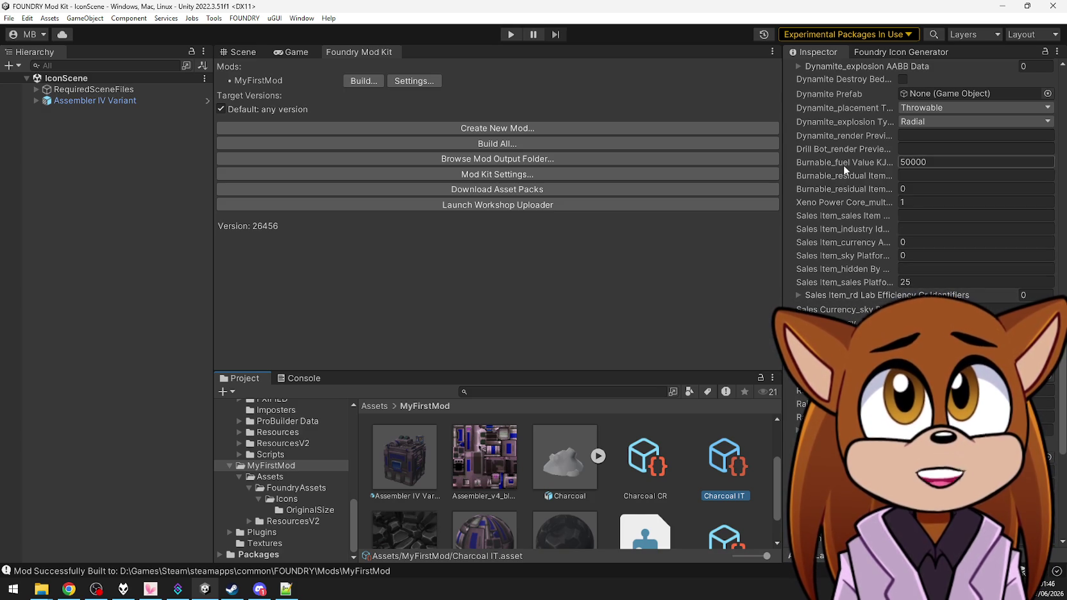
{"action": "scroll", "coordinate": [843, 169], "scroll_direction": "up", "scroll_amount": 5}
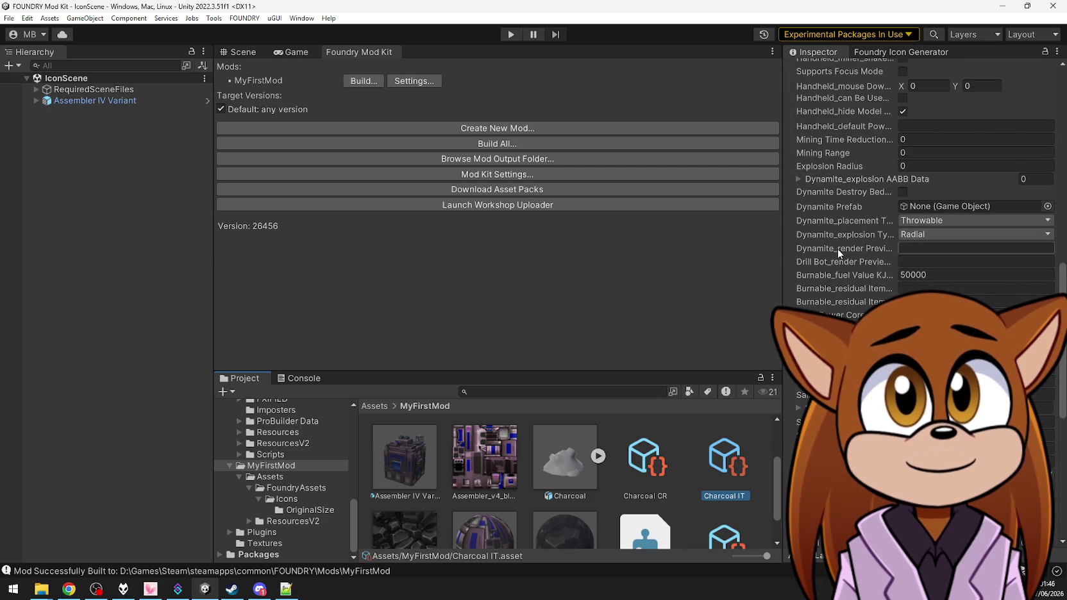
{"action": "scroll", "coordinate": [836, 235], "scroll_direction": "up", "scroll_amount": 10}
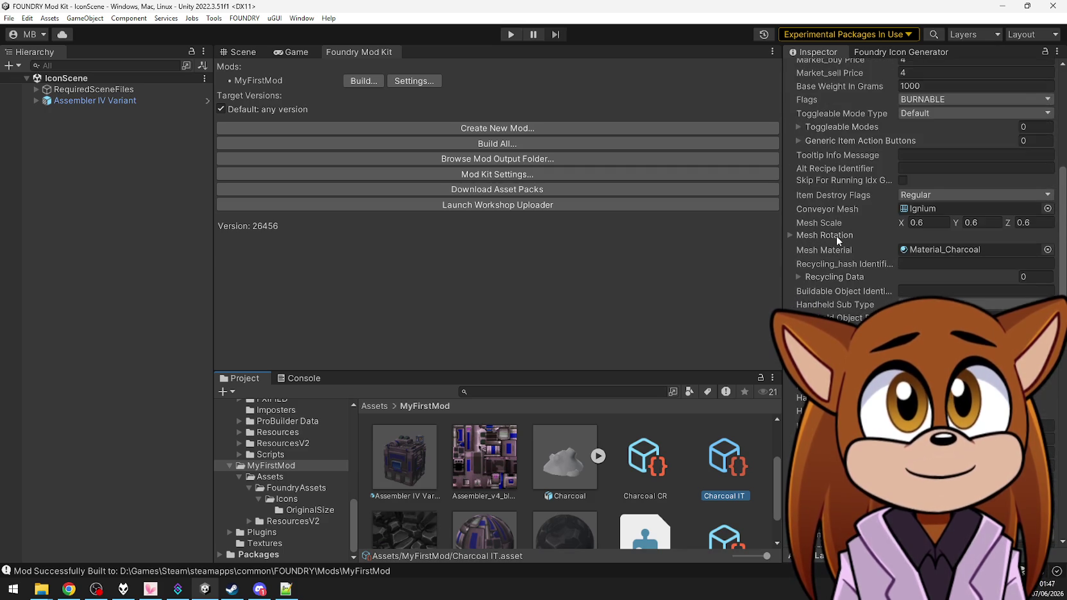
{"action": "scroll", "coordinate": [836, 235], "scroll_direction": "up", "scroll_amount": 5}
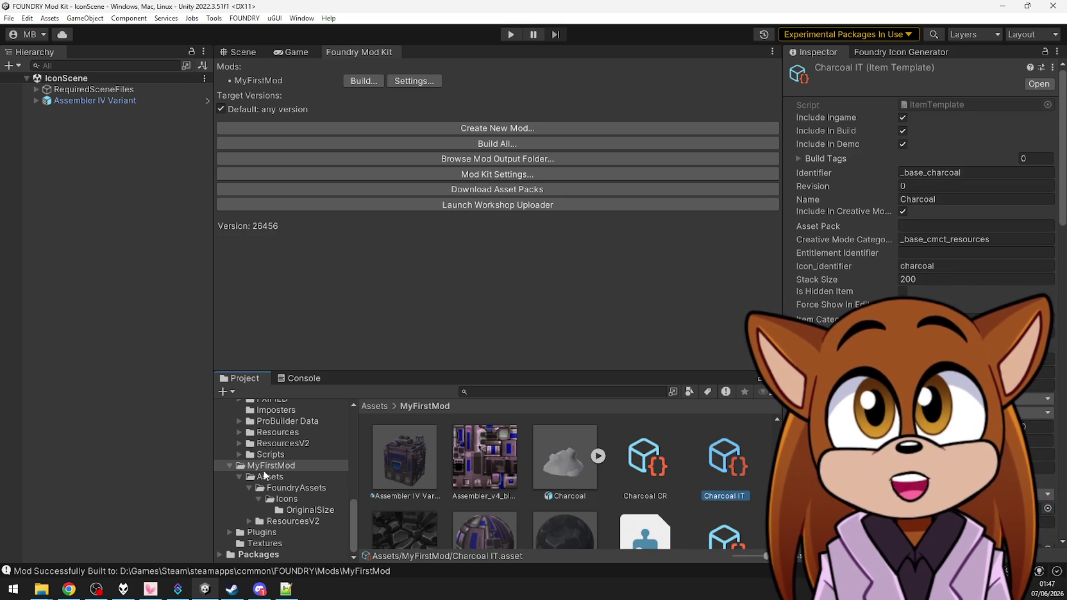
Search the project for 'biomass' and inspect the Biomass Farming research template
{"action": "scroll", "coordinate": [280, 466], "scroll_direction": "up", "scroll_amount": 3}
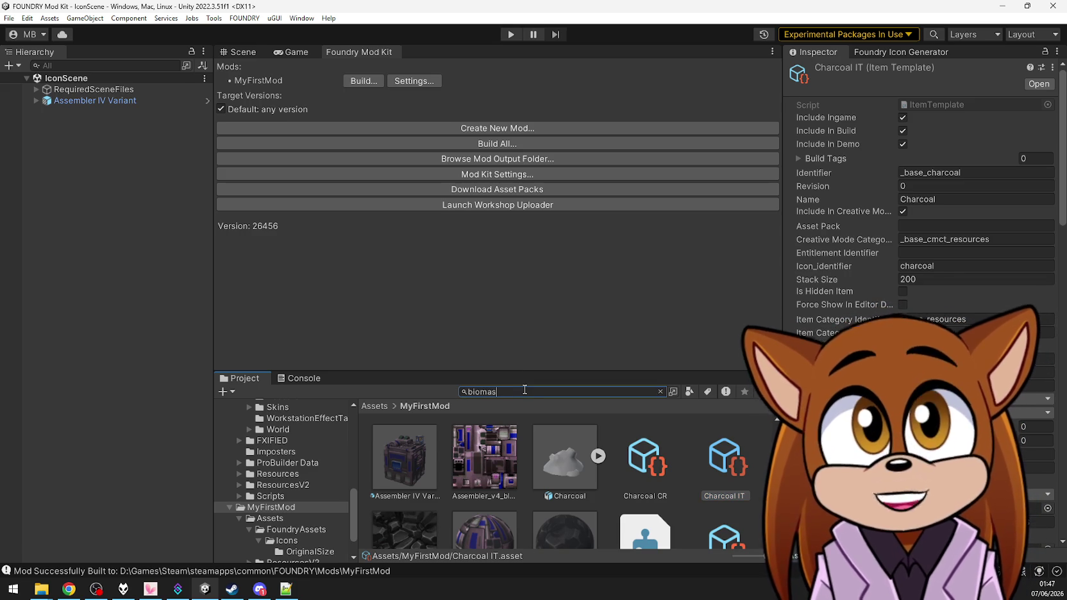
{"action": "type", "text": "s"}
{"action": "scroll", "coordinate": [589, 465], "scroll_direction": "down", "scroll_amount": 5}
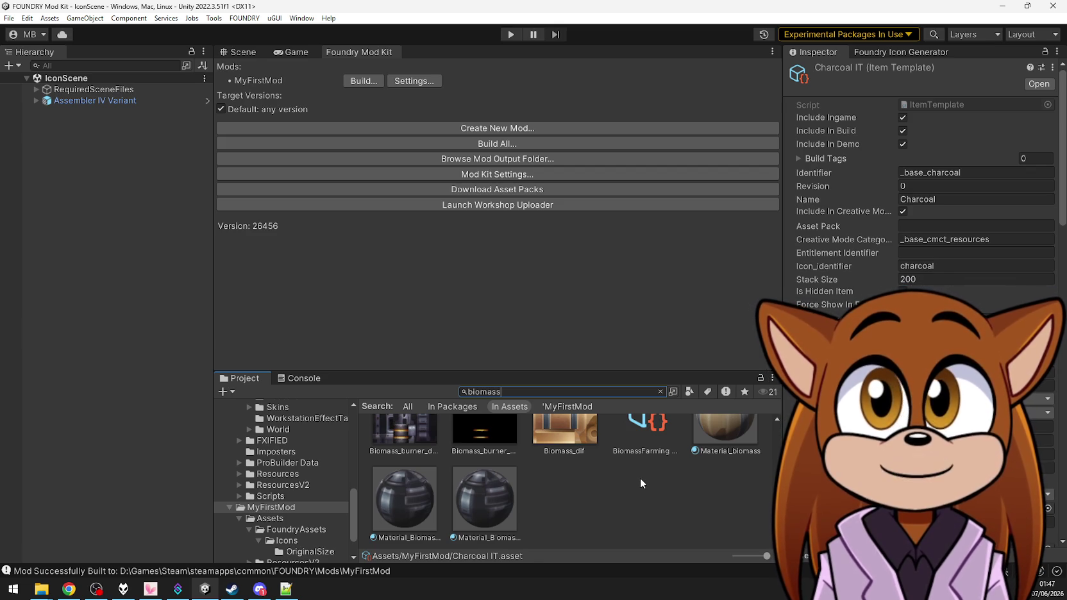
{"action": "left_click", "coordinate": [646, 449]}
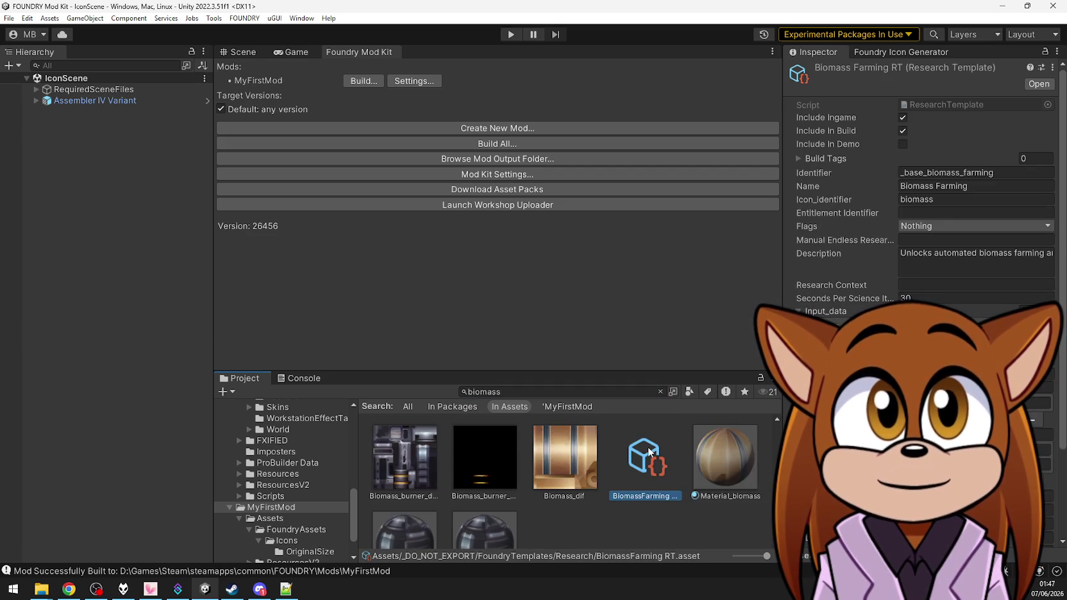
{"action": "left_click", "coordinate": [594, 530]}
{"action": "scroll", "coordinate": [593, 530], "scroll_direction": "up", "scroll_amount": 2}
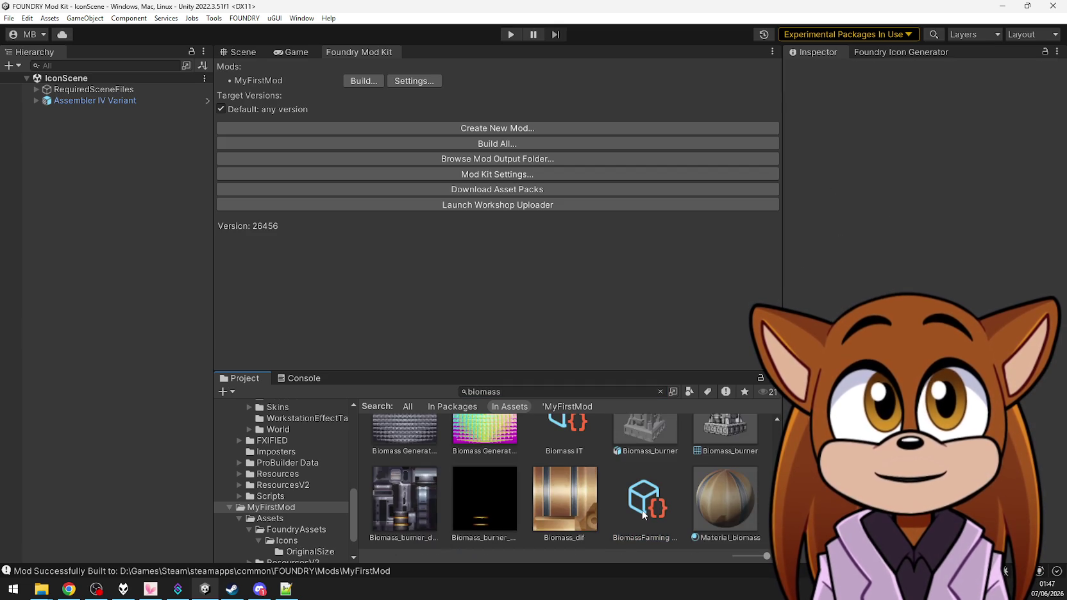
{"action": "scroll", "coordinate": [566, 503], "scroll_direction": "up", "scroll_amount": 2}
Inspect Biomass IT and the Biomass CR recipe, whose icon identifier is biomass
{"action": "left_click", "coordinate": [566, 500]}
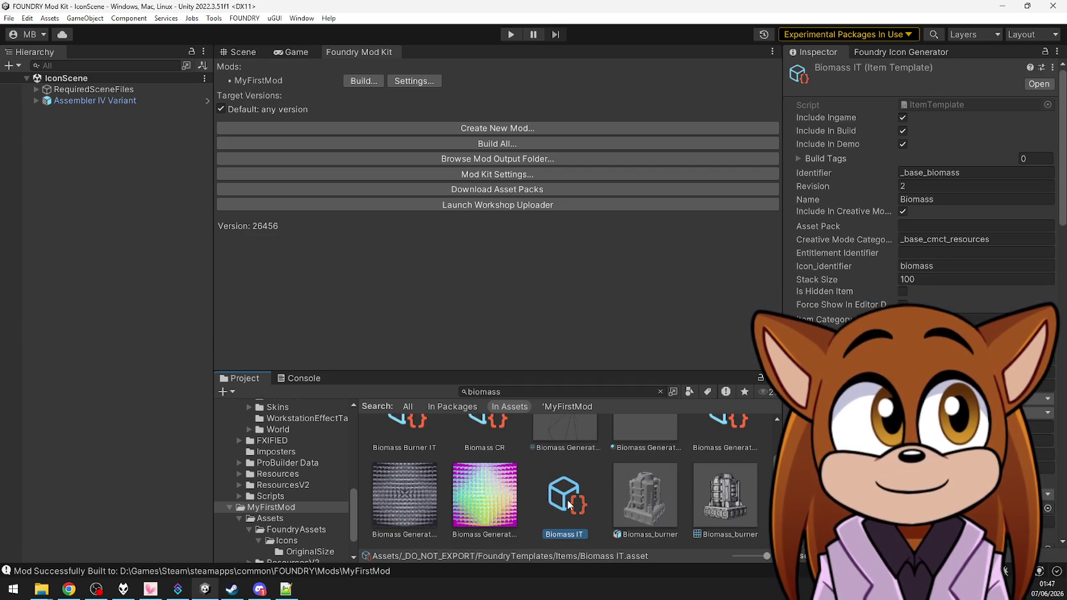
{"action": "scroll", "coordinate": [923, 192], "scroll_direction": "down", "scroll_amount": 6}
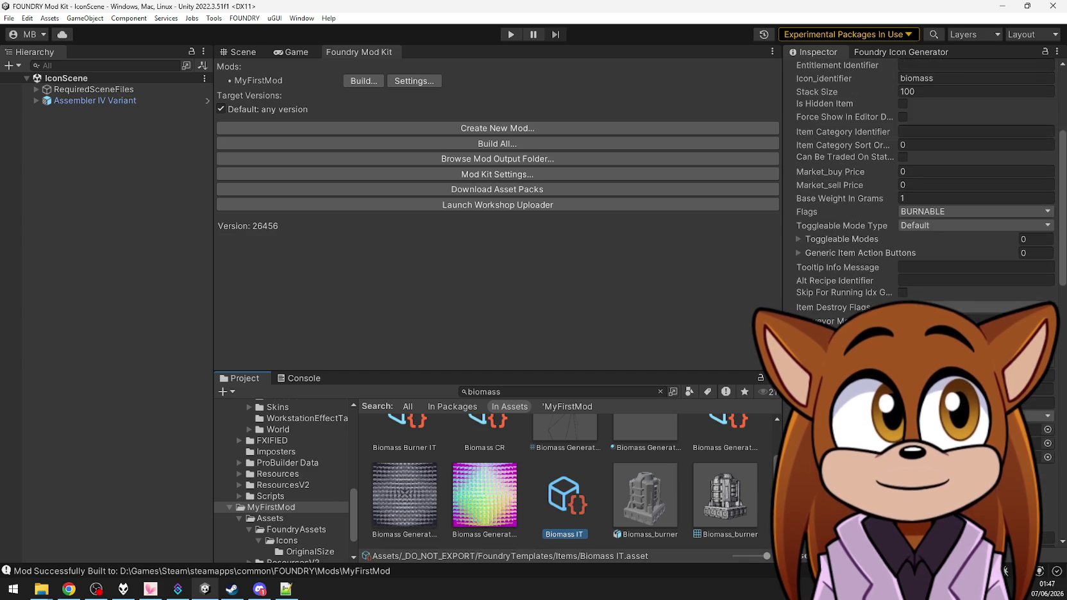
{"action": "scroll", "coordinate": [689, 471], "scroll_direction": "up", "scroll_amount": 2}
{"action": "left_click", "coordinate": [715, 462]}
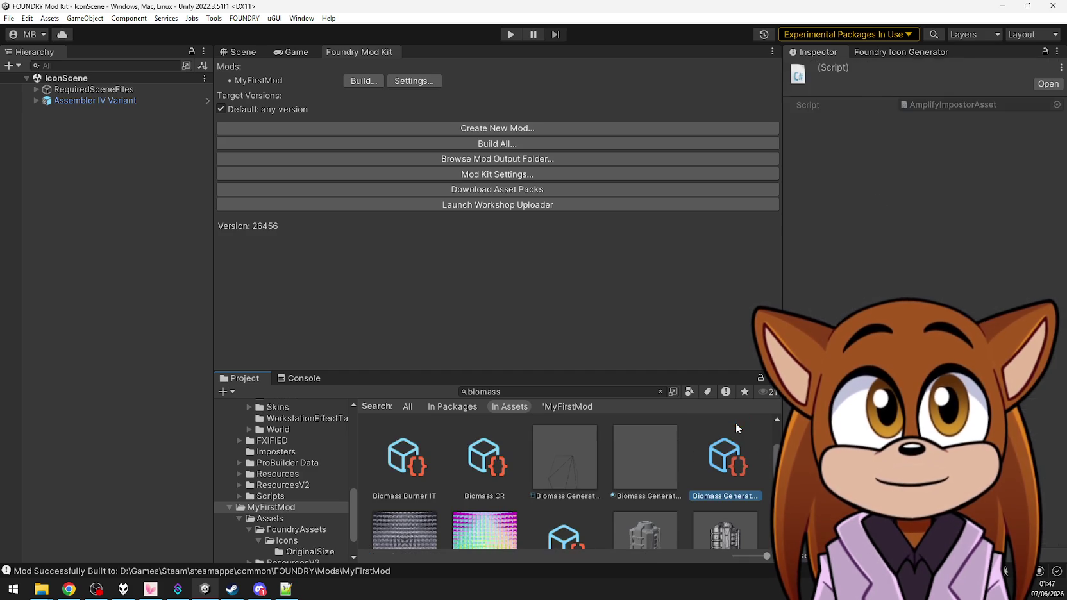
{"action": "left_click", "coordinate": [485, 461]}
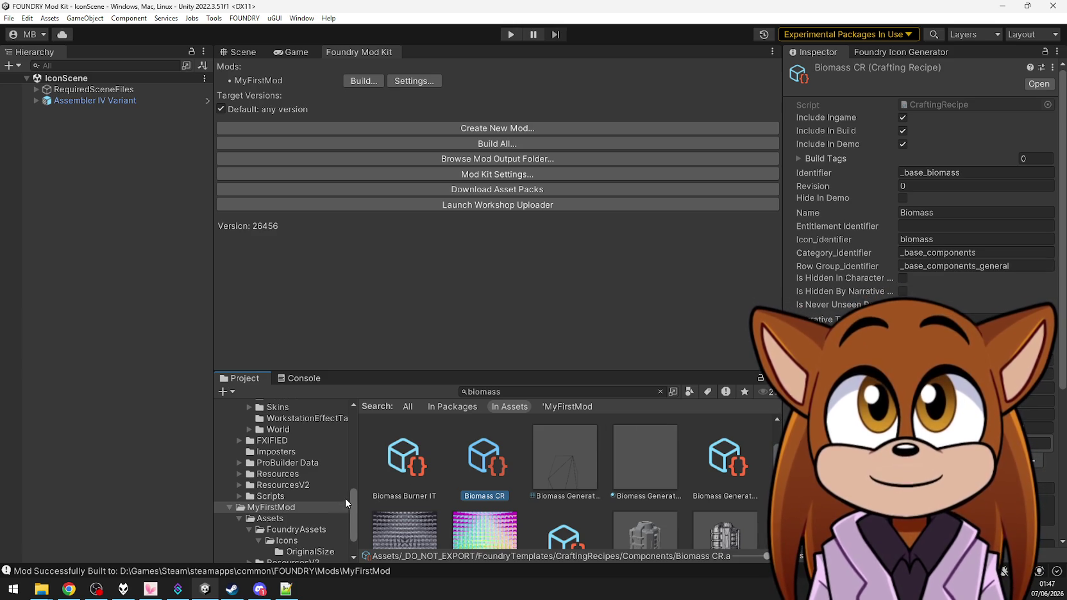
{"action": "scroll", "coordinate": [344, 513], "scroll_direction": "down", "scroll_amount": 3}
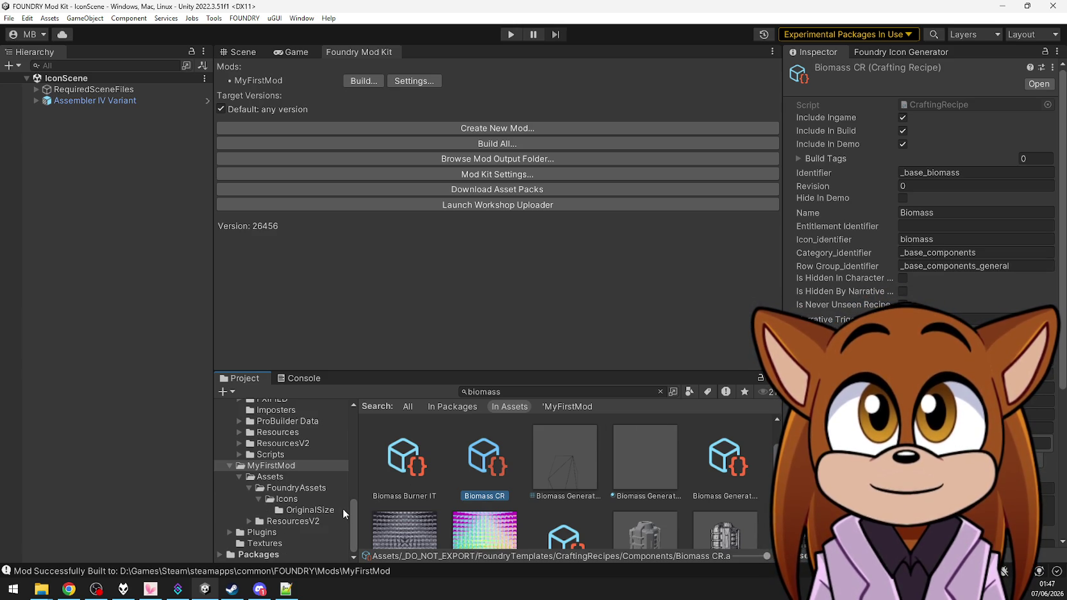
{"action": "left_click", "coordinate": [305, 503]}
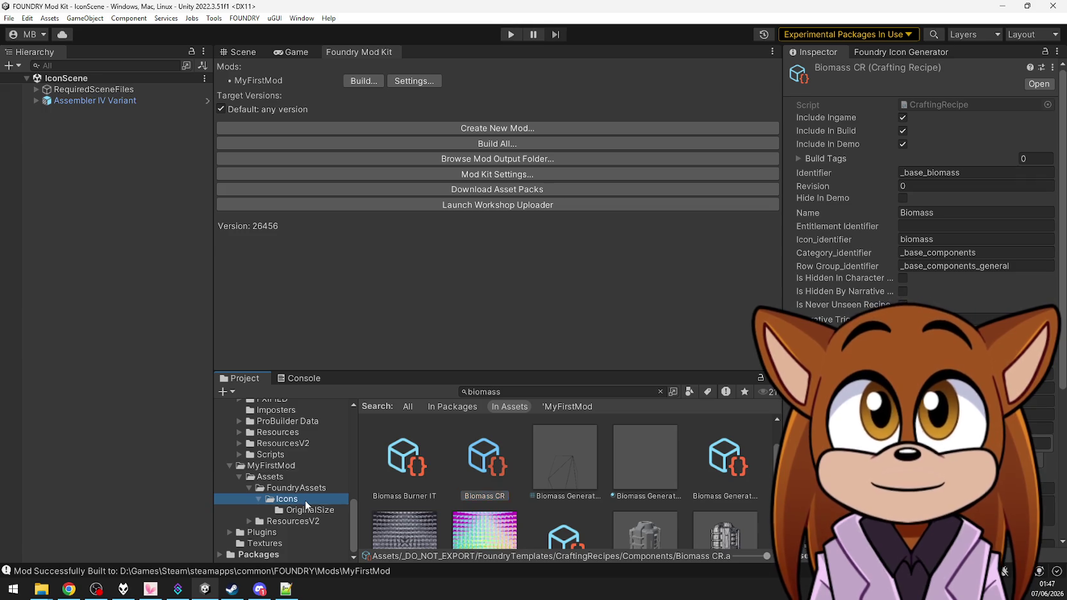
Build the MyFirstMod mod with Build And Run to launch it in the game
{"action": "left_click", "coordinate": [597, 507]}
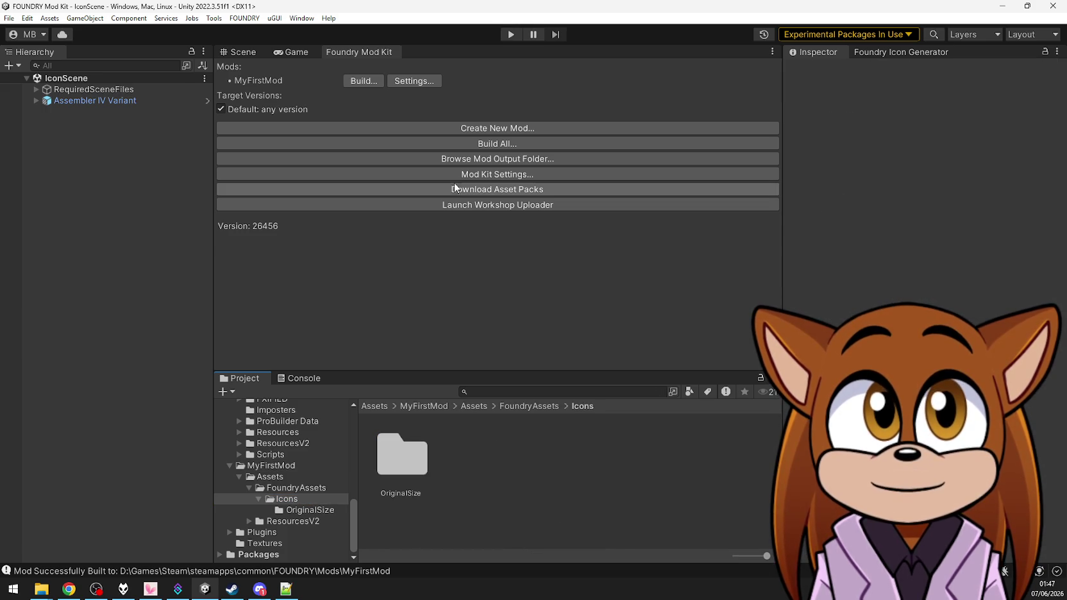
{"action": "left_click", "coordinate": [360, 81]}
{"action": "left_click", "coordinate": [452, 145]}
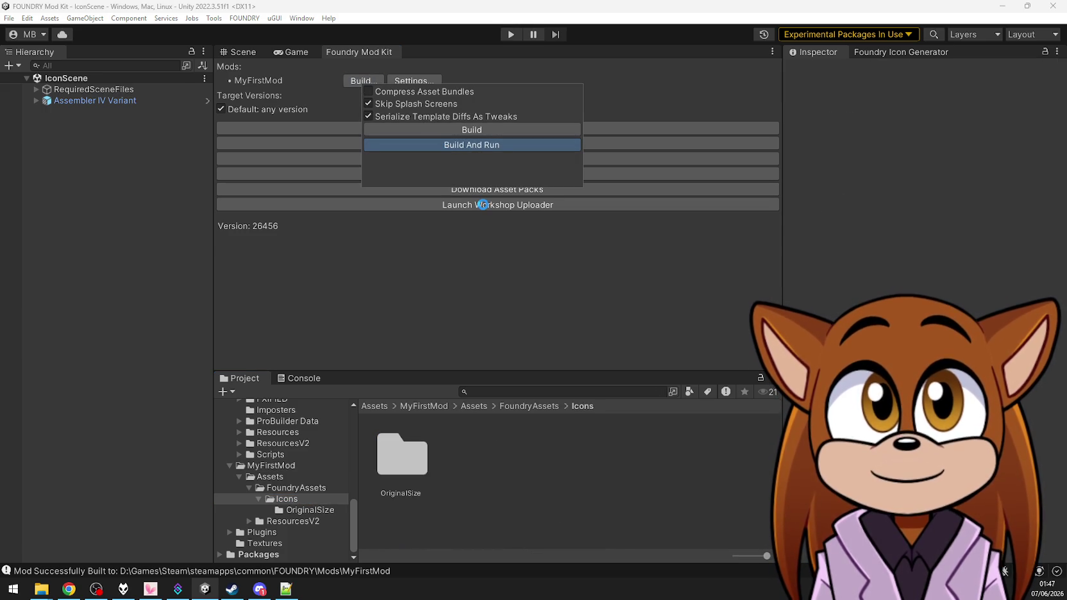
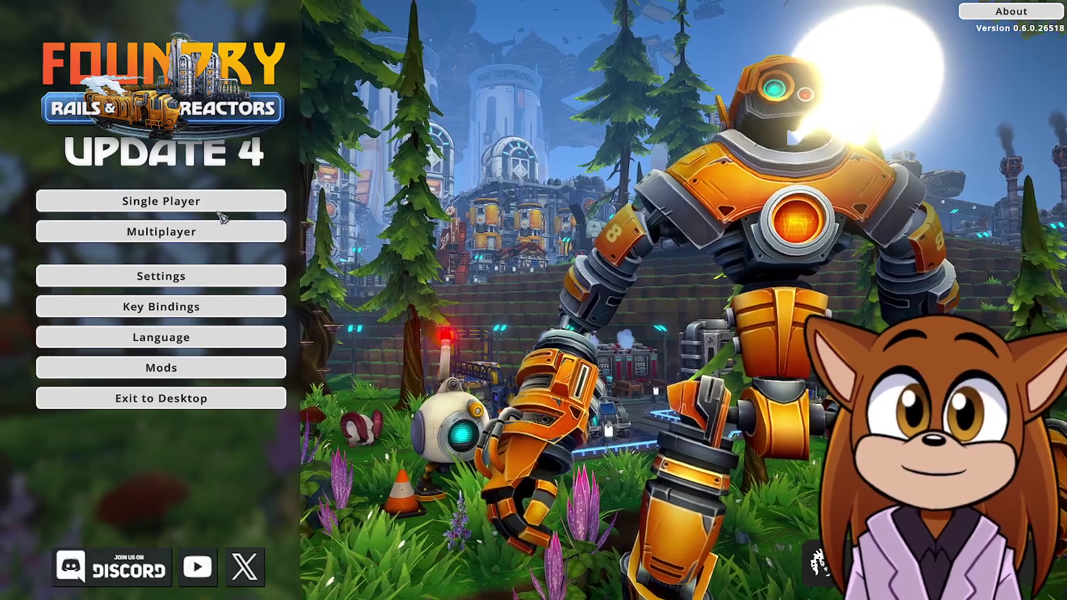
Load the saved world and find Charcoal (6 Biomass, small smelter) under Components > Miscellaneous
{"action": "left_click", "coordinate": [226, 204]}
{"action": "left_click", "coordinate": [232, 241]}
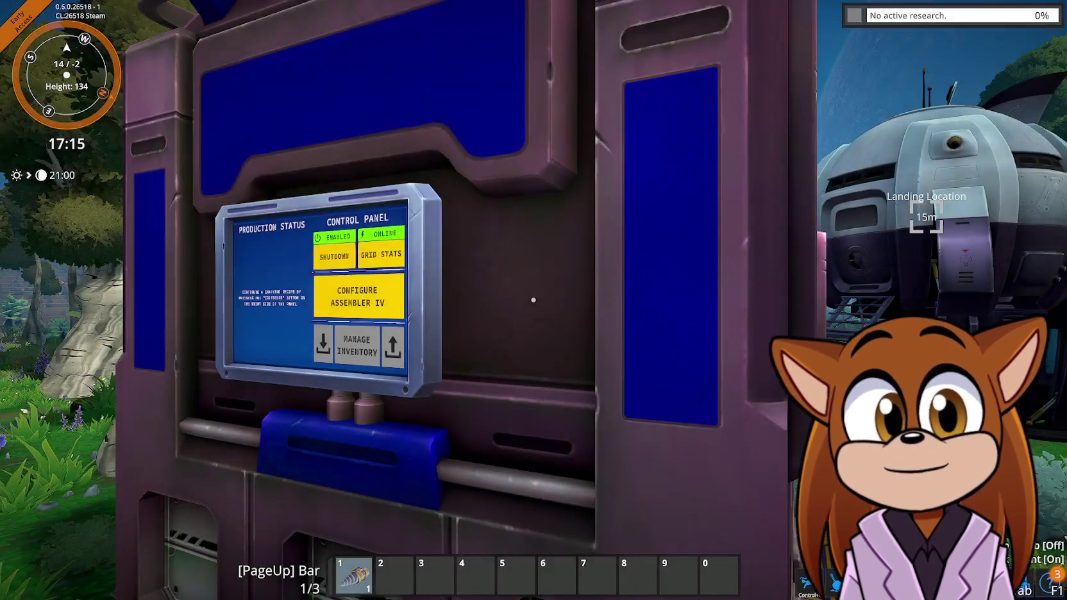
{"action": "key", "text": "Tab"}
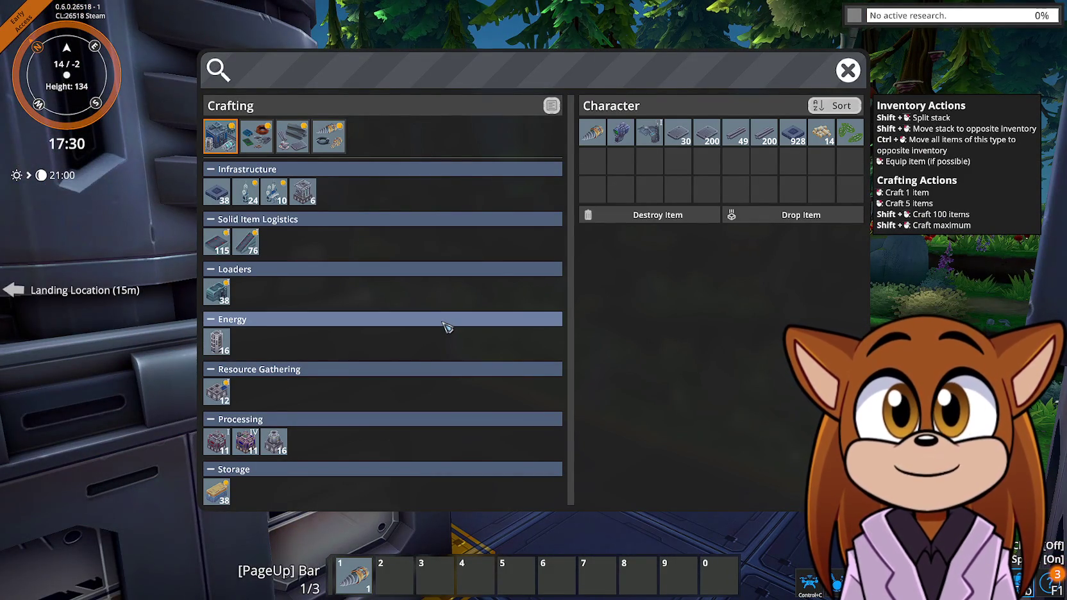
{"action": "left_click", "coordinate": [329, 136]}
{"action": "left_click", "coordinate": [293, 136]}
{"action": "left_click", "coordinate": [257, 145]}
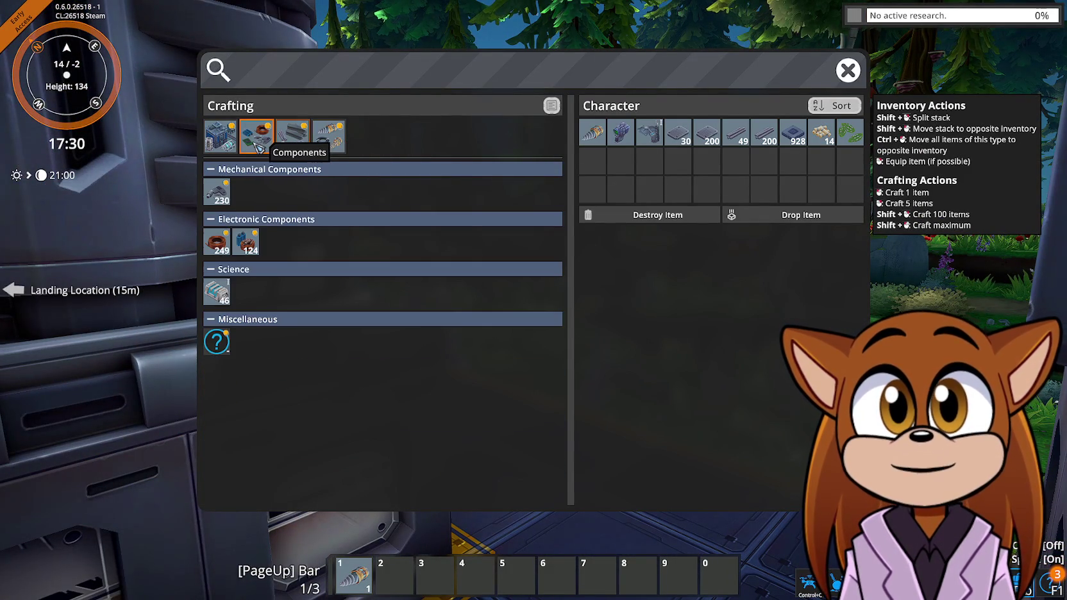
{"action": "mouse_move", "coordinate": [219, 346]}
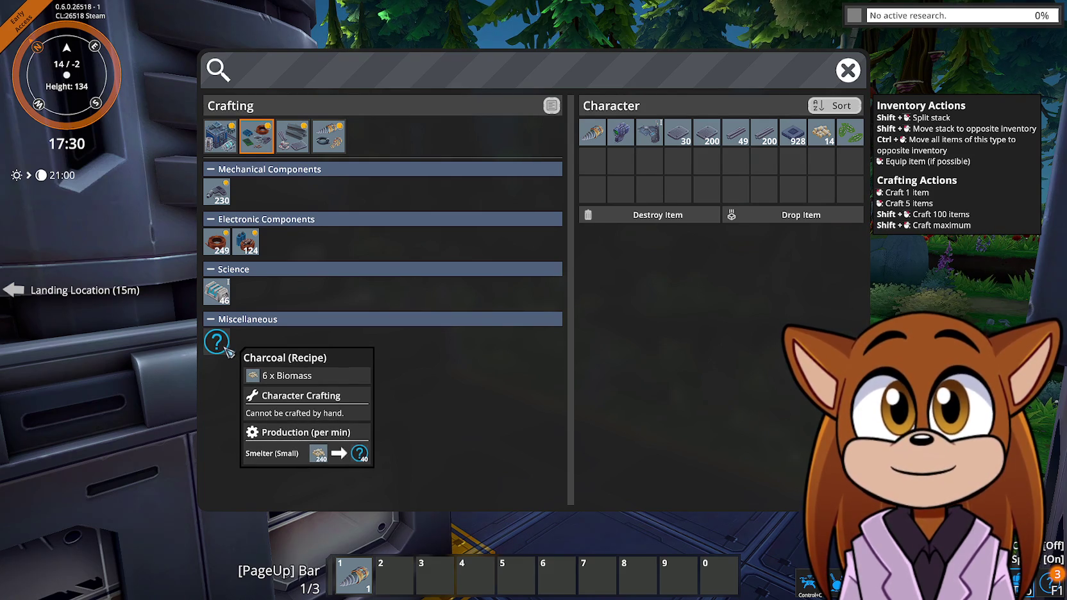
{"action": "left_click", "coordinate": [228, 151]}
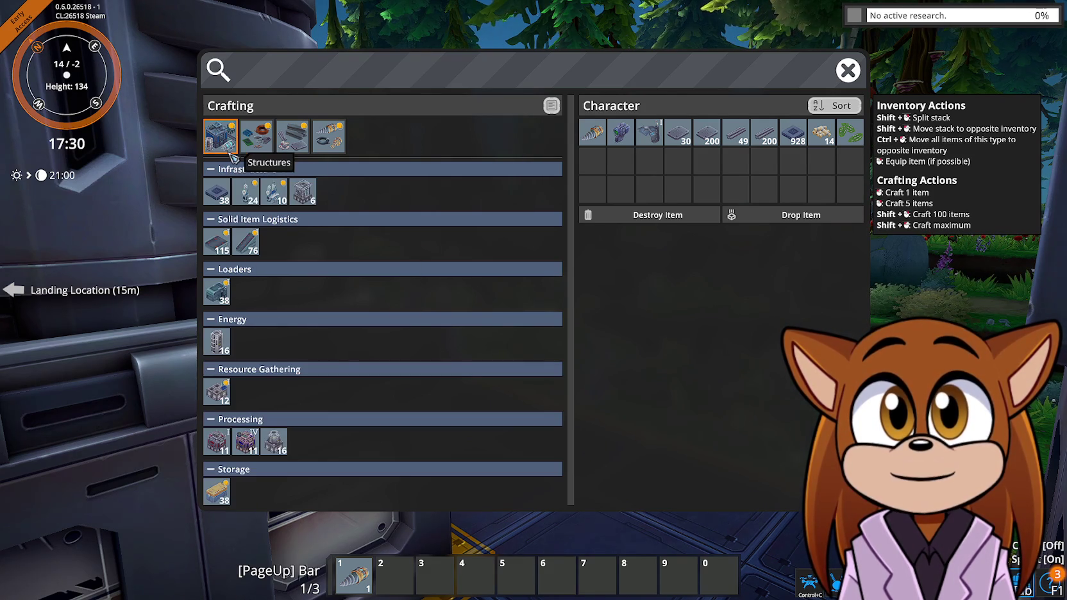
{"action": "key", "text": "Tab"}
{"action": "key", "text": "w"}
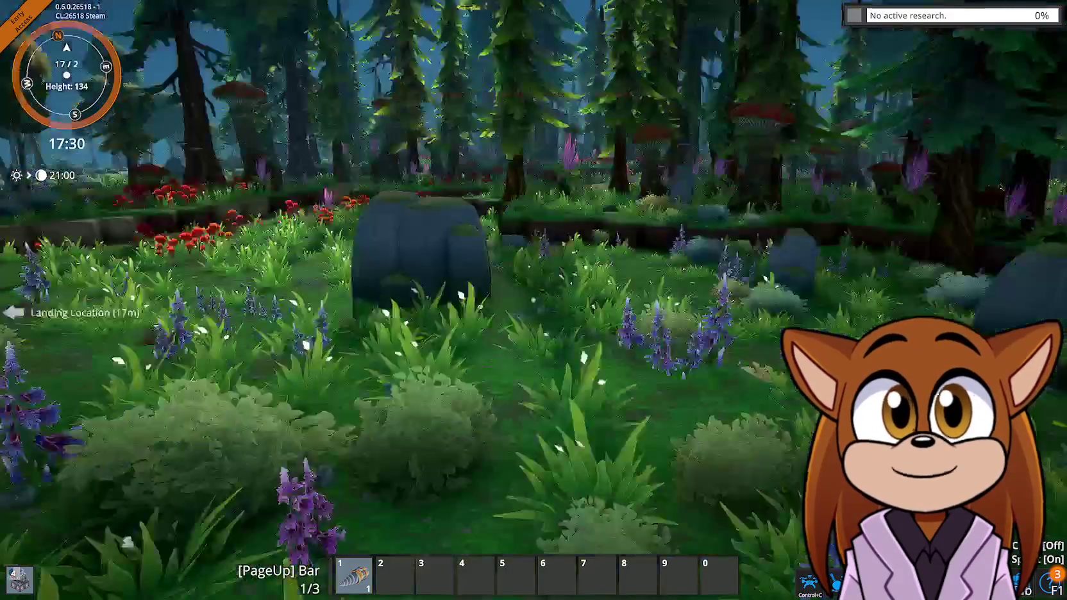
{"action": "key", "text": "w"}
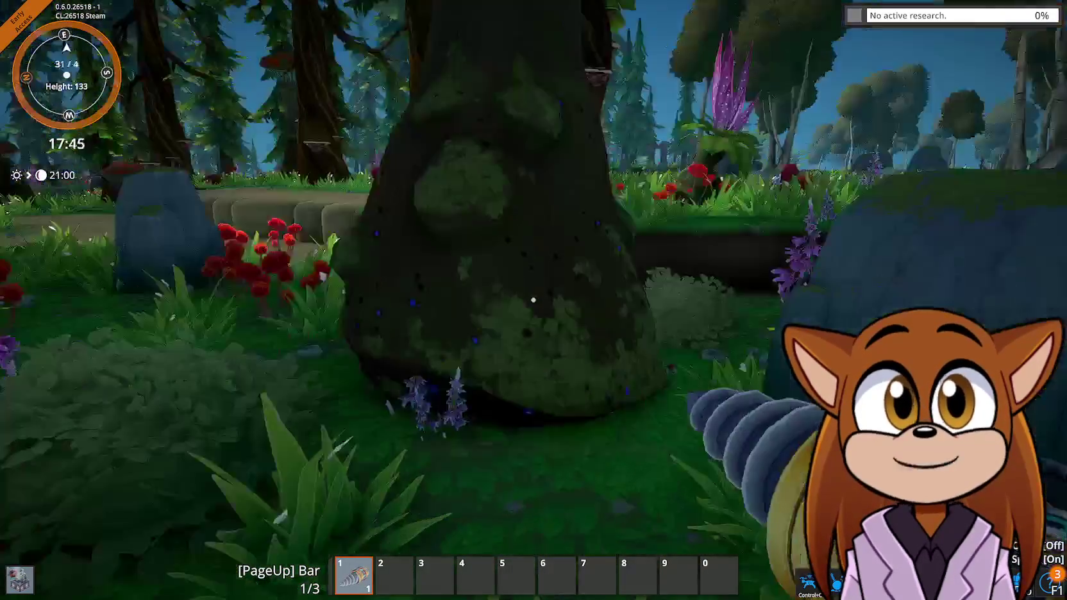
Drill trees and a purple plant for Biomass until 82 are carried
{"action": "left_click_drag", "start_coordinate": [533, 299], "coordinate": [534, 299]}
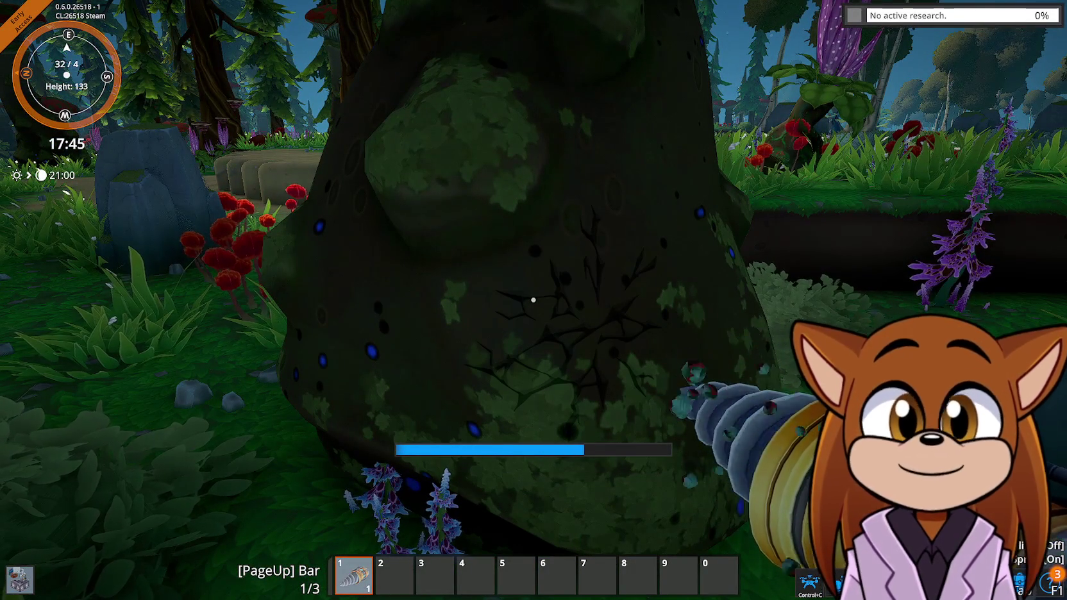
{"action": "key", "text": "w"}
{"action": "left_click_drag", "start_coordinate": [533, 299], "coordinate": [533, 299]}
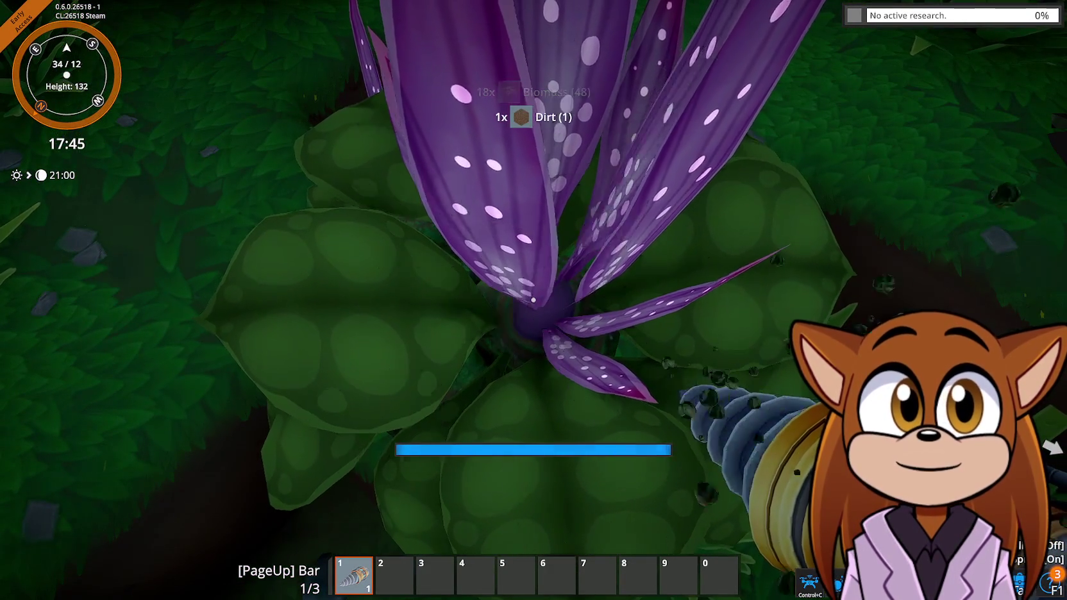
{"action": "key", "text": "Tab"}
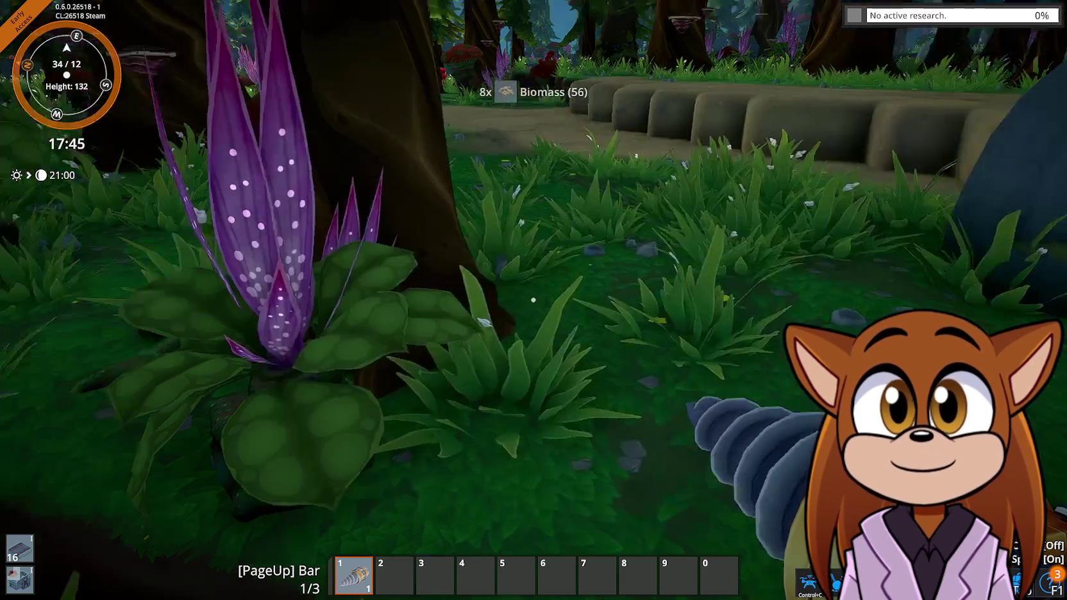
{"action": "left_click_drag", "start_coordinate": [533, 299], "coordinate": [533, 299]}
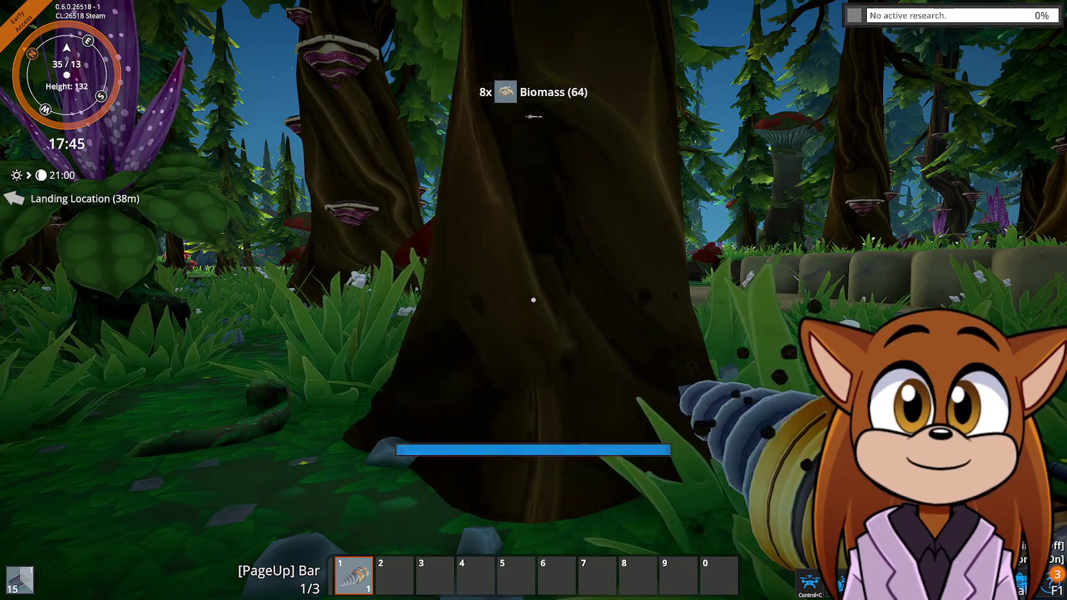
Walk back to base and demolish the Assembler I and Assembler IV
{"action": "key", "text": "w"}
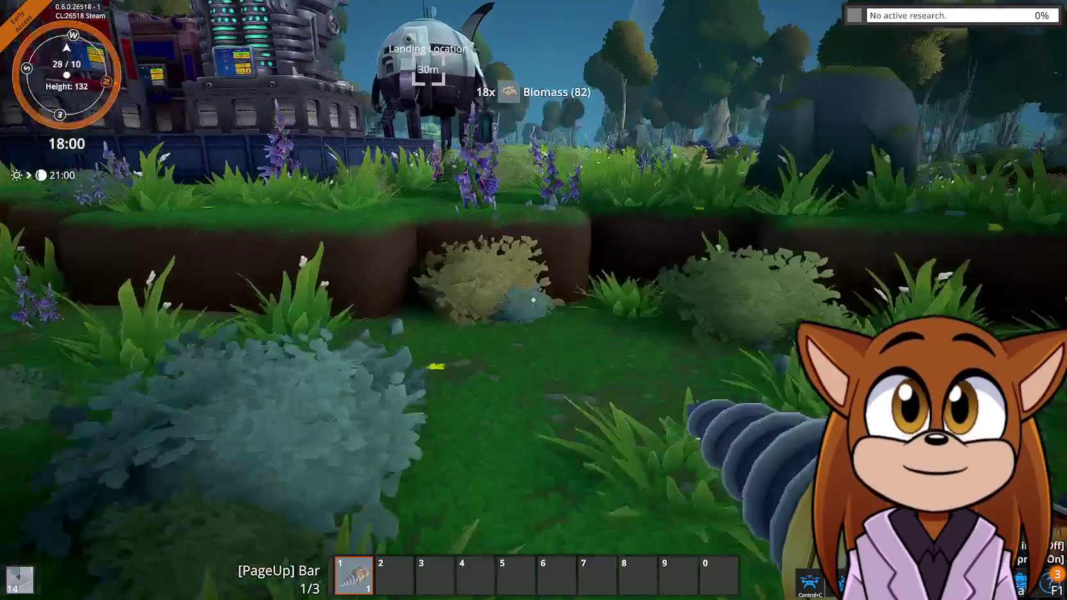
{"action": "key", "text": "w"}
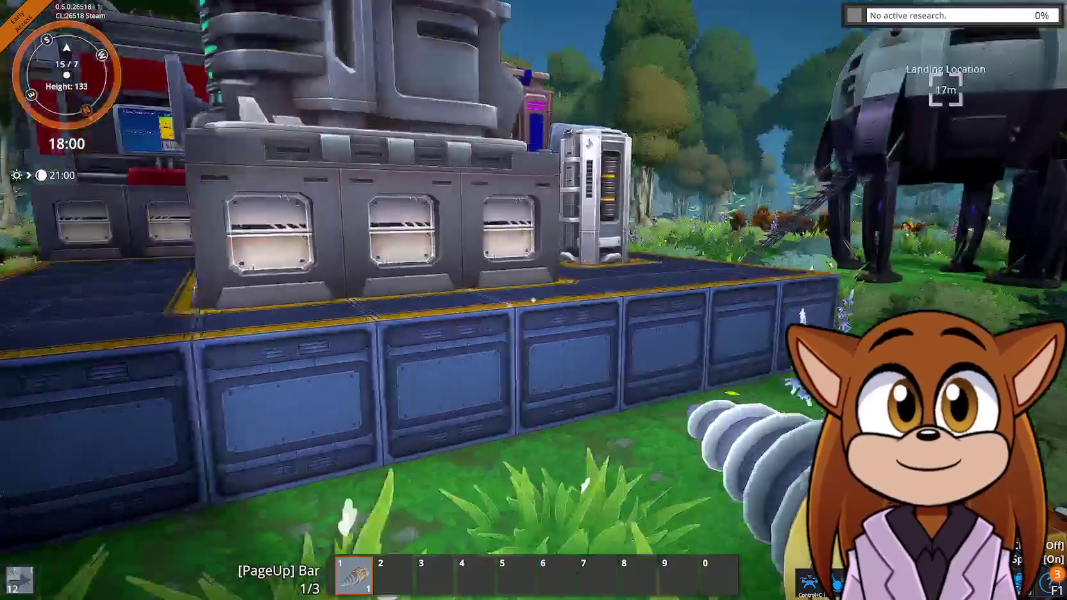
{"action": "key", "text": "w"}
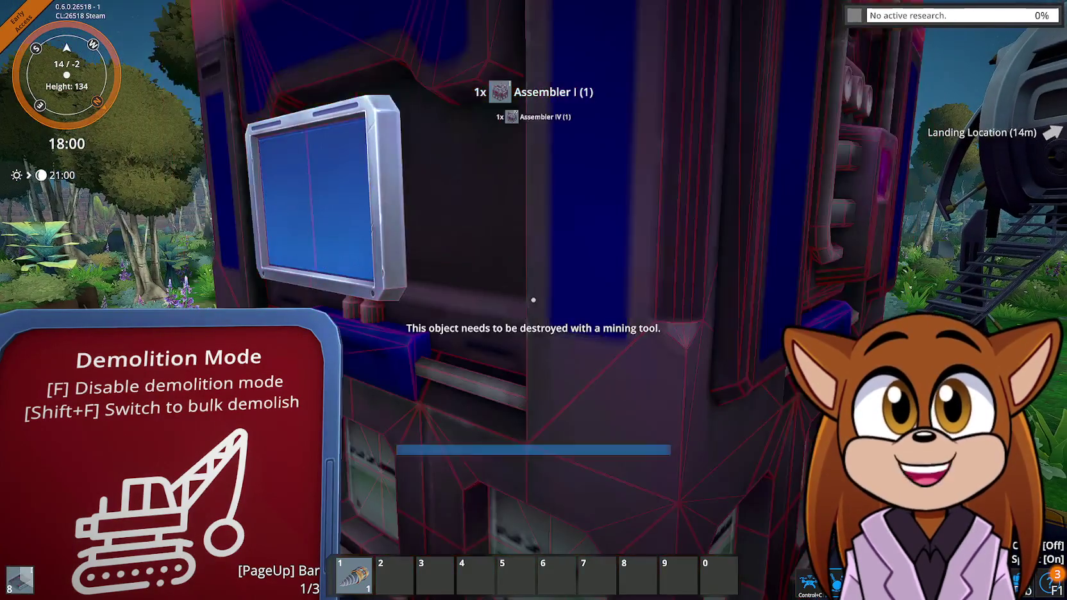
{"action": "key", "text": "q"}
{"action": "left_click_drag", "start_coordinate": [534, 299], "coordinate": [534, 299]}
Build a Smelter (Small) on the base floor
{"action": "key", "text": "w"}
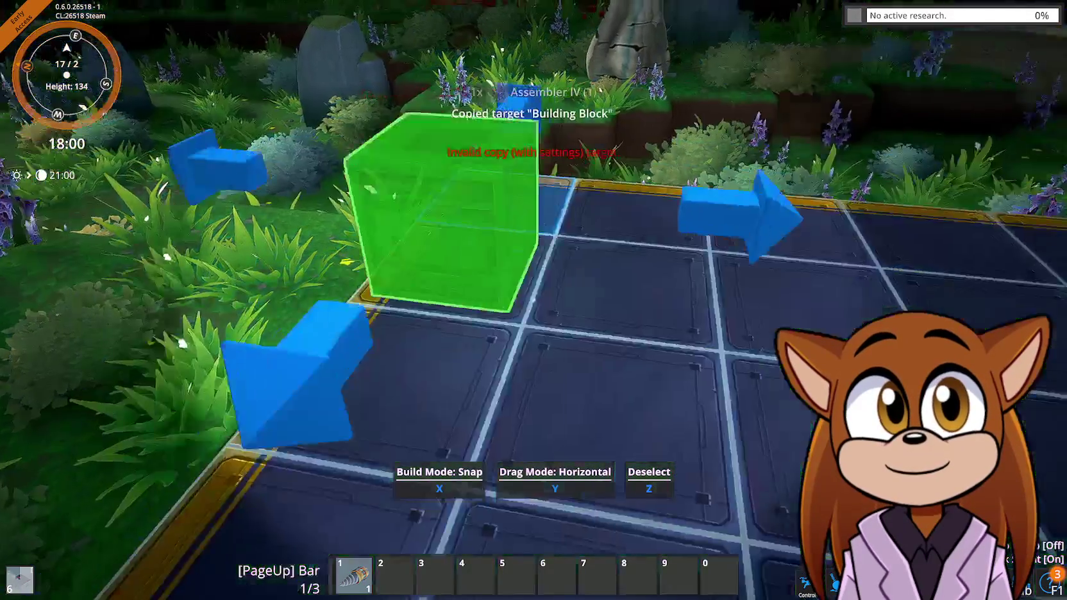
{"action": "key", "text": "Tab"}
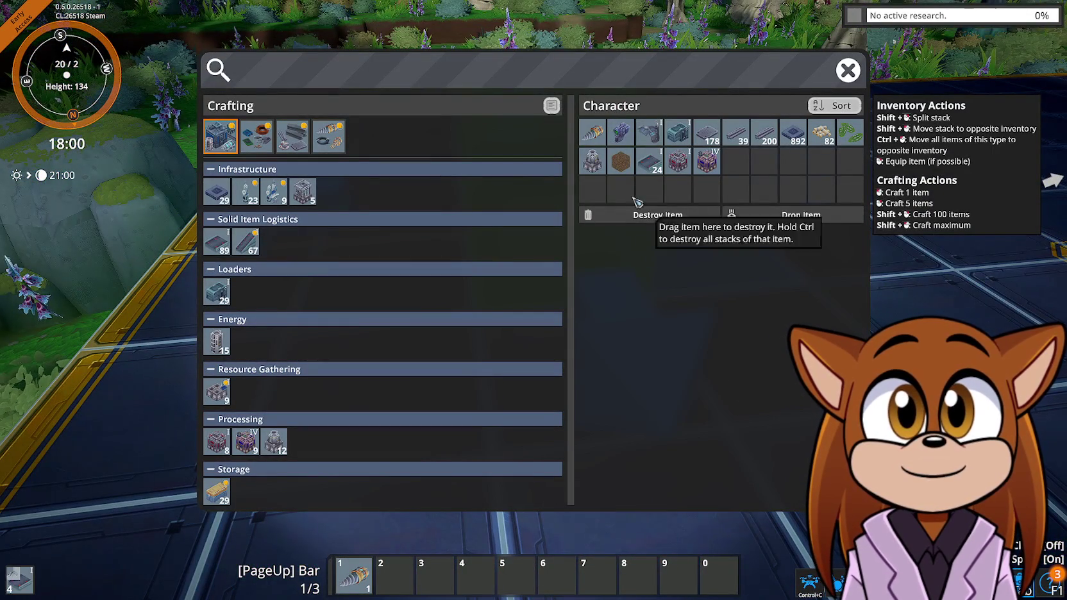
{"action": "left_click", "coordinate": [605, 169]}
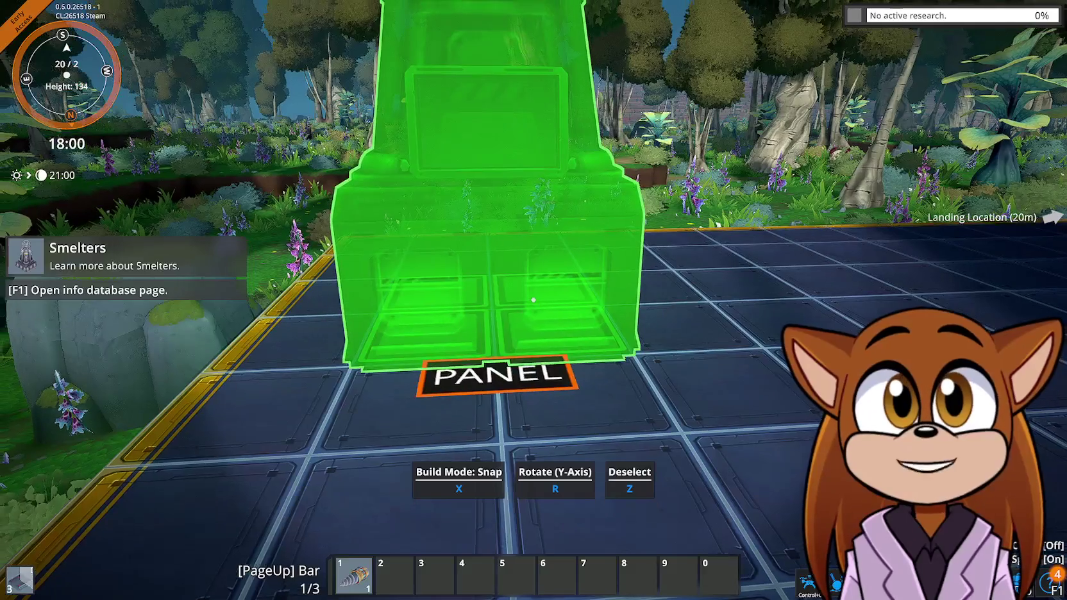
{"action": "left_click", "coordinate": [533, 299]}
Try dragging the Biomass stack into the smelter's input slot, which it refuses
{"action": "key", "text": "w"}
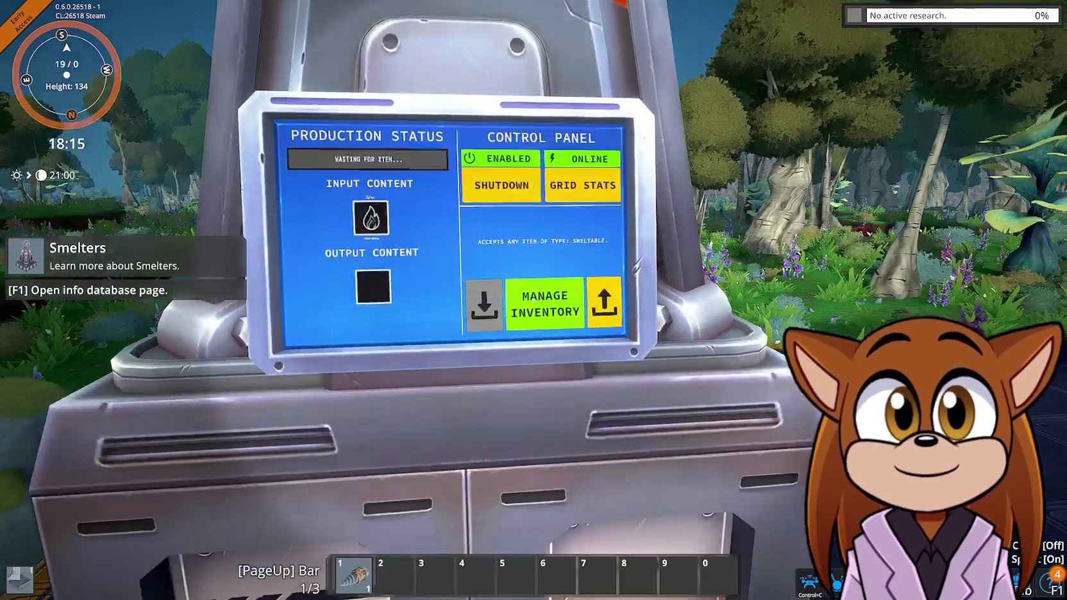
{"action": "left_click", "coordinate": [534, 299]}
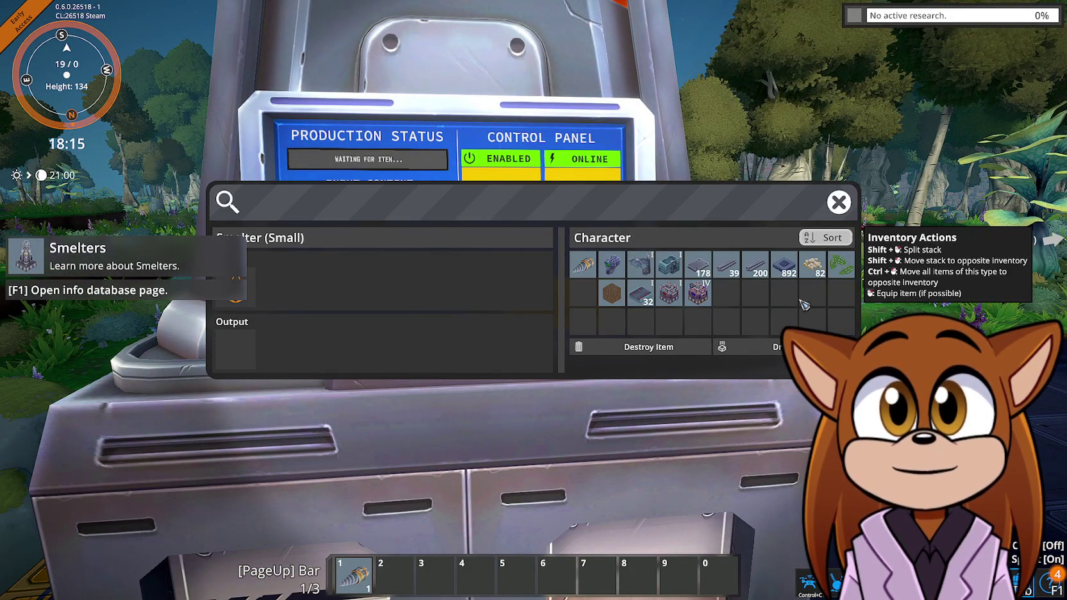
{"action": "left_click_drag", "start_coordinate": [247, 307], "coordinate": [441, 296]}
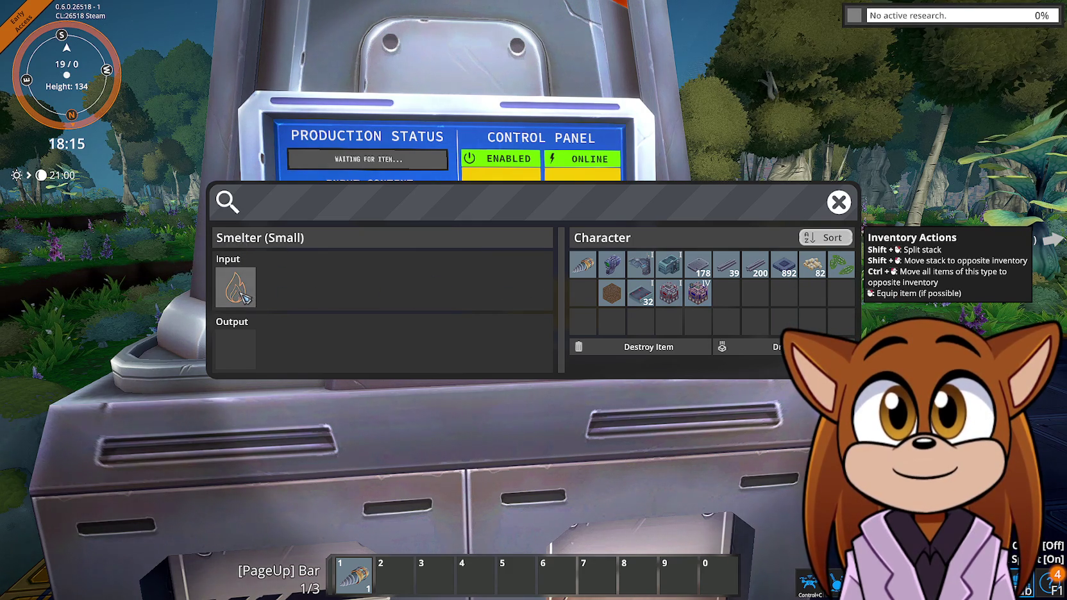
{"action": "key", "text": "Escape"}
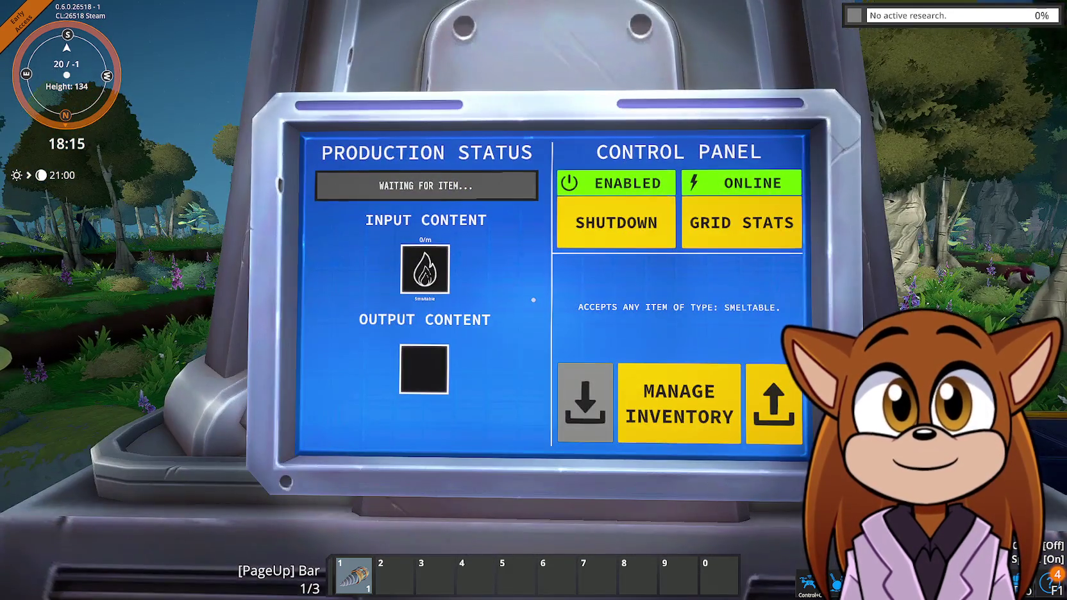
{"action": "key", "text": "Tab"}
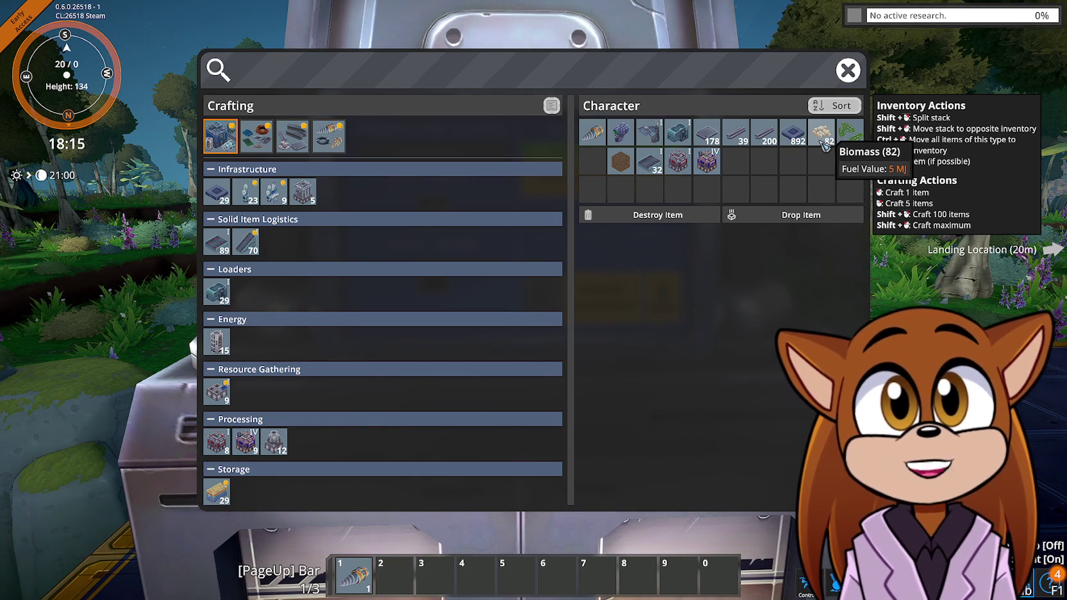
Review the Components and Structures crafting recipes, including the smelter plate recipes
{"action": "left_click", "coordinate": [259, 136]}
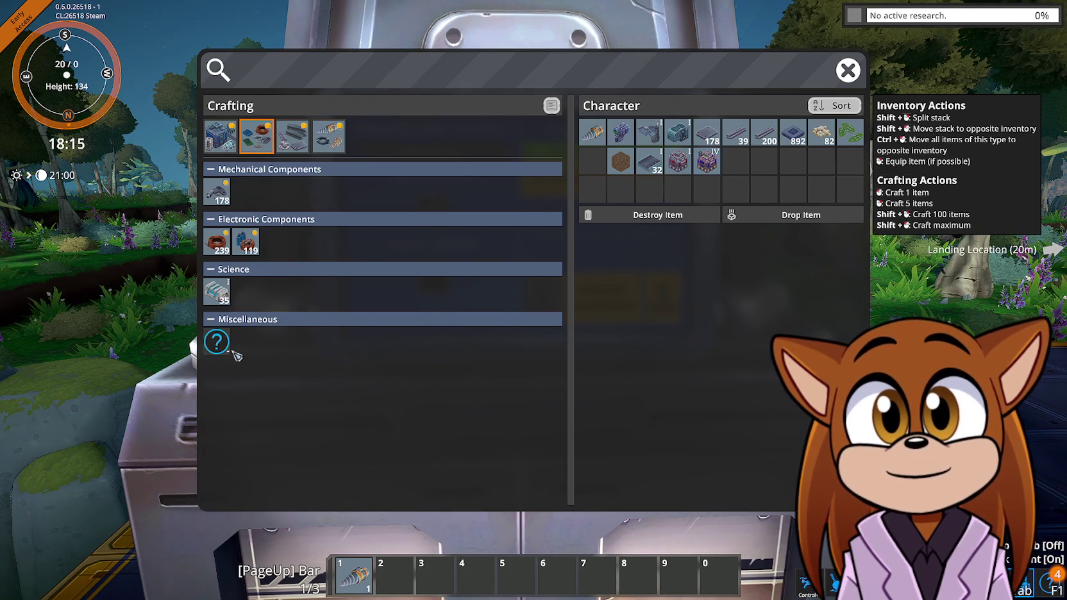
{"action": "mouse_move", "coordinate": [227, 357]}
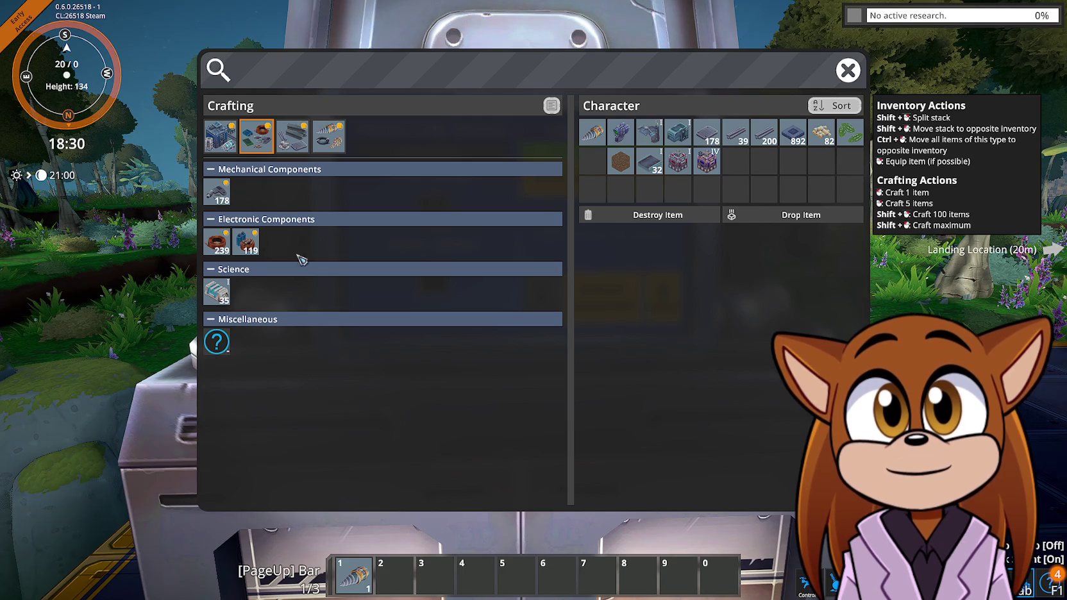
{"action": "left_click", "coordinate": [297, 148]}
{"action": "left_click", "coordinate": [260, 137]}
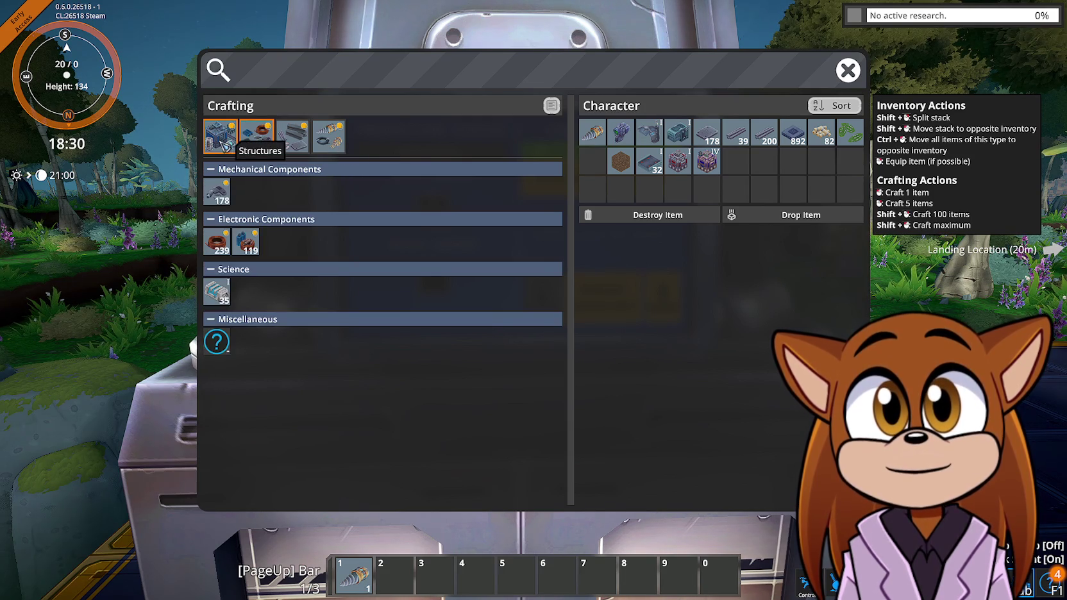
{"action": "left_click", "coordinate": [223, 144]}
{"action": "left_click", "coordinate": [292, 136]}
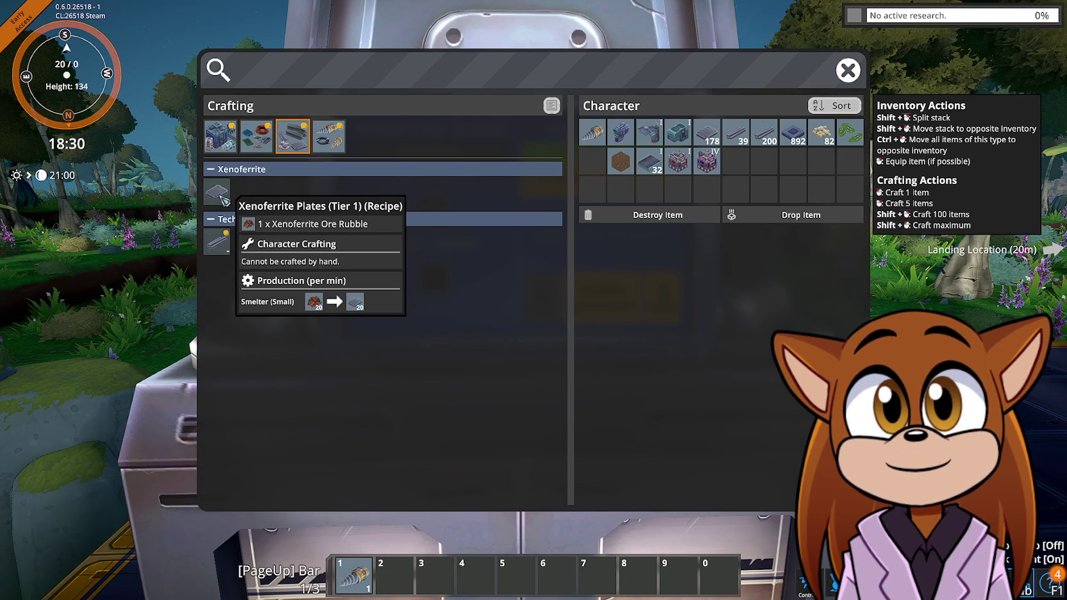
{"action": "key", "text": "Tab"}
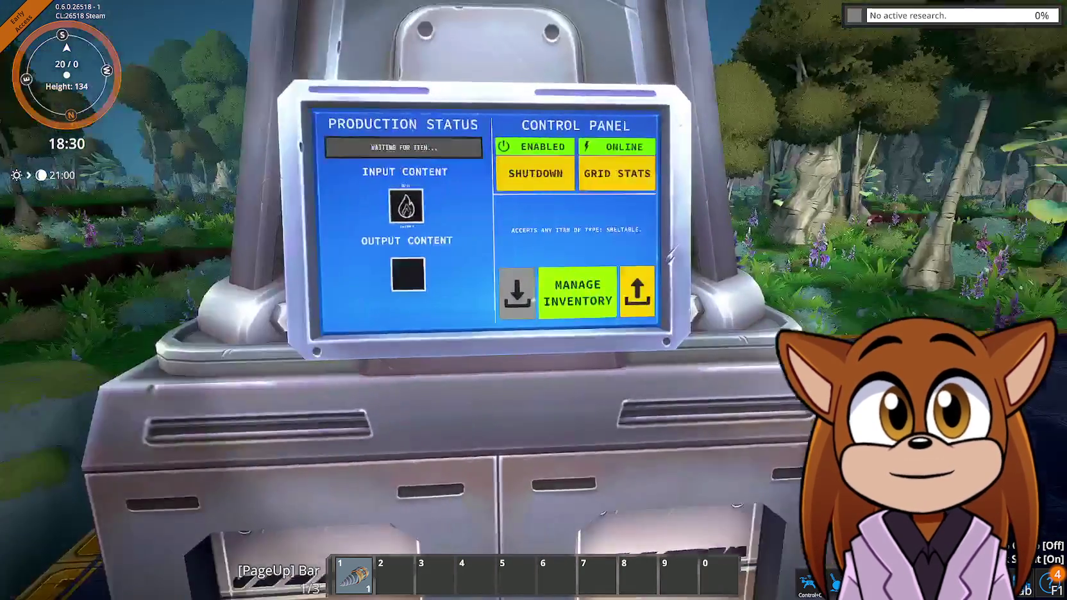
Try quick-inserting items into the smelter and reopen its inventory to confirm Biomass is rejected
{"action": "key", "text": "w"}
{"action": "left_click", "coordinate": [533, 300]}
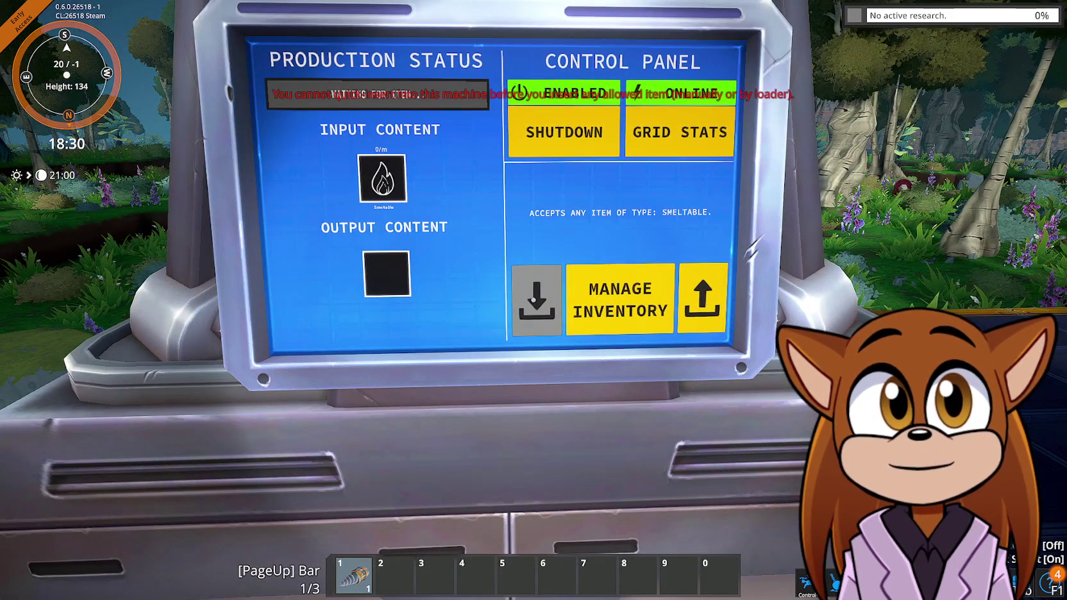
{"action": "left_click", "coordinate": [533, 300]}
{"action": "left_click", "coordinate": [534, 300]}
{"action": "left_click", "coordinate": [533, 300]}
{"action": "key", "text": "s"}
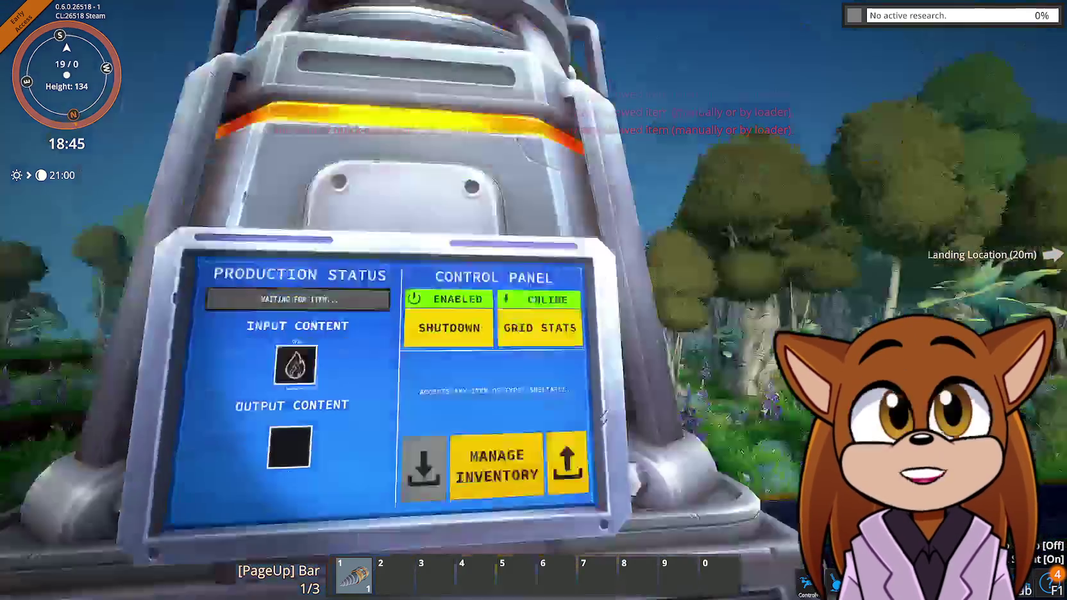
{"action": "key", "text": "e"}
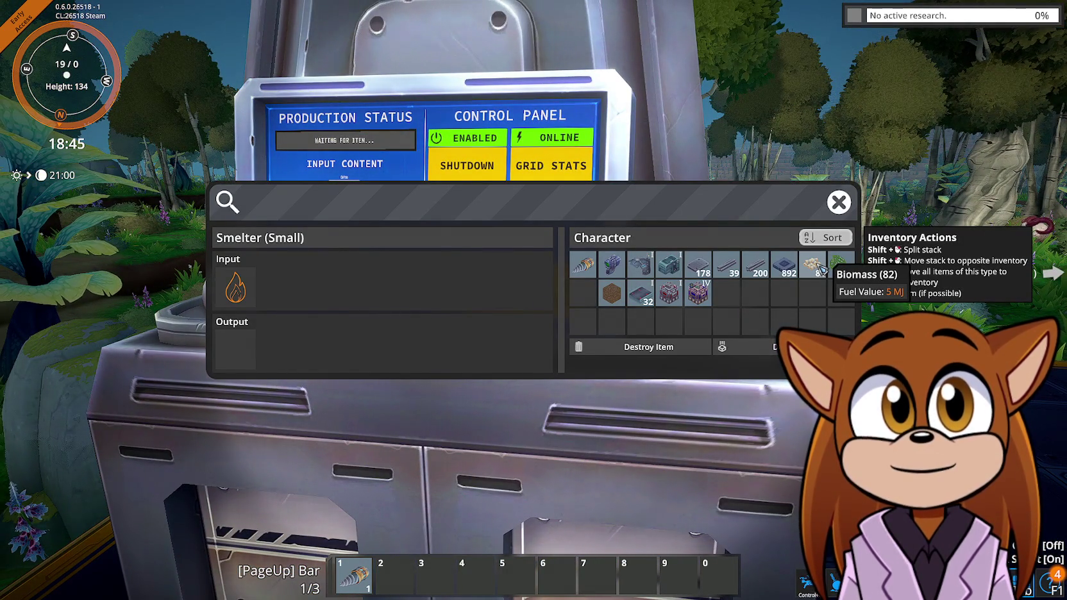
Save the game over the Testest slot and exit to desktop
{"action": "key", "text": "Escape"}
{"action": "key", "text": "Escape"}
{"action": "left_click", "coordinate": [539, 185]}
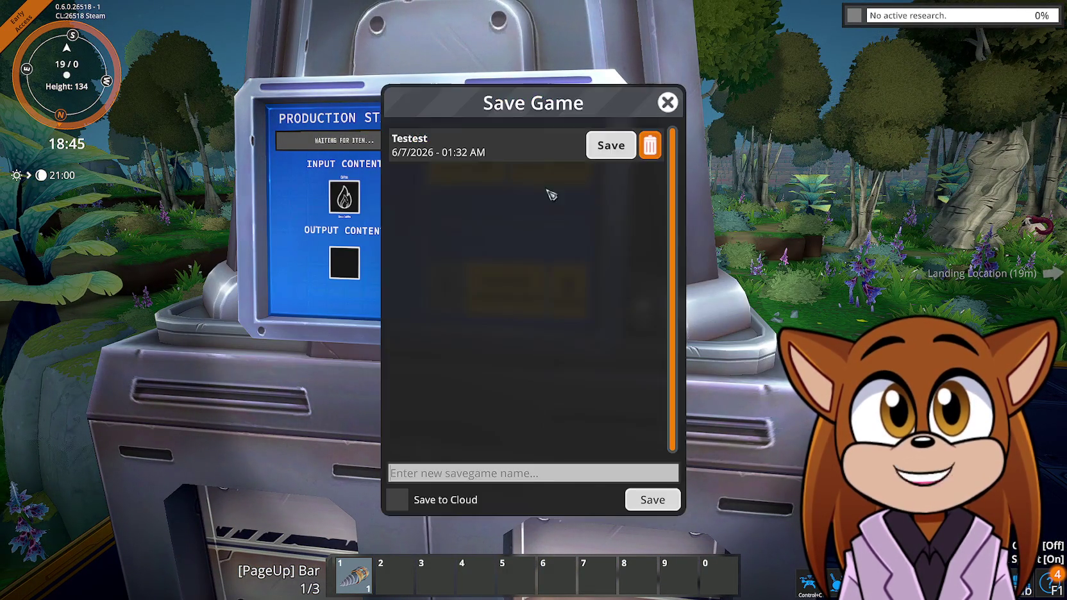
{"action": "left_click", "coordinate": [614, 148]}
{"action": "left_click", "coordinate": [513, 353]}
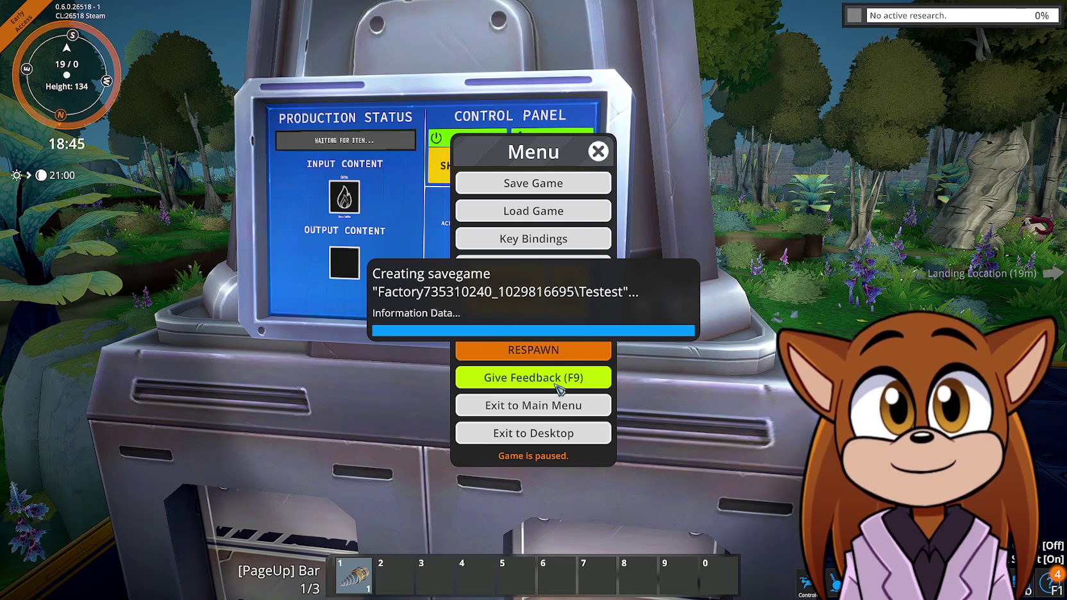
{"action": "left_click", "coordinate": [590, 434]}
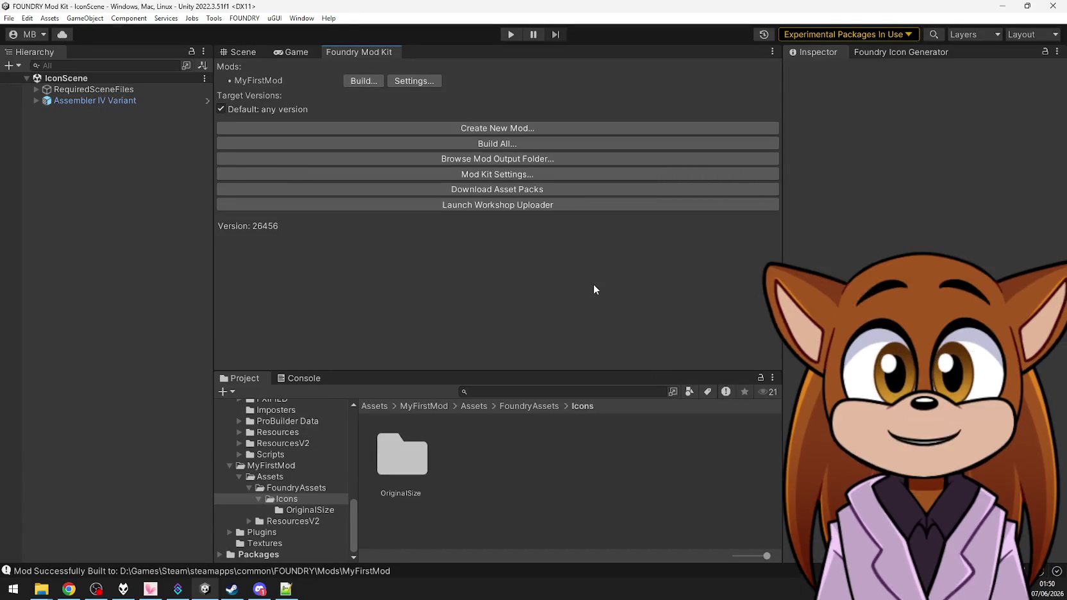
Inspect the Charcoal crafting recipe in MyFirstMod, including its Build Tags
{"action": "left_click", "coordinate": [271, 465]}
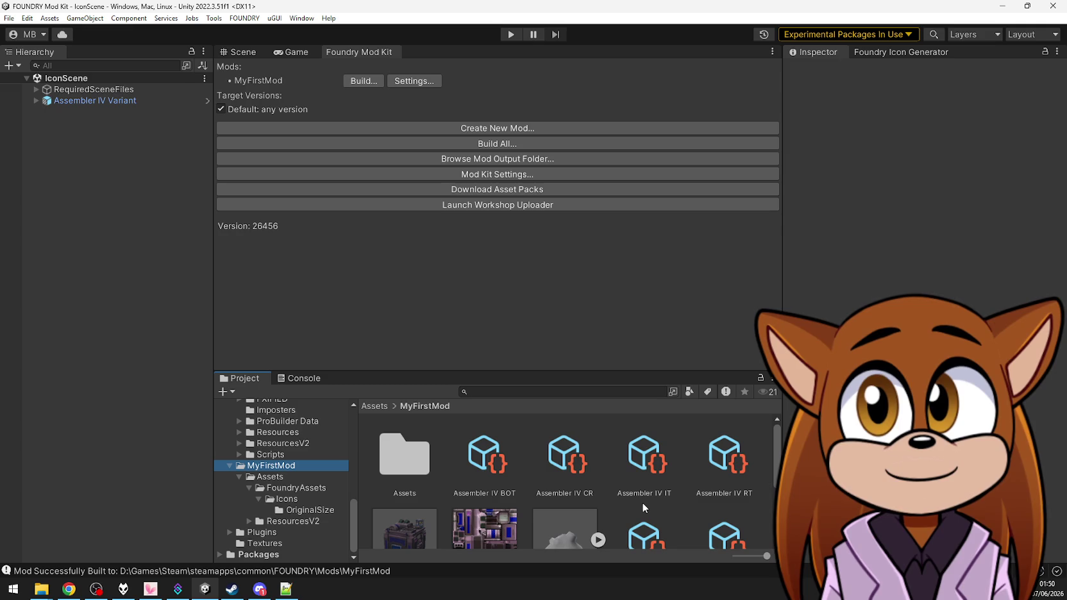
{"action": "scroll", "coordinate": [644, 503], "scroll_direction": "down", "scroll_amount": 2}
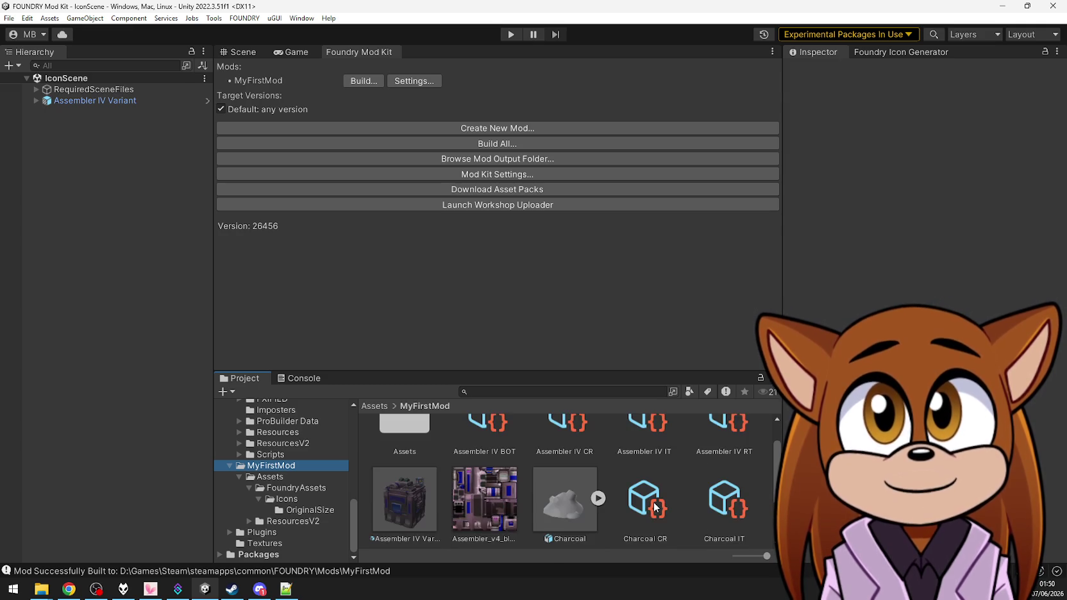
{"action": "left_click", "coordinate": [655, 507]}
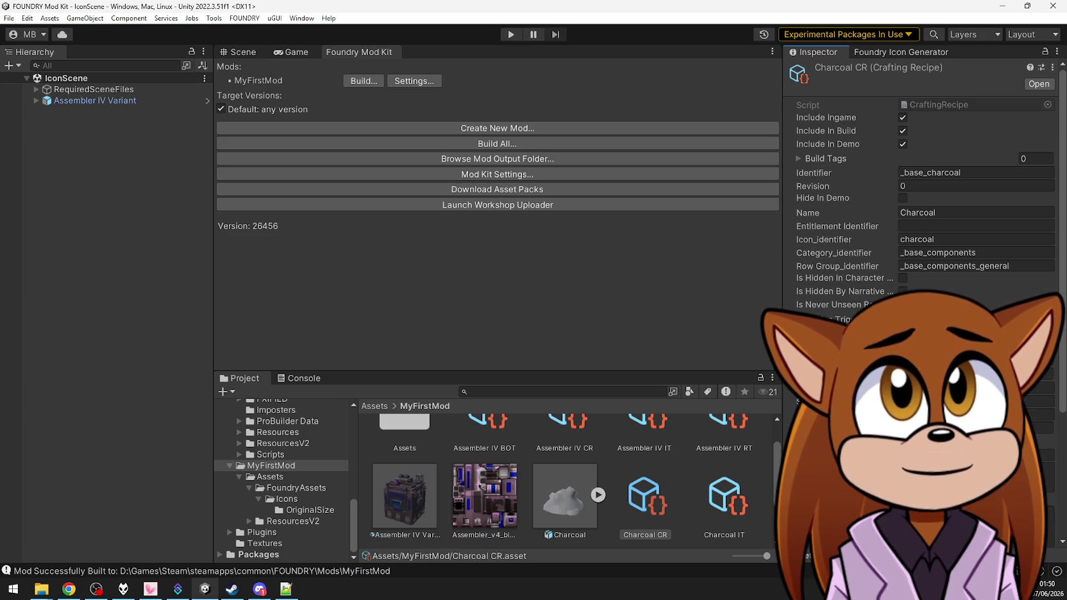
{"action": "left_click", "coordinate": [809, 158]}
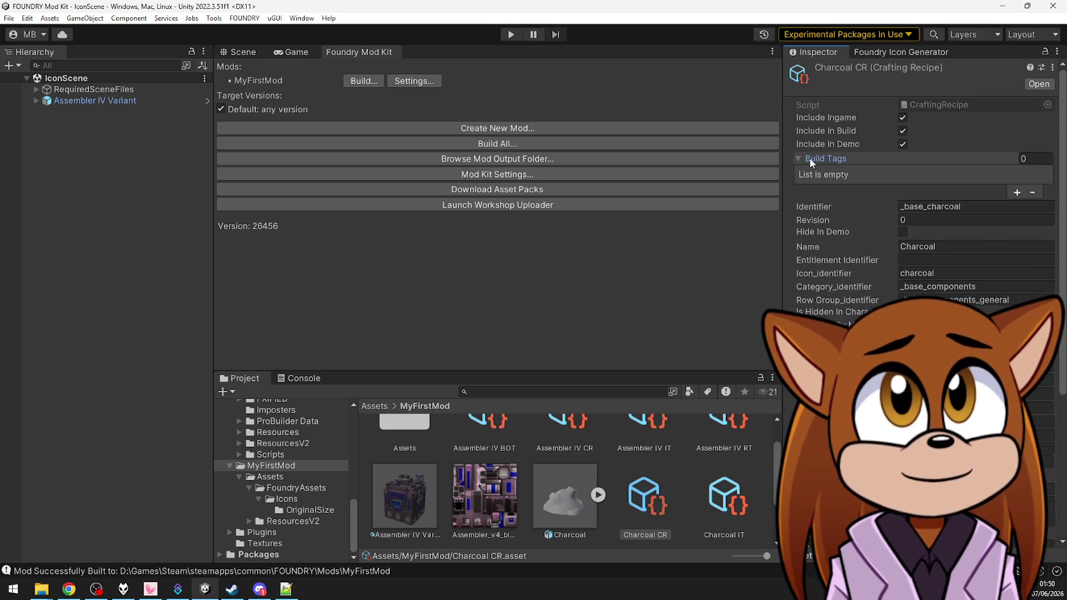
{"action": "left_click", "coordinate": [809, 158]}
Inspect Charcoal IT: identifier _base_charcoal, stack size 200, _base_cmct_resources category
{"action": "left_click", "coordinate": [726, 517]}
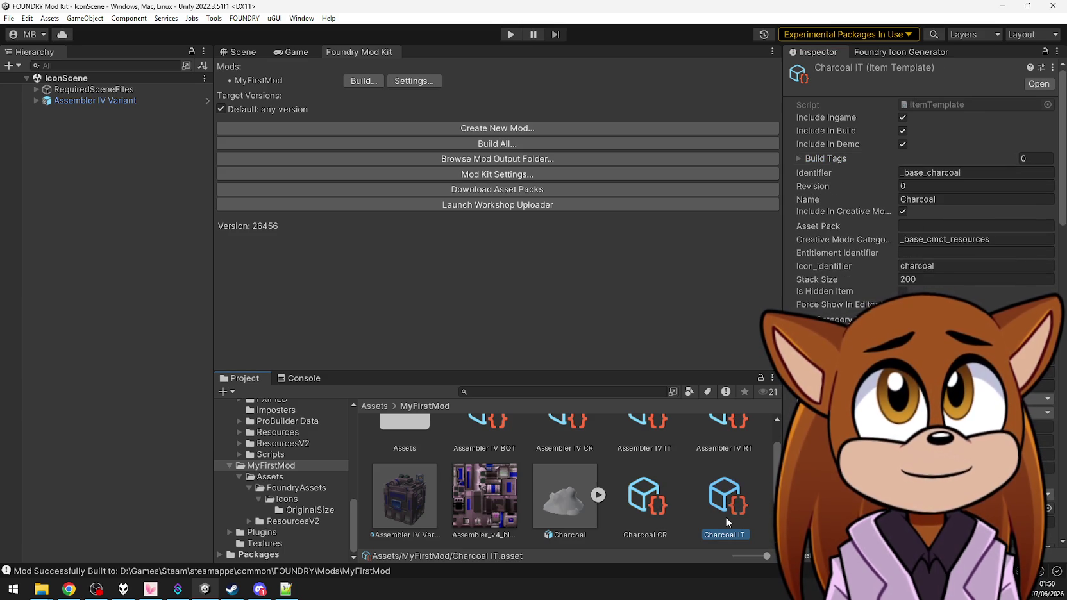
{"action": "left_click", "coordinate": [830, 278]}
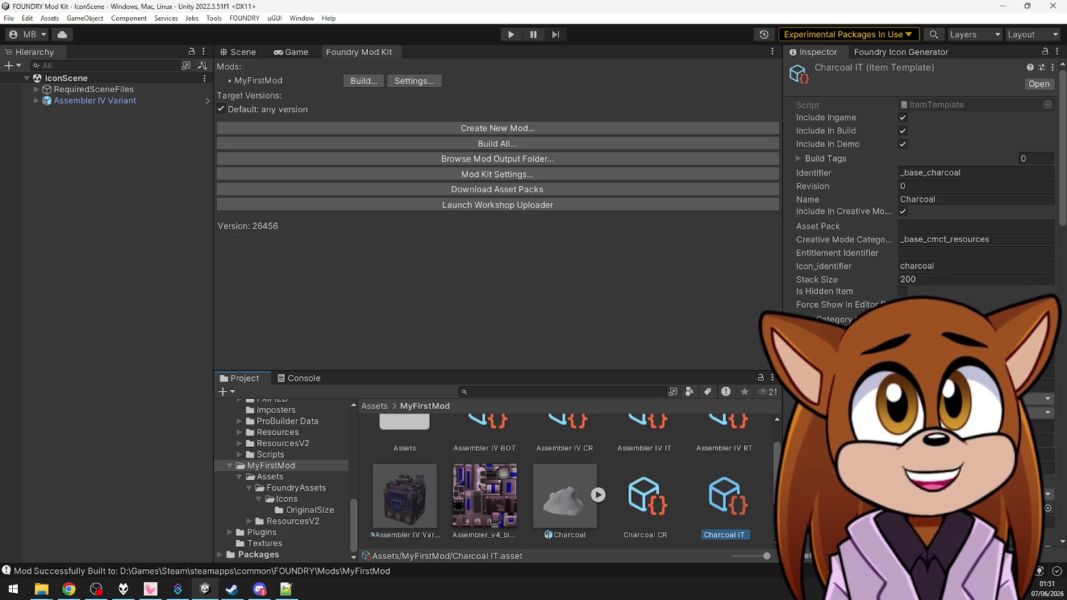
{"action": "left_click", "coordinate": [551, 388]}
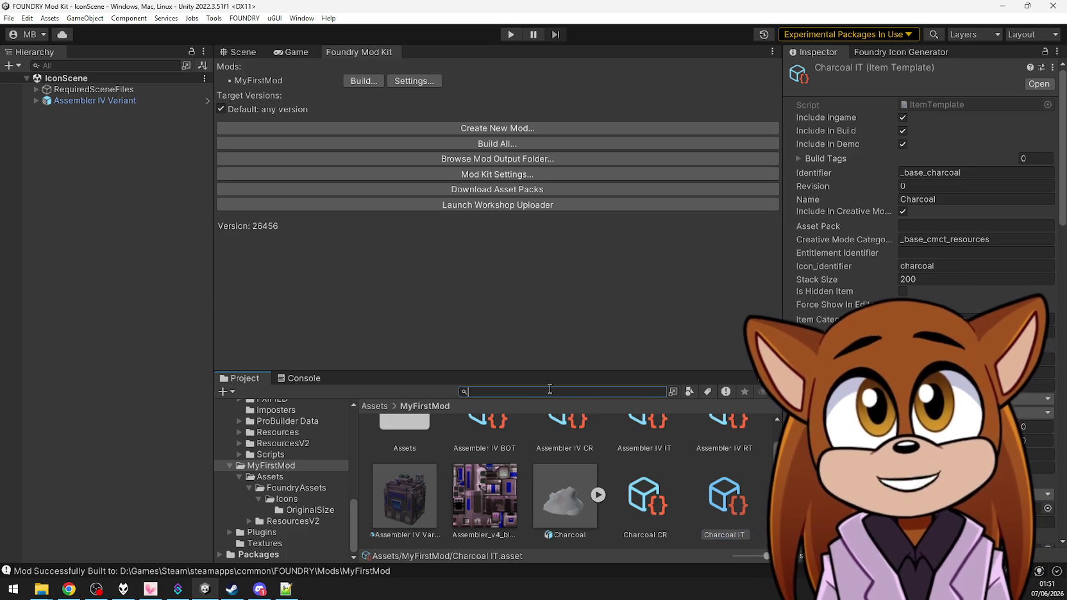
Search 'bioma' and compare the Biomass item template with the Charcoal item template
{"action": "type", "text": "bioma"}
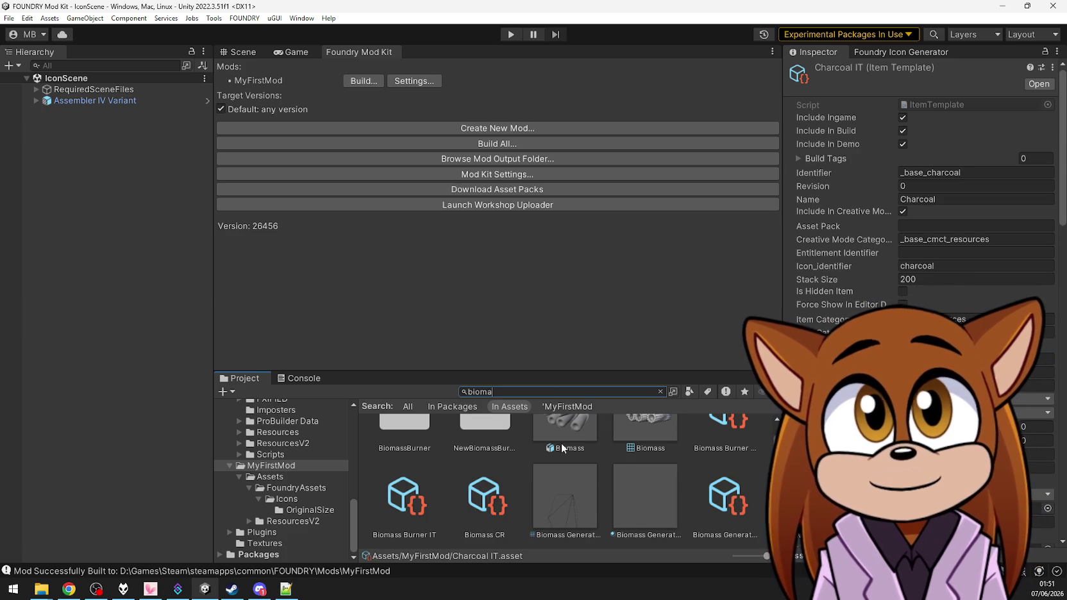
{"action": "scroll", "coordinate": [486, 508], "scroll_direction": "down", "scroll_amount": 1}
{"action": "left_click", "coordinate": [568, 505]}
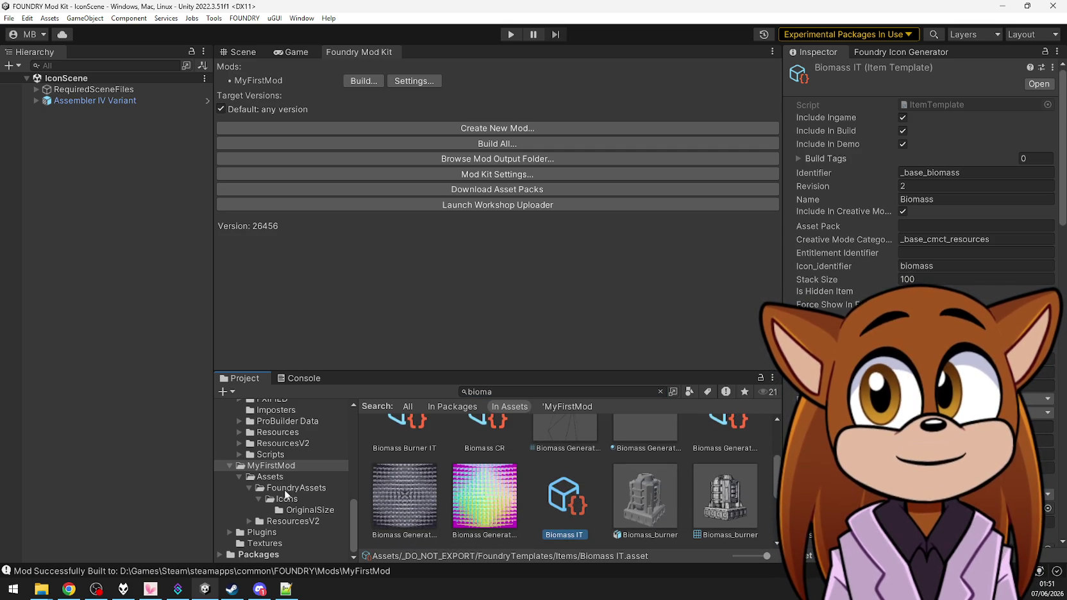
{"action": "left_click", "coordinate": [306, 465]}
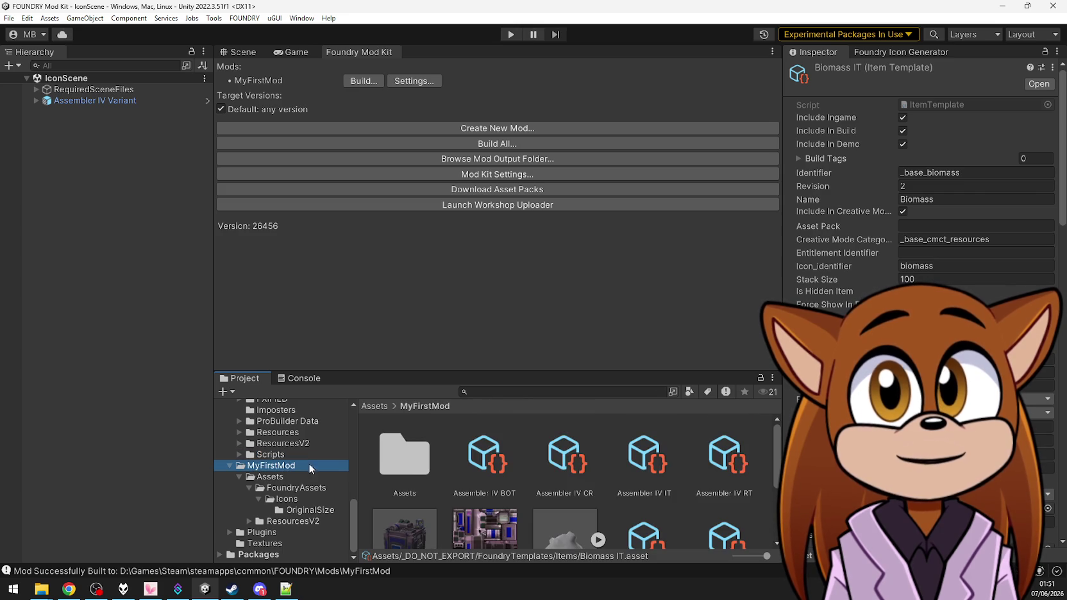
{"action": "scroll", "coordinate": [715, 521], "scroll_direction": "down", "scroll_amount": 1}
{"action": "left_click", "coordinate": [715, 521]}
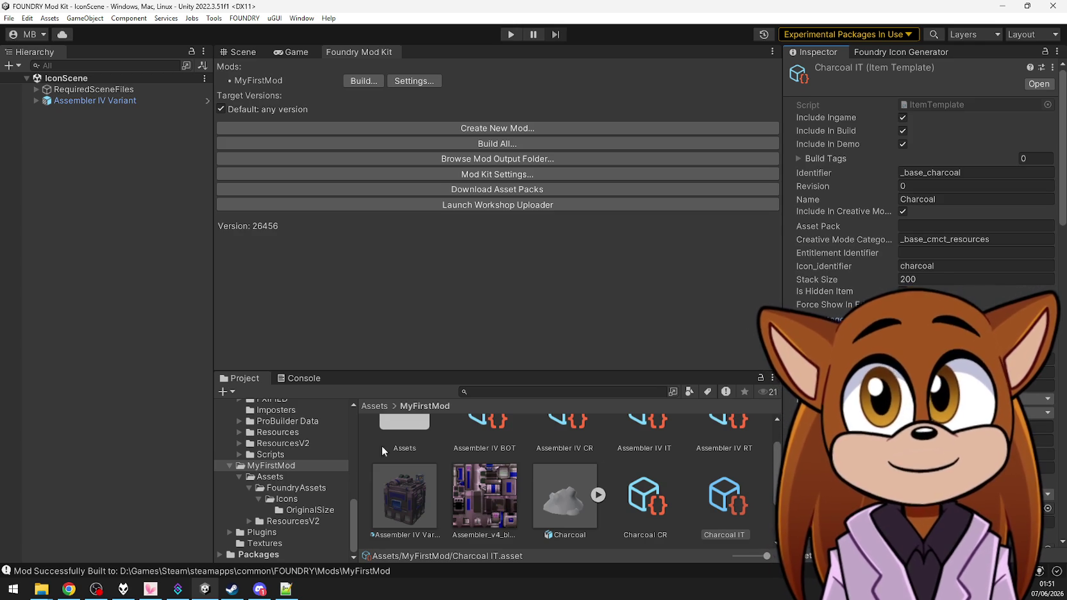
Search 'bio' and move Biomass CR and Biomass IT into MyFirstMod, enlarging the asset panel
{"action": "type", "text": "bio"}
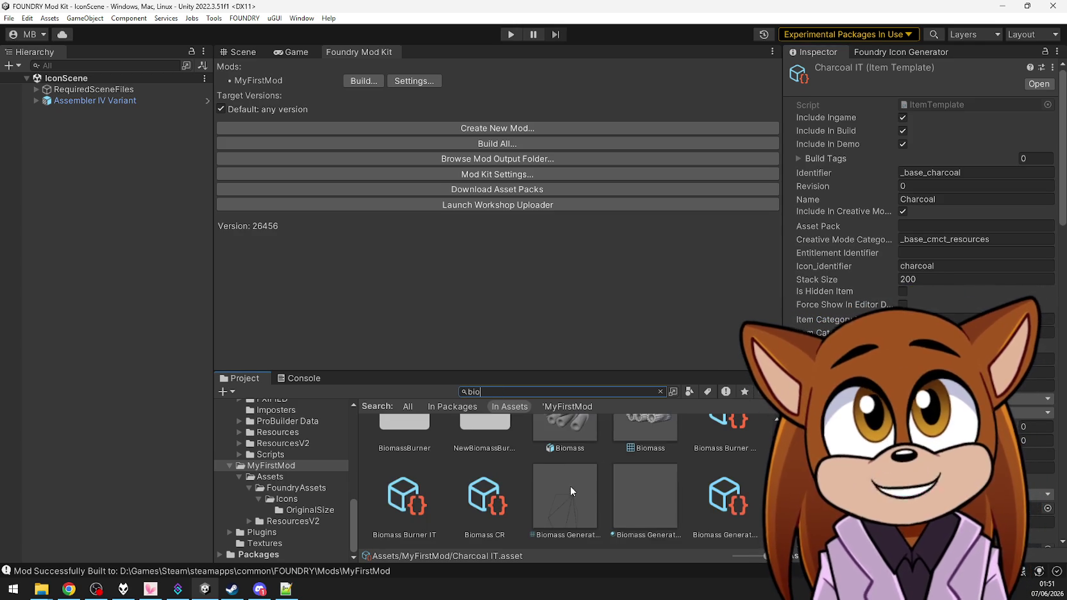
{"action": "left_click", "coordinate": [487, 517]}
{"action": "scroll", "coordinate": [571, 513], "scroll_direction": "down", "scroll_amount": 1}
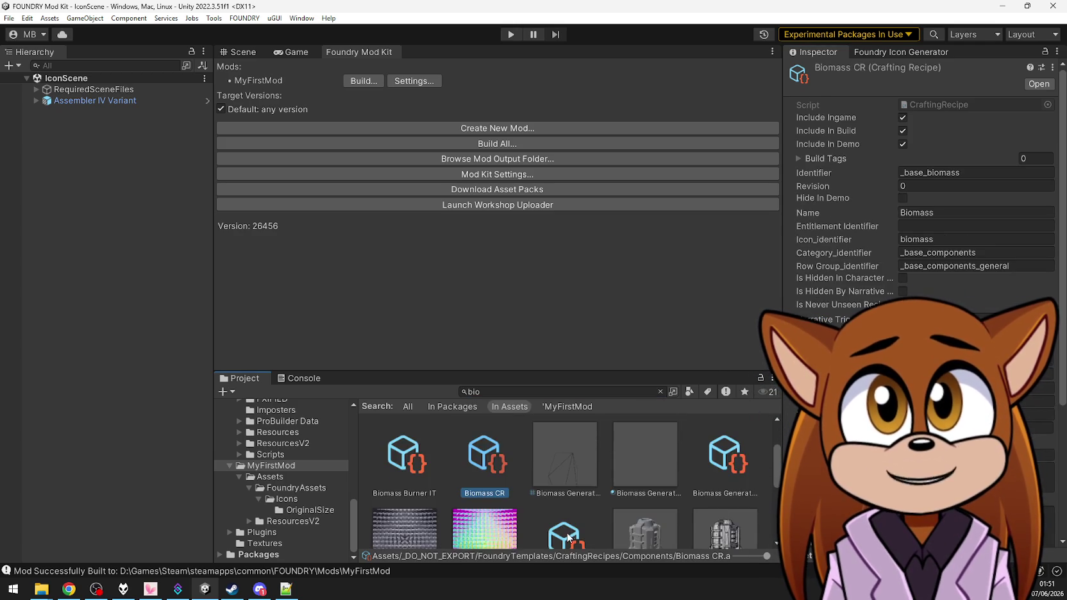
{"action": "left_click", "coordinate": [567, 535], "text": "ctrl"}
{"action": "left_click", "coordinate": [295, 465]}
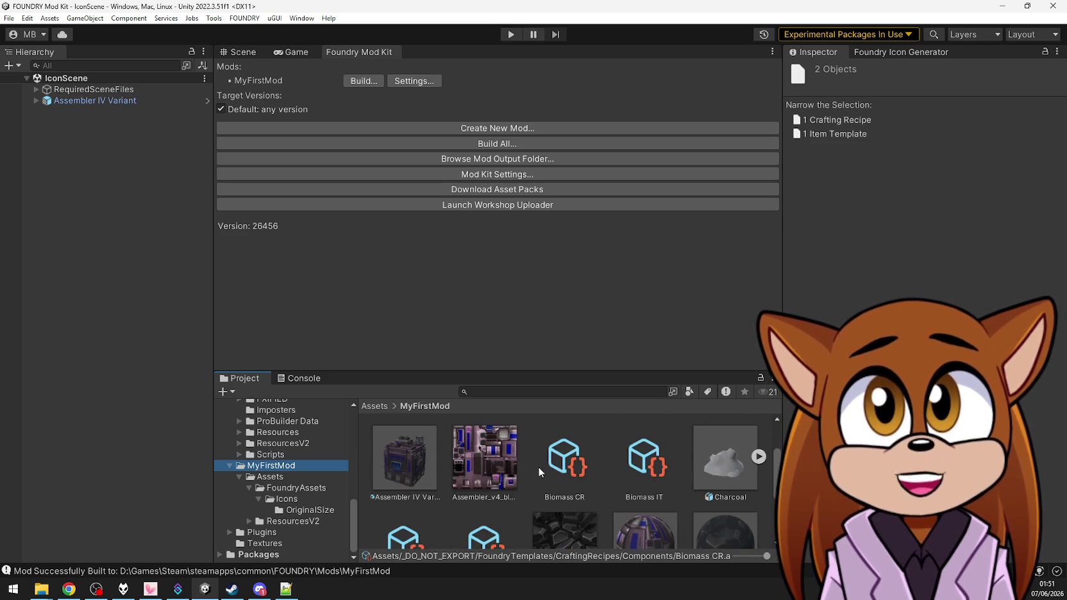
{"action": "scroll", "coordinate": [574, 473], "scroll_direction": "down", "scroll_amount": 1}
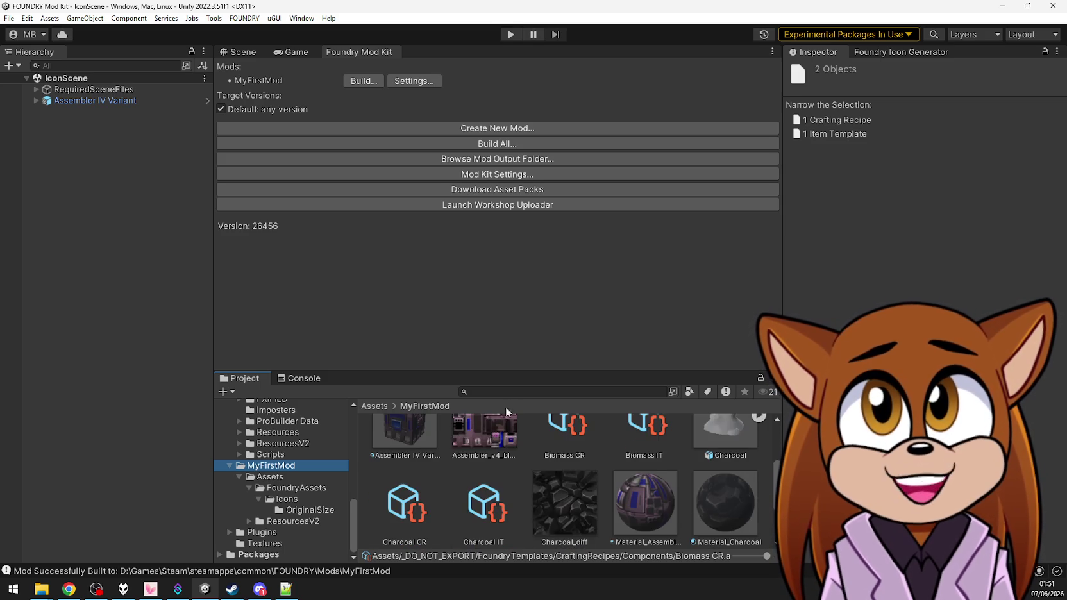
{"action": "mouse_move", "coordinate": [514, 373]}
{"action": "left_mouse_down"}
{"action": "mouse_move", "coordinate": [519, 310]}
{"action": "mouse_move", "coordinate": [553, 304]}
{"action": "mouse_move", "coordinate": [553, 223]}
{"action": "left_mouse_up"}
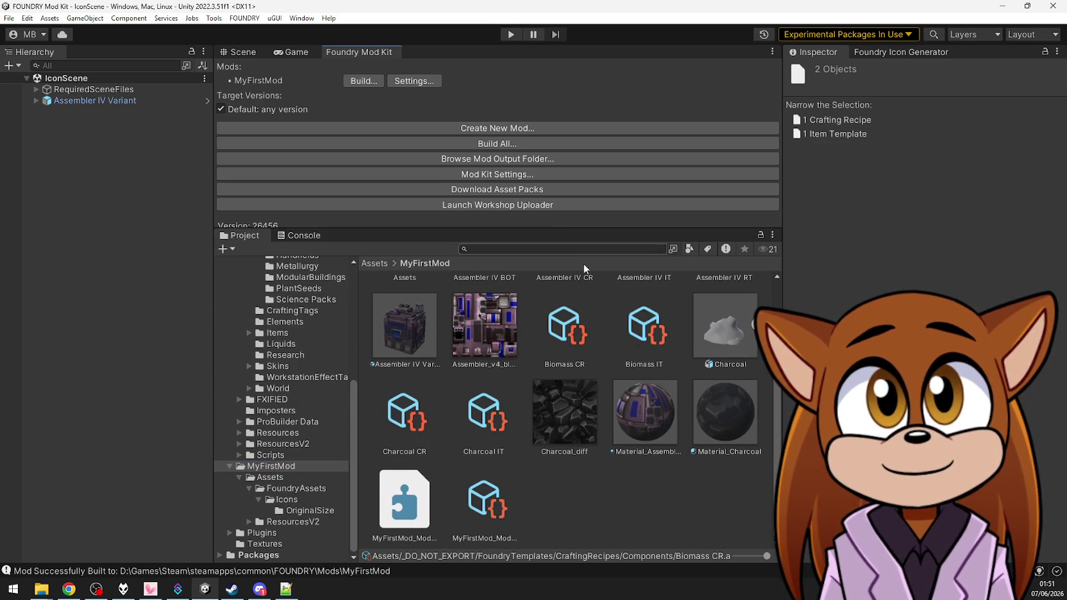
Compare the stack sizes of the Charcoal and Biomass item templates
{"action": "left_click", "coordinate": [484, 413]}
{"action": "left_click", "coordinate": [647, 341]}
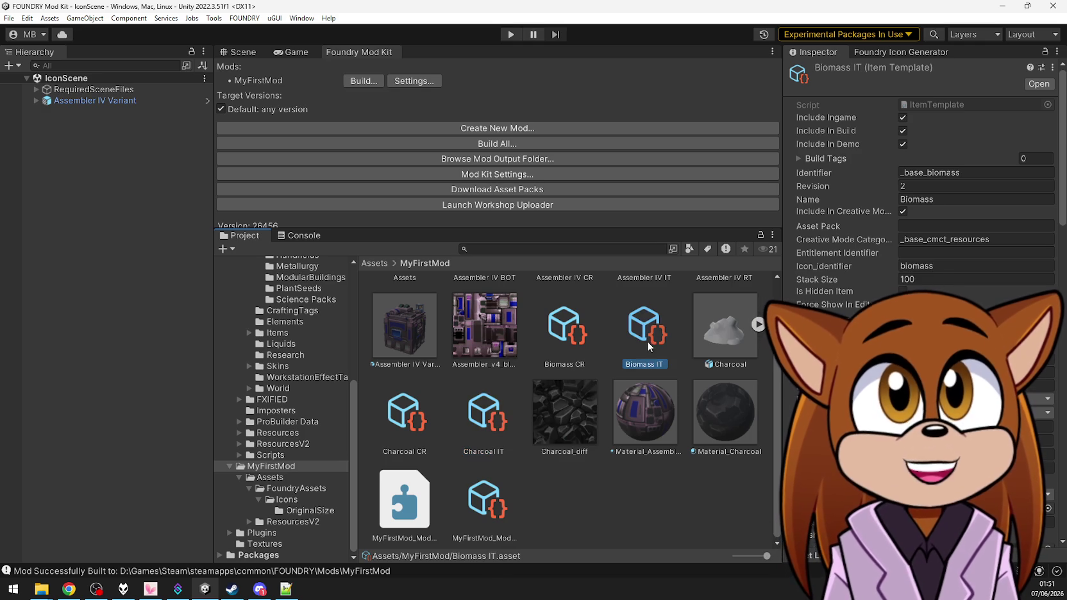
{"action": "left_click", "coordinate": [484, 414]}
{"action": "left_click", "coordinate": [645, 330]}
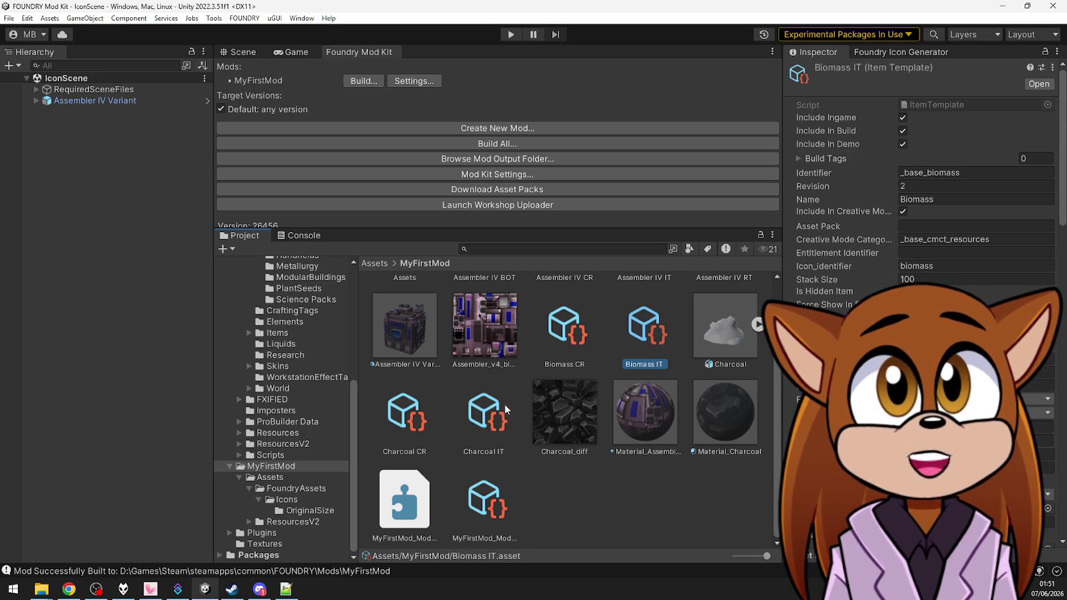
{"action": "left_click", "coordinate": [484, 414]}
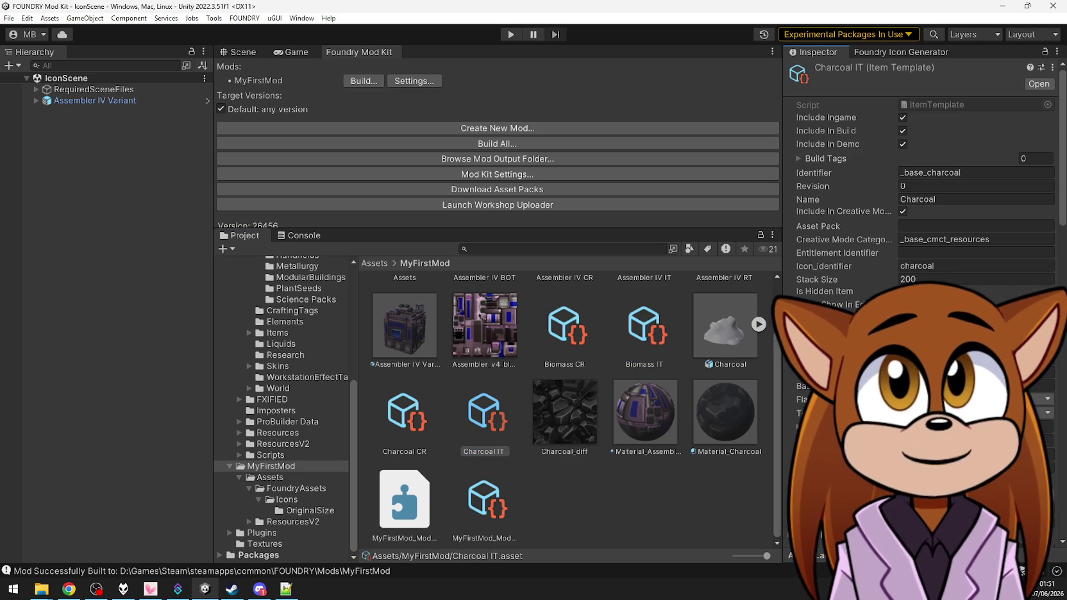
{"action": "left_click", "coordinate": [648, 335]}
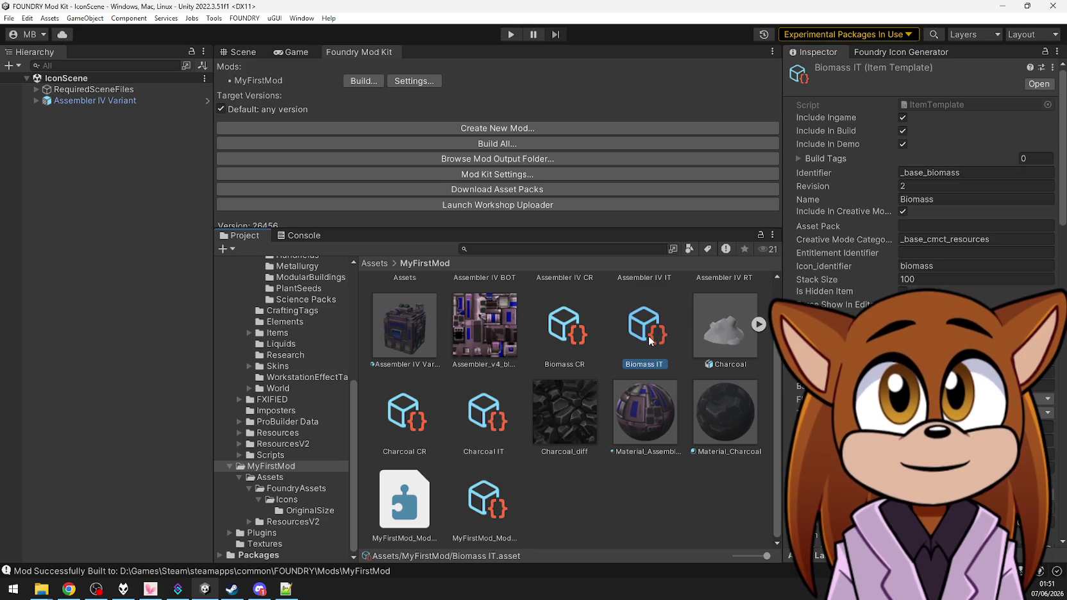
{"action": "key", "text": "ctrl+z"}
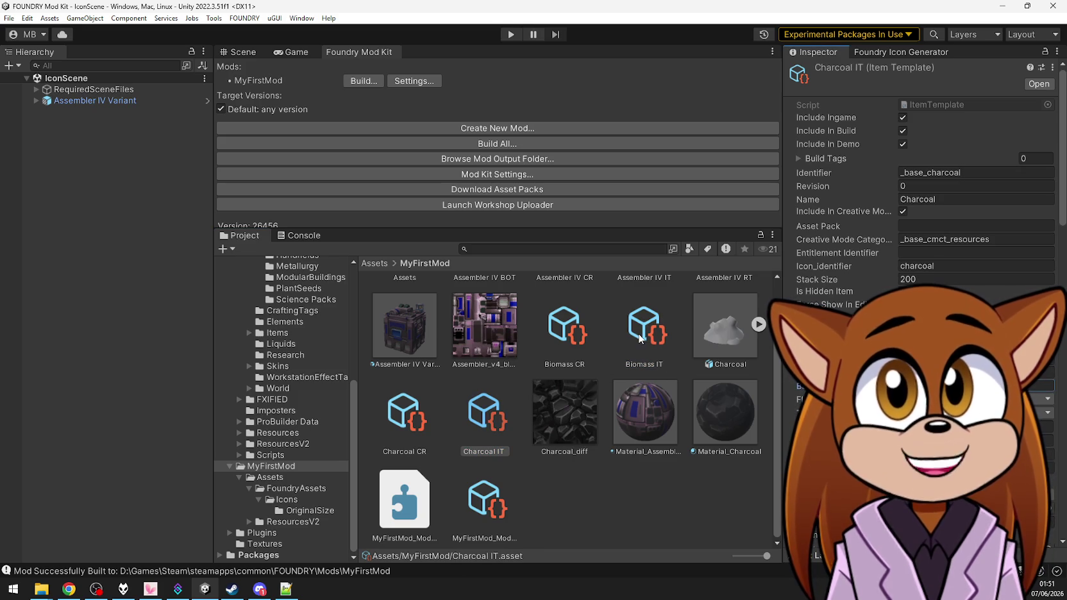
{"action": "left_click", "coordinate": [640, 340]}
{"action": "left_click", "coordinate": [465, 428]}
{"action": "left_click", "coordinate": [643, 337]}
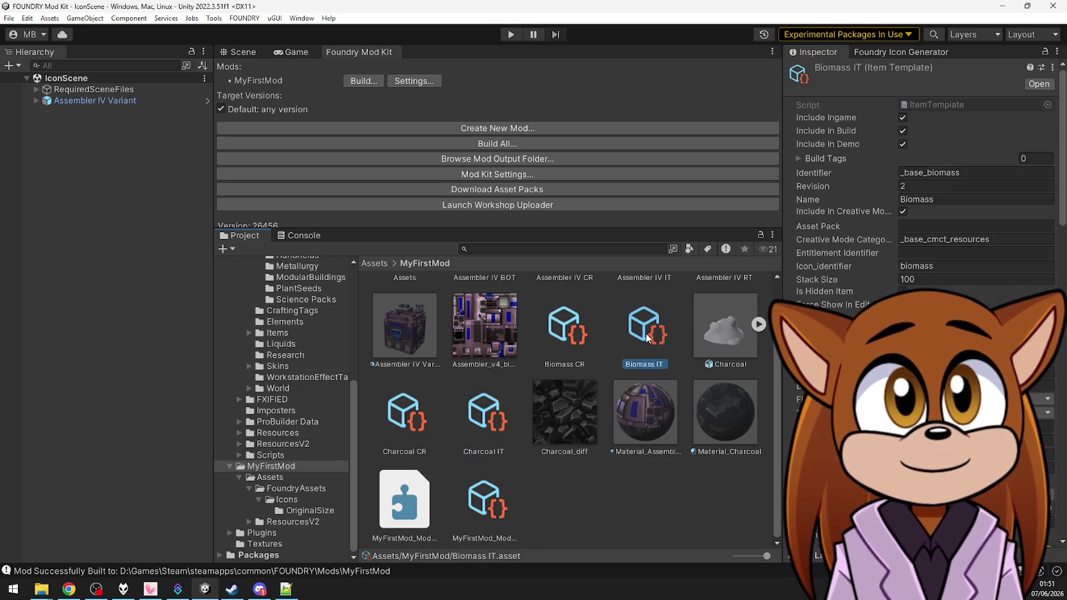
{"action": "key", "text": "ctrl+z"}
Set Charcoal IT's Stack Size to 100 and recheck it against Biomass IT
{"action": "left_click", "coordinate": [922, 280]}
{"action": "type", "text": "100"}
{"action": "left_click", "coordinate": [643, 328]}
{"action": "left_click", "coordinate": [466, 425]}
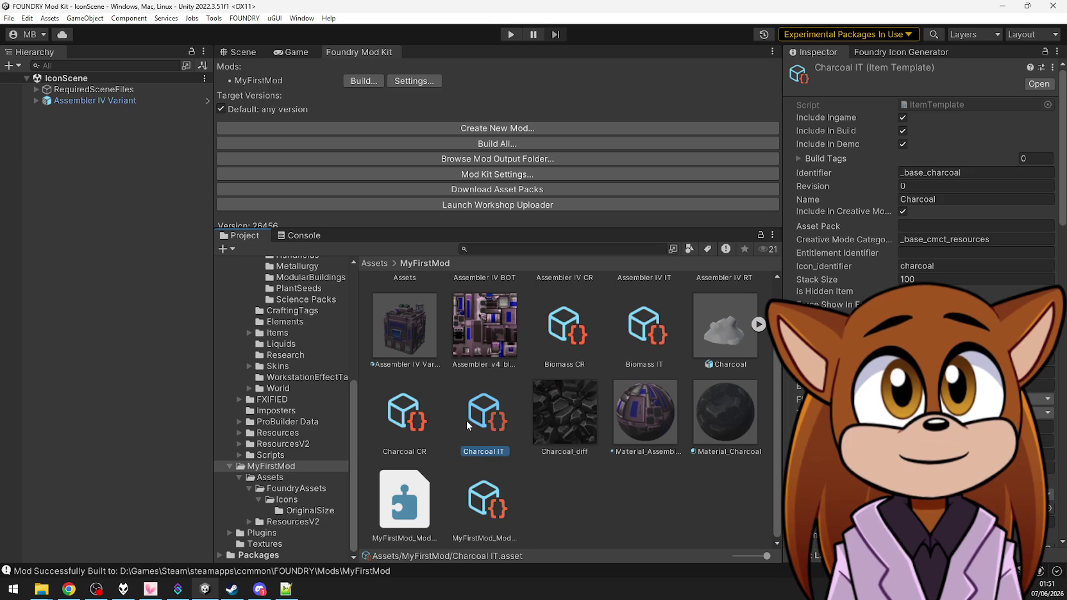
{"action": "left_click", "coordinate": [644, 330]}
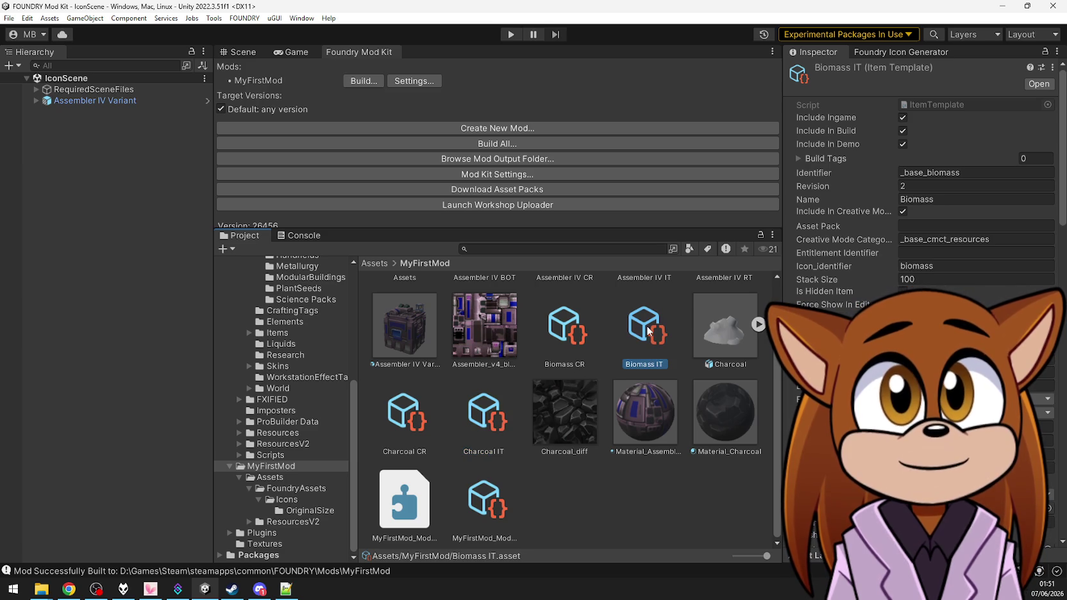
{"action": "left_click", "coordinate": [480, 430]}
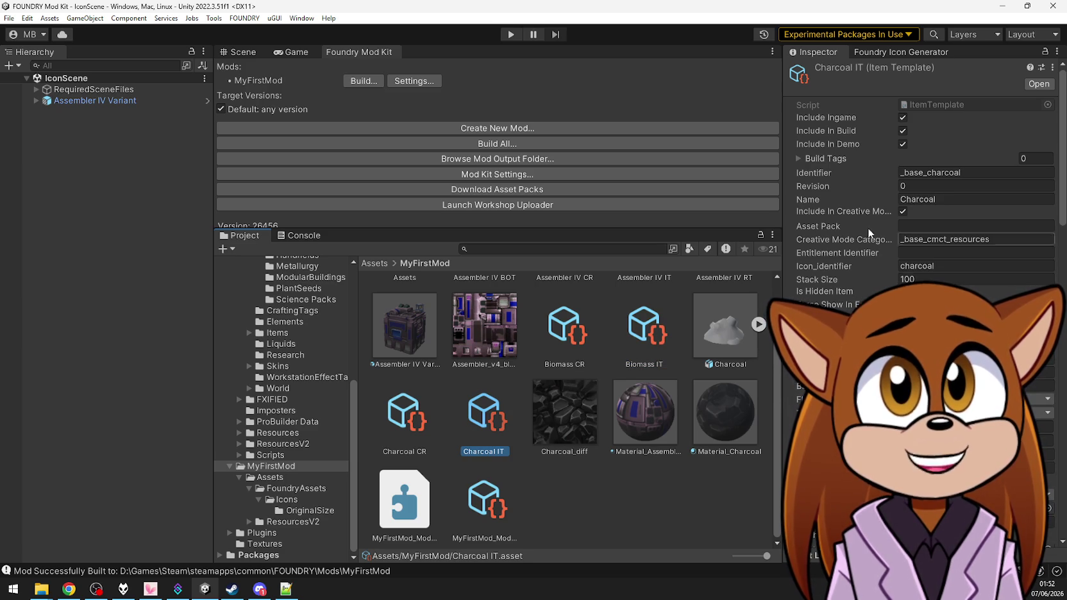
{"action": "left_click", "coordinate": [641, 324]}
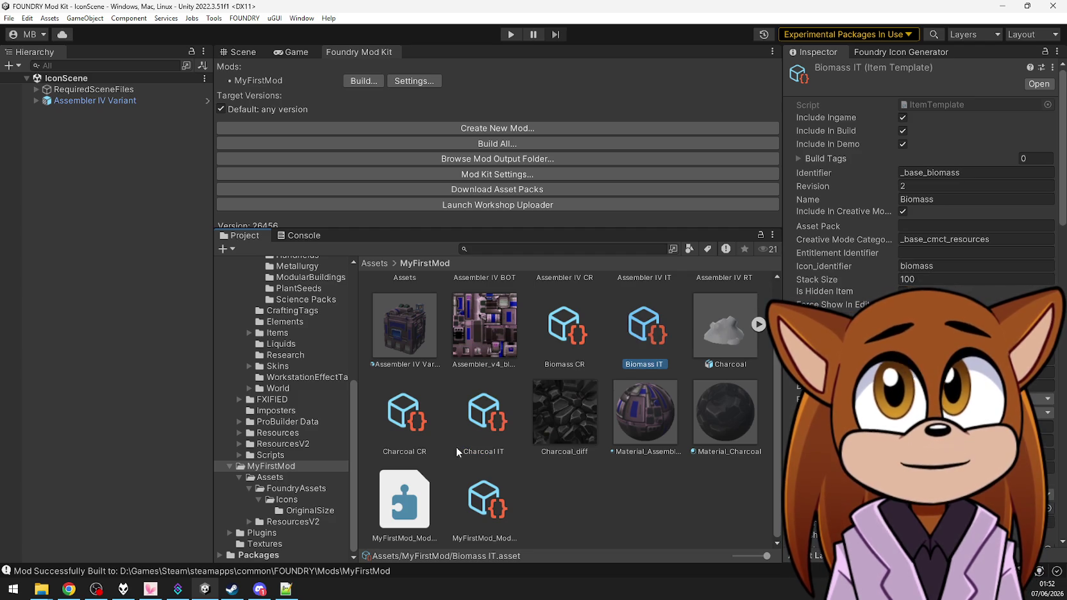
{"action": "left_click", "coordinate": [463, 448]}
{"action": "left_click", "coordinate": [655, 334]}
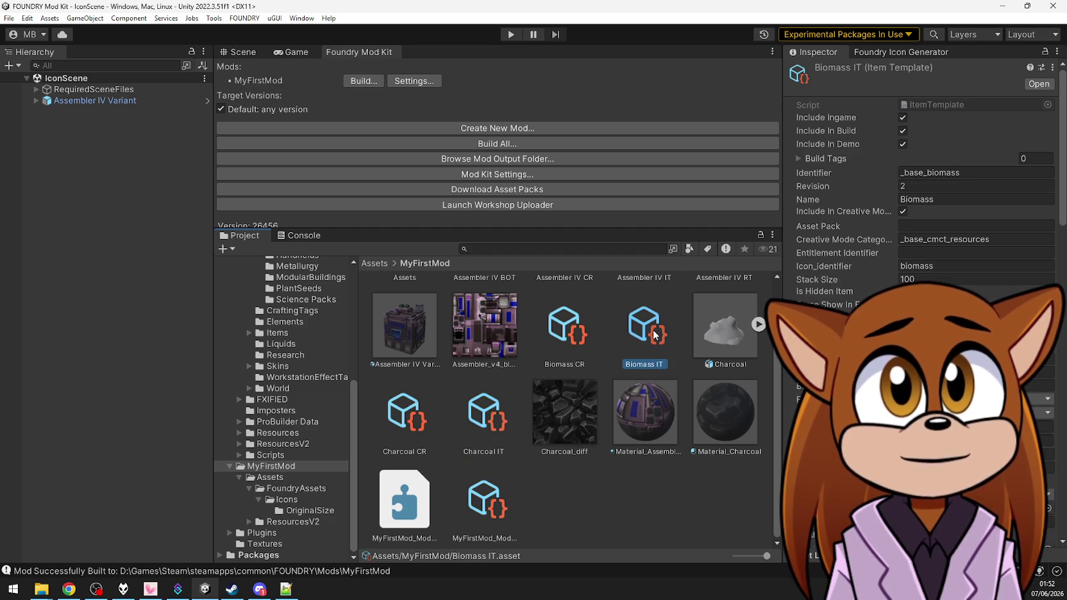
{"action": "left_click", "coordinate": [483, 423]}
{"action": "left_click", "coordinate": [651, 319]}
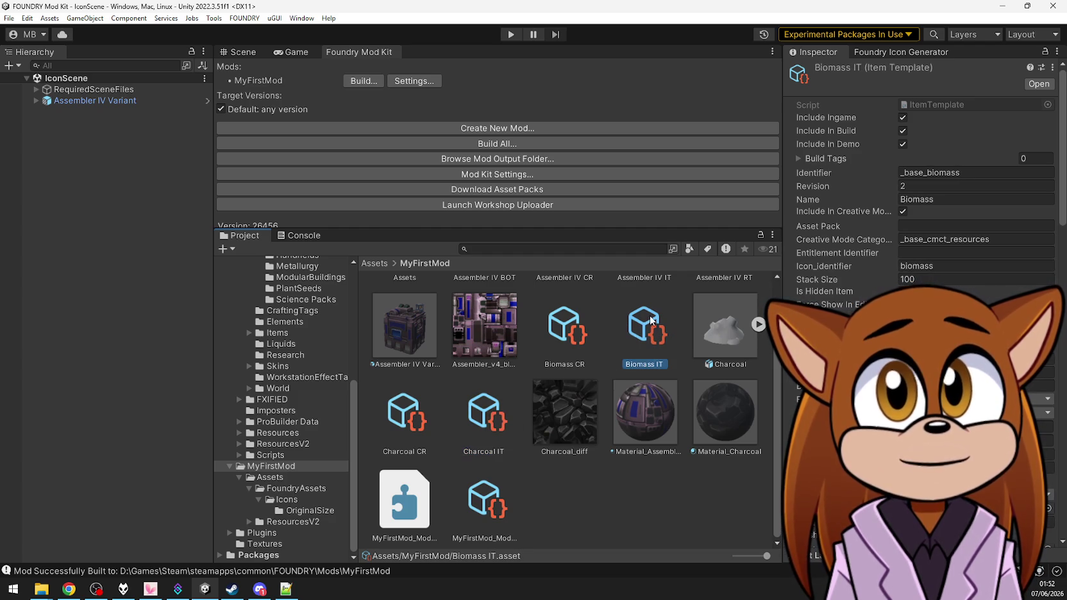
{"action": "left_click", "coordinate": [486, 417]}
Scroll through and compare the Charcoal IT and Biomass IT settings
{"action": "scroll", "coordinate": [923, 321], "scroll_direction": "down", "scroll_amount": 10}
{"action": "scroll", "coordinate": [923, 301], "scroll_direction": "down", "scroll_amount": 10}
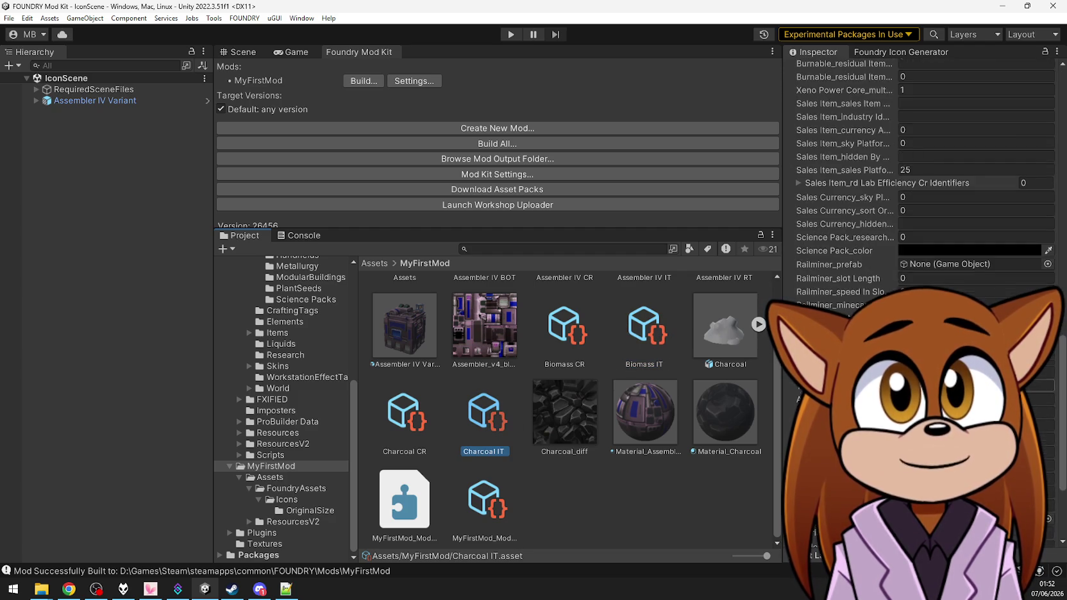
{"action": "left_click", "coordinate": [646, 327]}
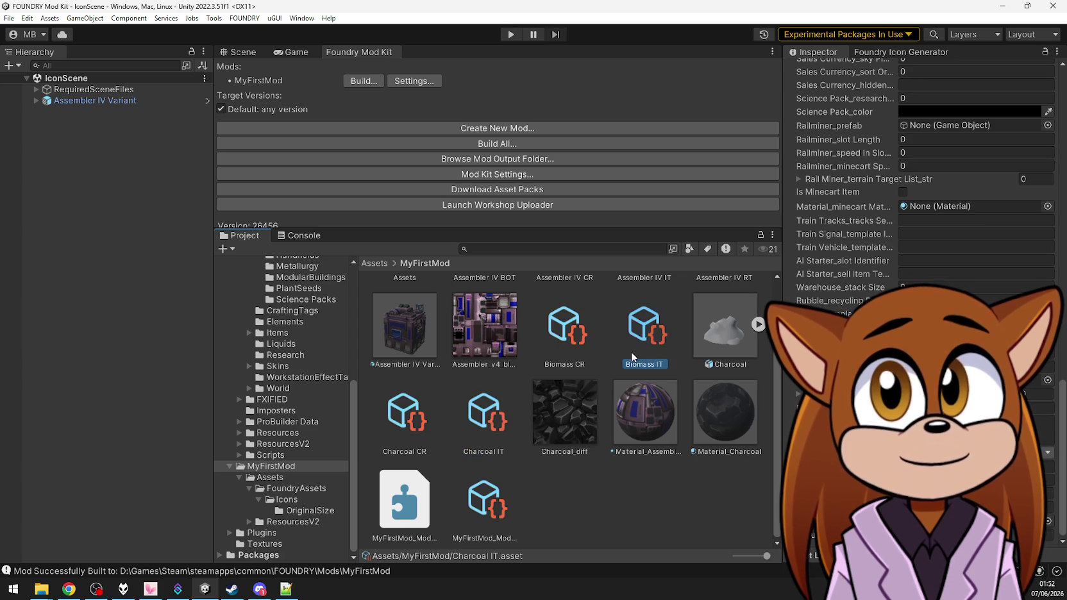
{"action": "left_click", "coordinate": [487, 420]}
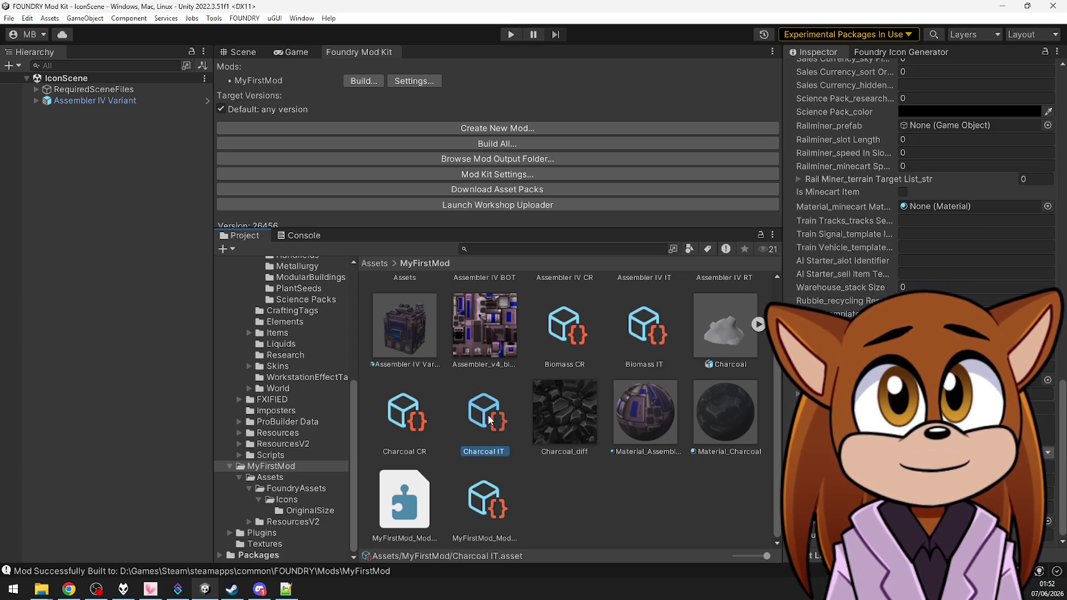
{"action": "left_click", "coordinate": [636, 347]}
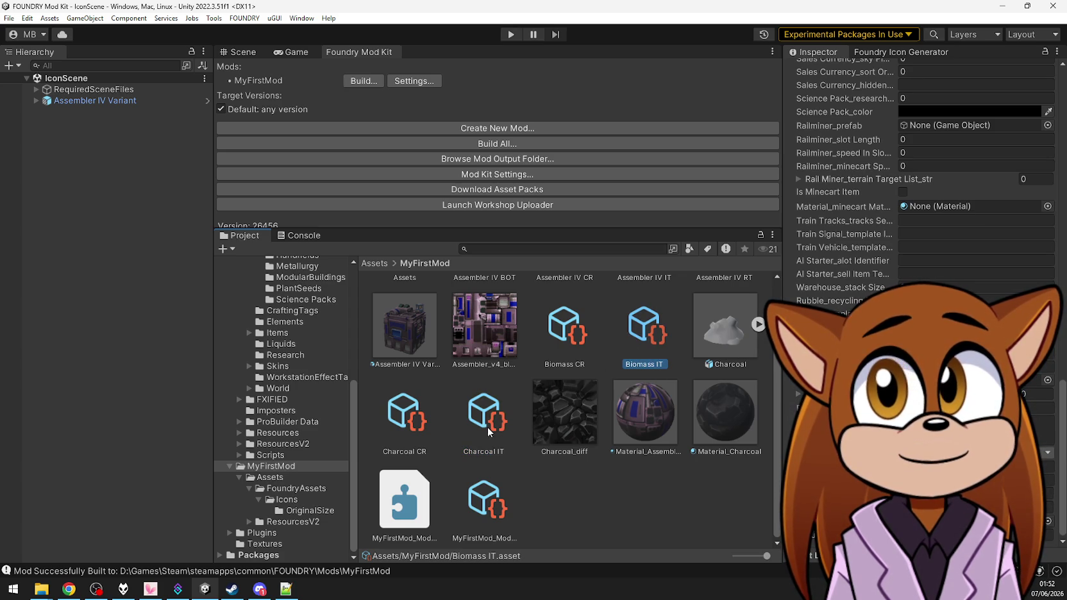
{"action": "scroll", "coordinate": [925, 162], "scroll_direction": "down", "scroll_amount": 3}
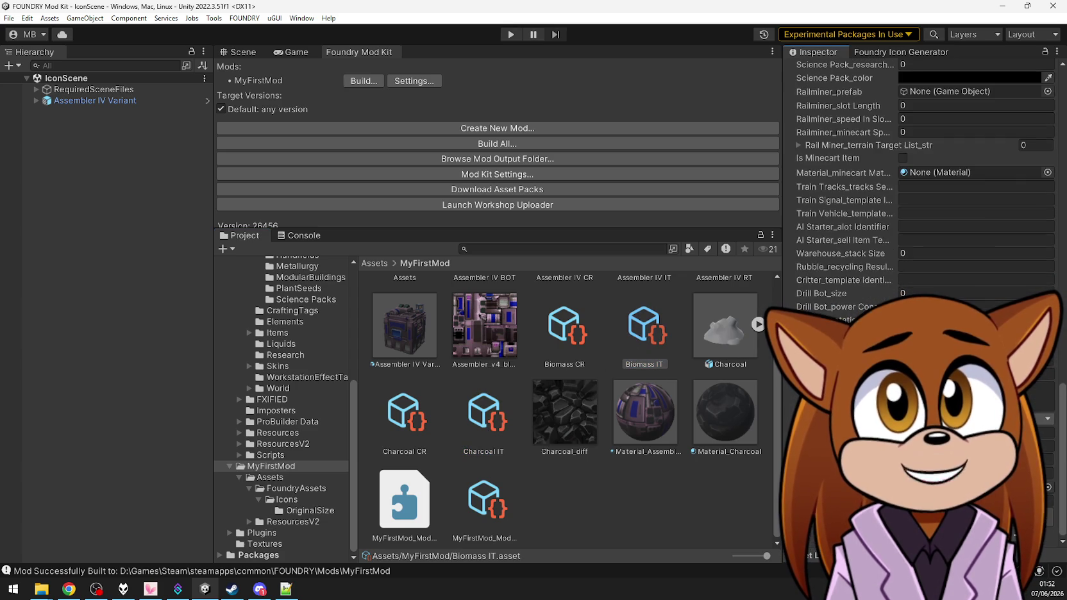
{"action": "left_click", "coordinate": [498, 433]}
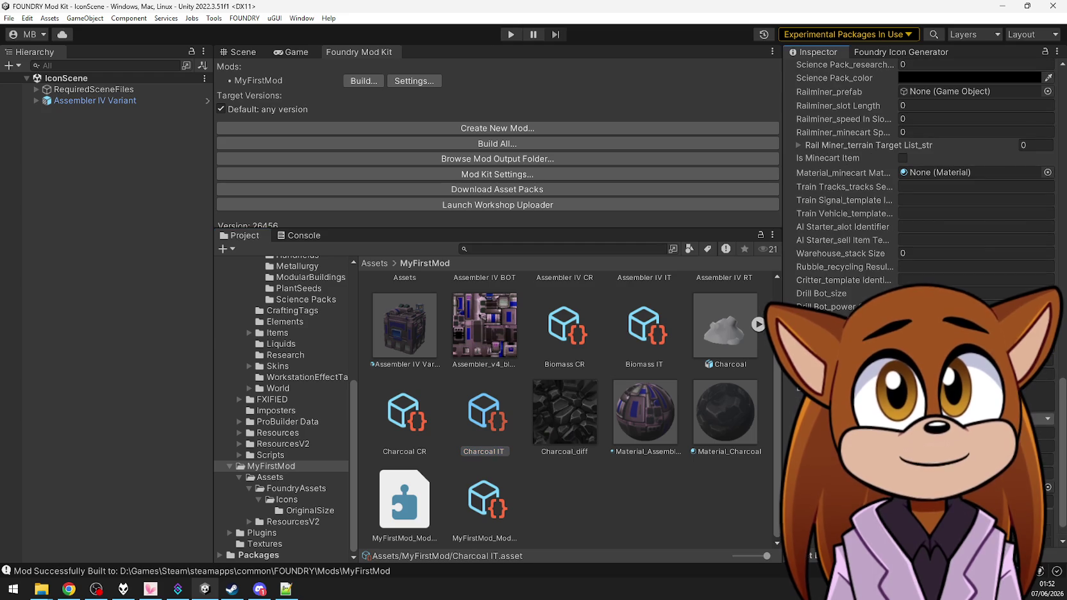
{"action": "scroll", "coordinate": [925, 163], "scroll_direction": "down", "scroll_amount": 2}
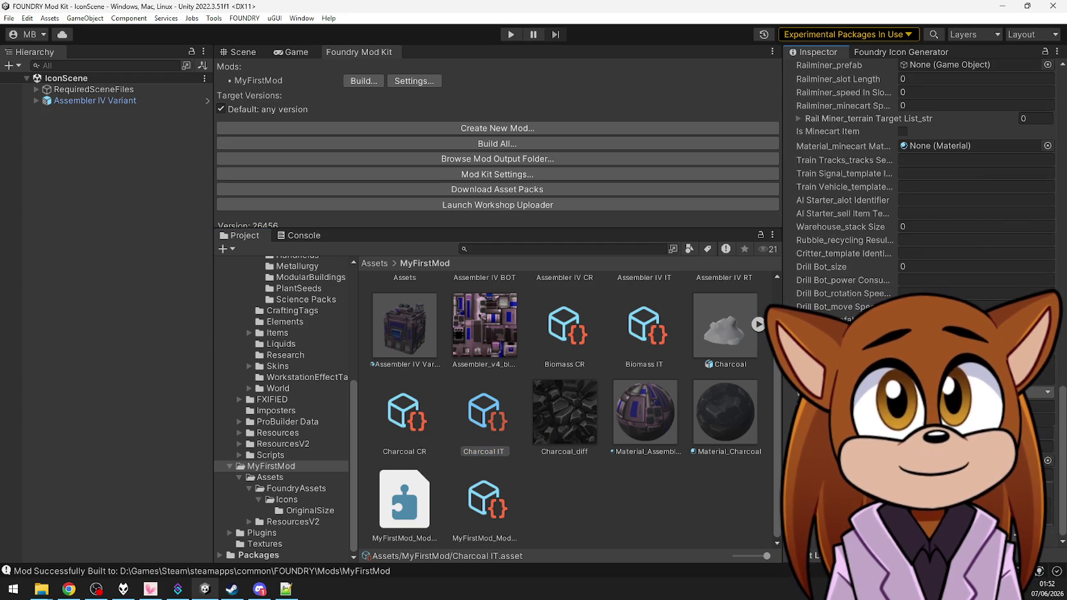
{"action": "scroll", "coordinate": [925, 162], "scroll_direction": "up", "scroll_amount": 2}
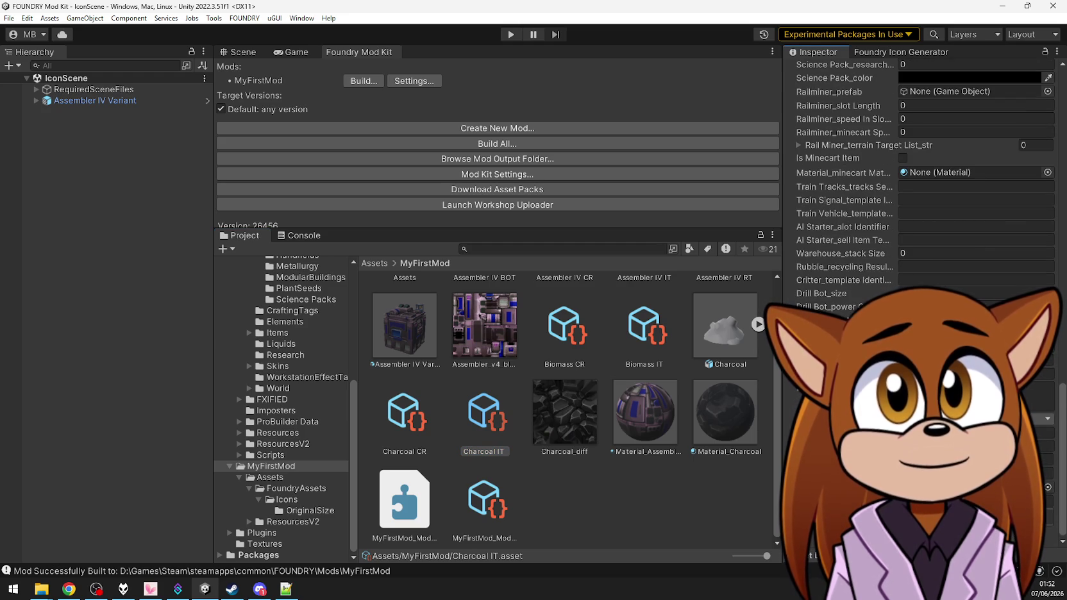
{"action": "scroll", "coordinate": [926, 162], "scroll_direction": "down", "scroll_amount": 2}
{"action": "type", "text": "_base_charcoal"}
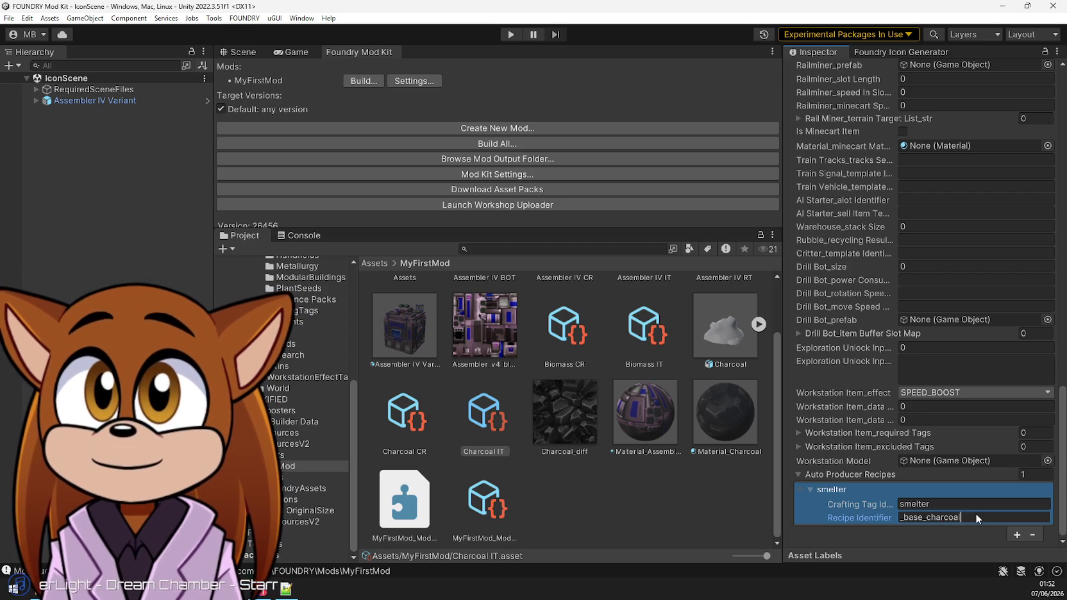
Fill Charcoal's smelter Auto Producer Recipes entry with recipe identifier _base_charcoal
{"action": "left_click", "coordinate": [964, 503]}
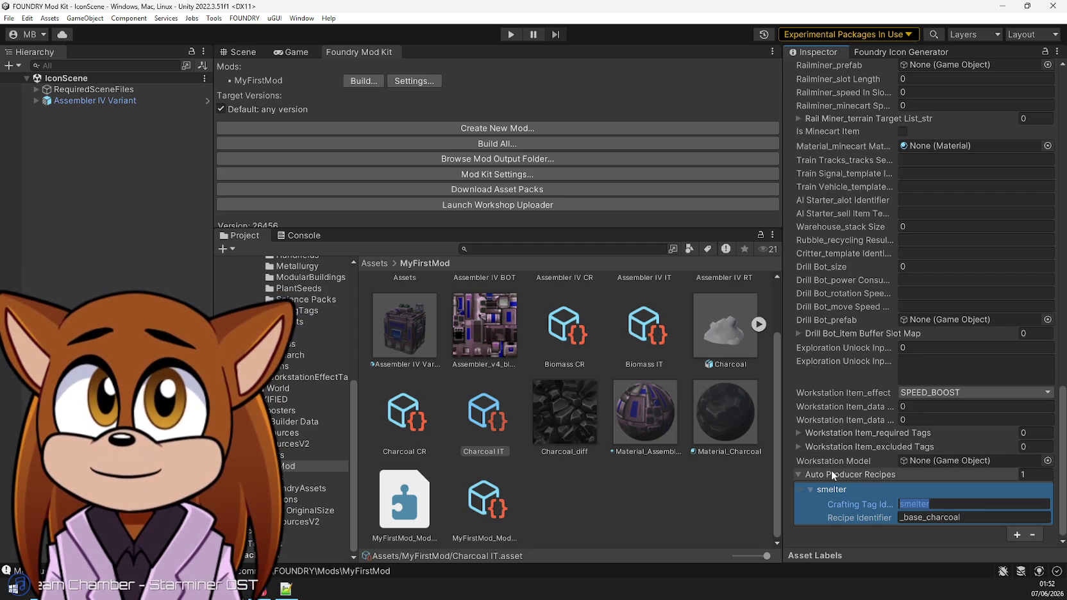
{"action": "left_click", "coordinate": [849, 433]}
{"action": "scroll", "coordinate": [867, 428], "scroll_direction": "up", "scroll_amount": 3}
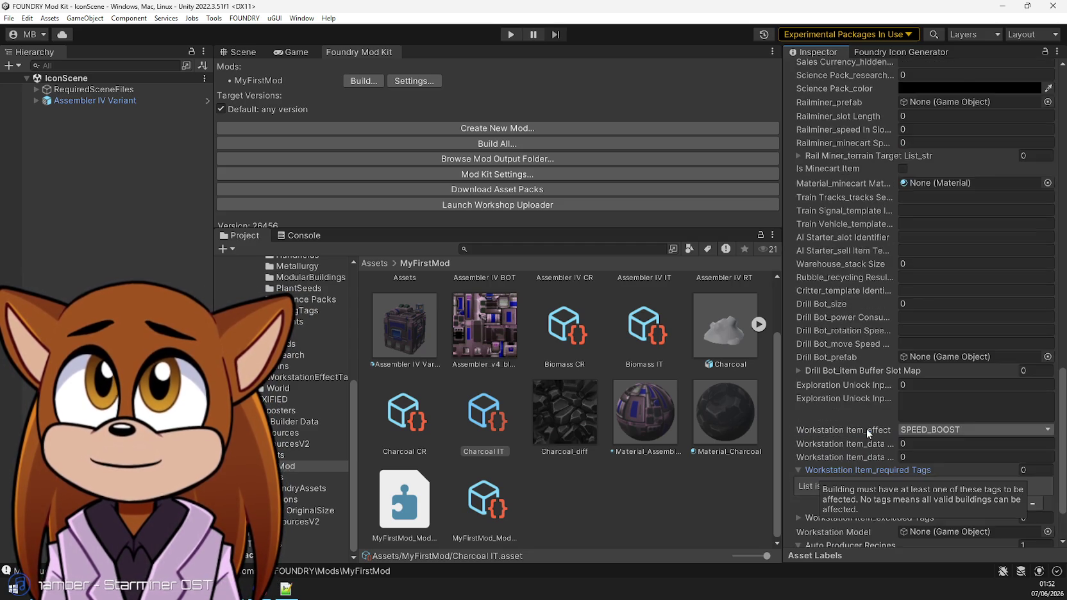
{"action": "scroll", "coordinate": [866, 429], "scroll_direction": "up", "scroll_amount": 3}
{"action": "scroll", "coordinate": [866, 428], "scroll_direction": "up", "scroll_amount": 10}
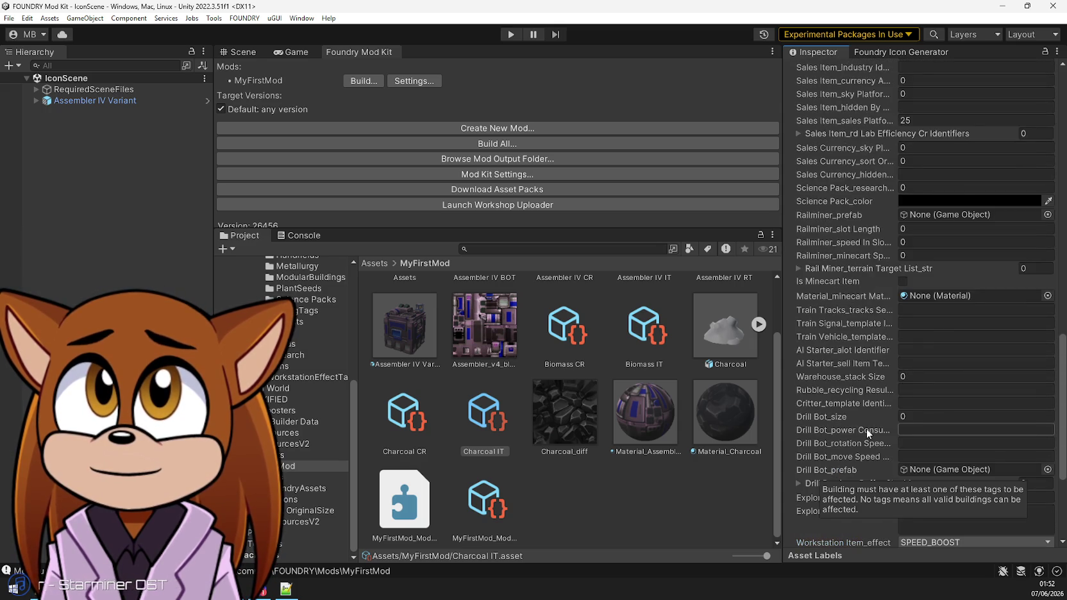
{"action": "scroll", "coordinate": [866, 428], "scroll_direction": "up", "scroll_amount": 4}
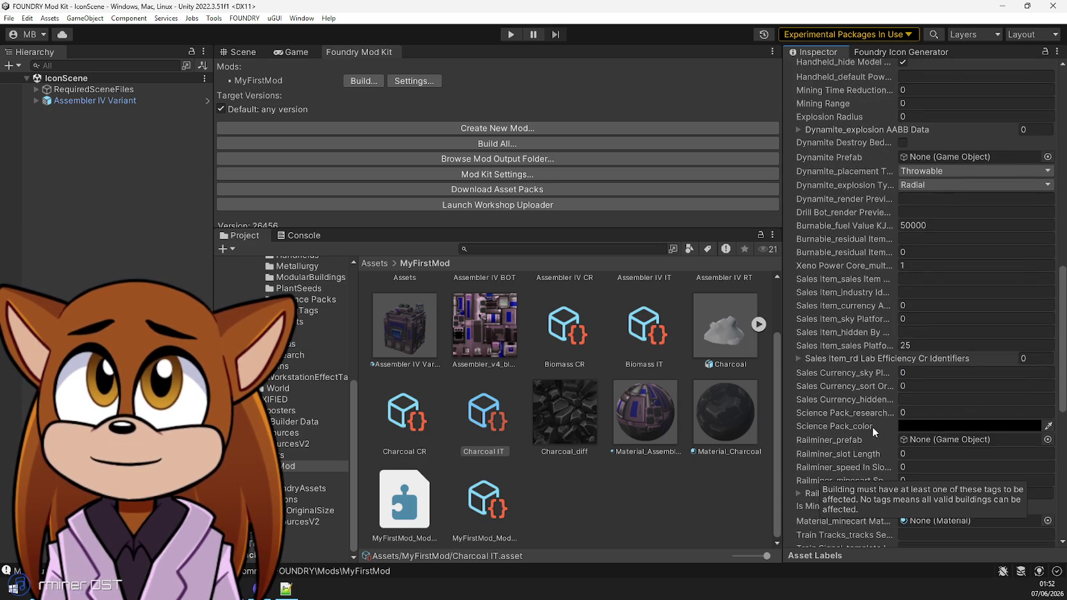
Compare burnable fuel values: Charcoal 50000 versus Biomass 5000, then inspect the Charcoal_diff texture
{"action": "left_click", "coordinate": [641, 353]}
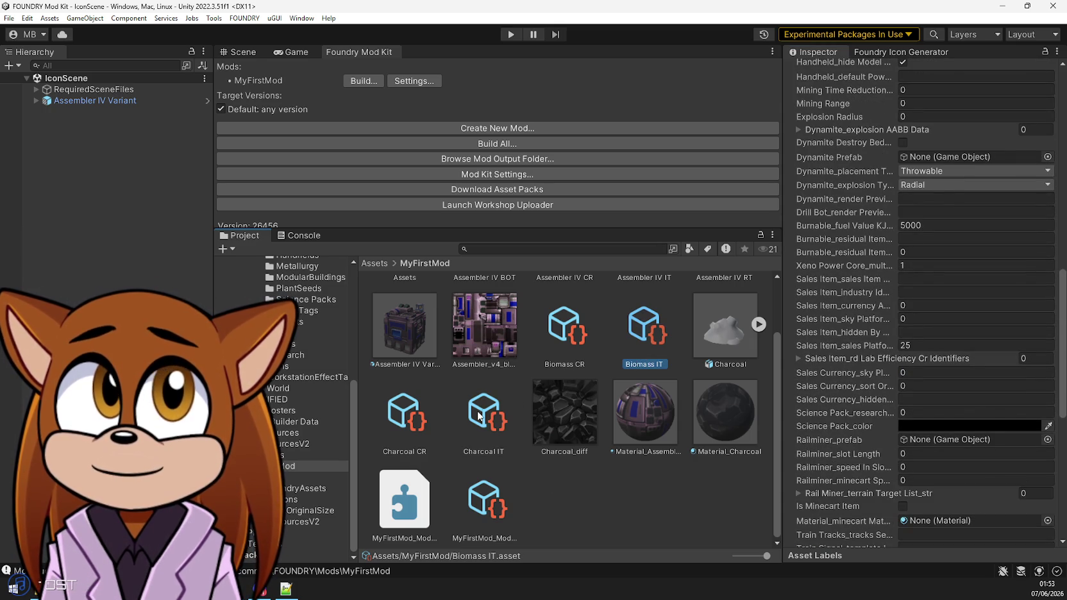
{"action": "left_click", "coordinate": [478, 415]}
{"action": "left_click", "coordinate": [646, 334]}
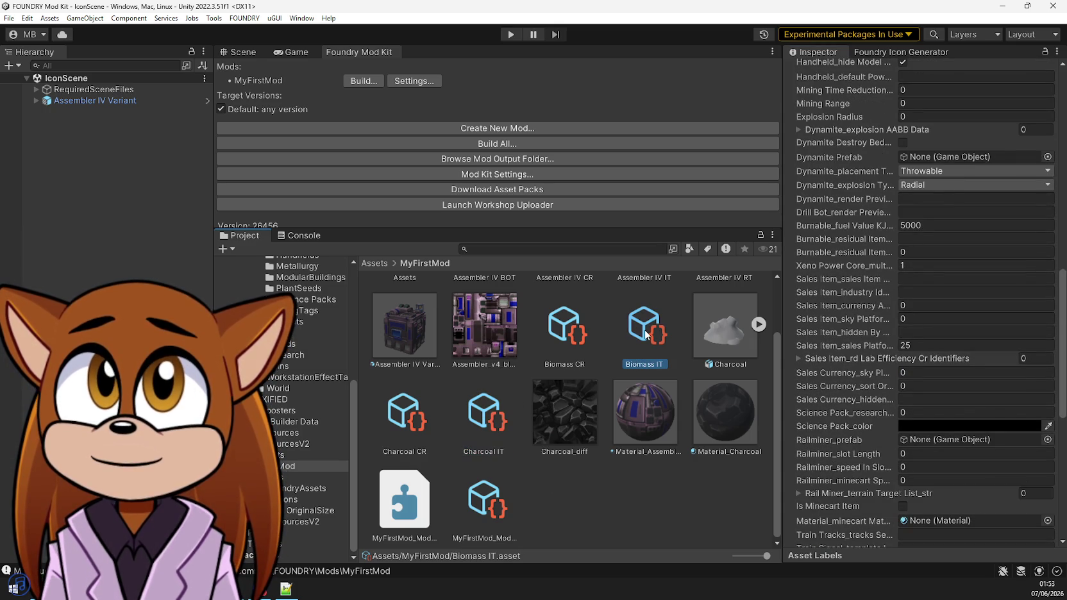
{"action": "left_click", "coordinate": [475, 427]}
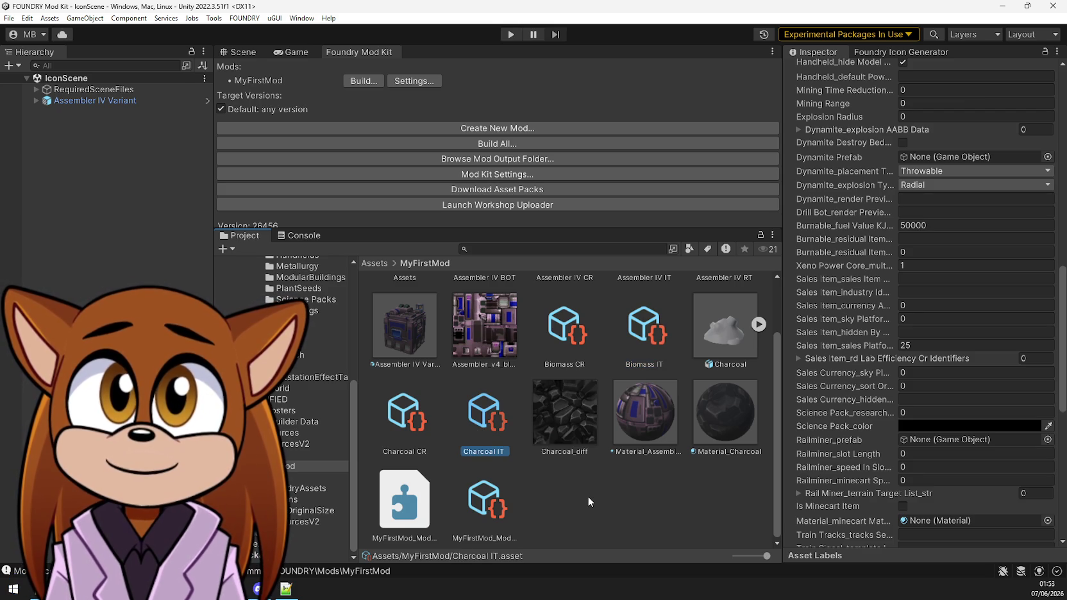
{"action": "left_click", "coordinate": [560, 397]}
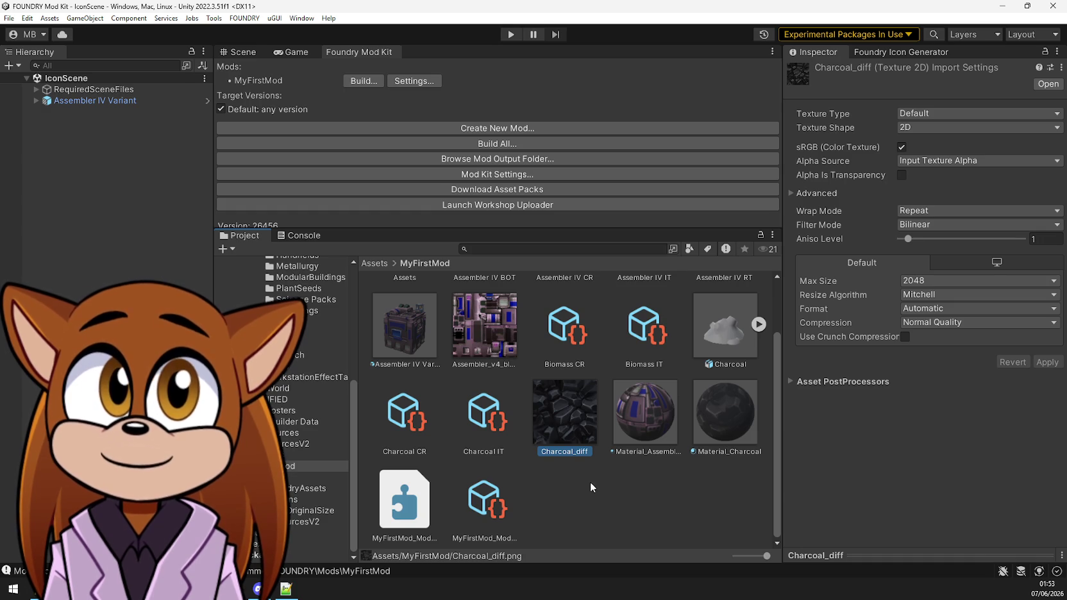
{"action": "scroll", "coordinate": [569, 454], "scroll_direction": "up", "scroll_amount": 2}
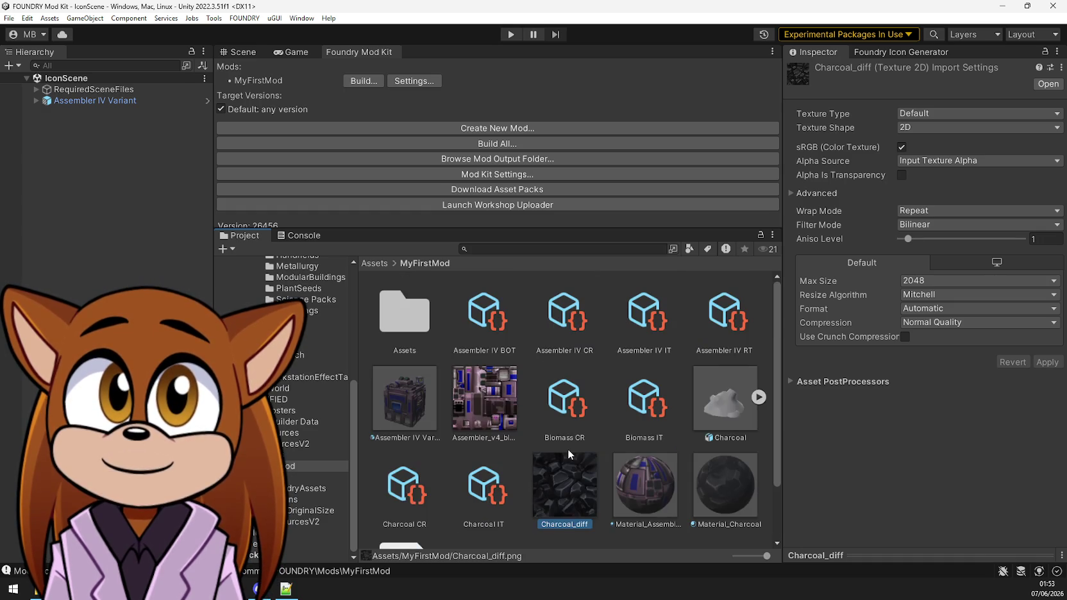
Delete the Assembler IV Variant from the icon scene
{"action": "left_click", "coordinate": [417, 320]}
{"action": "left_click", "coordinate": [541, 475]}
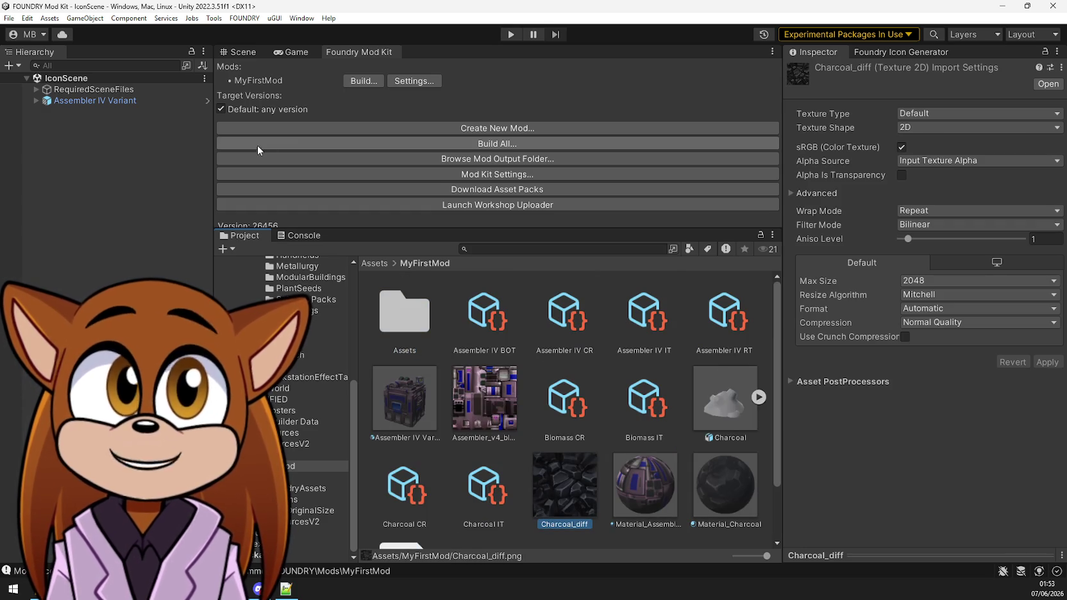
{"action": "left_click", "coordinate": [919, 52]}
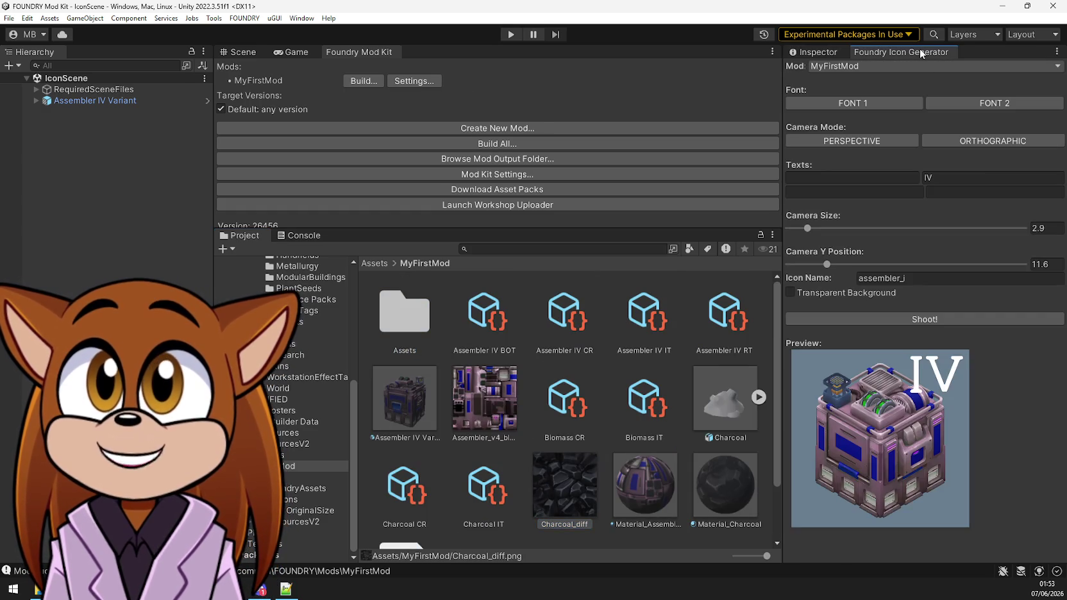
{"action": "left_click", "coordinate": [92, 101]}
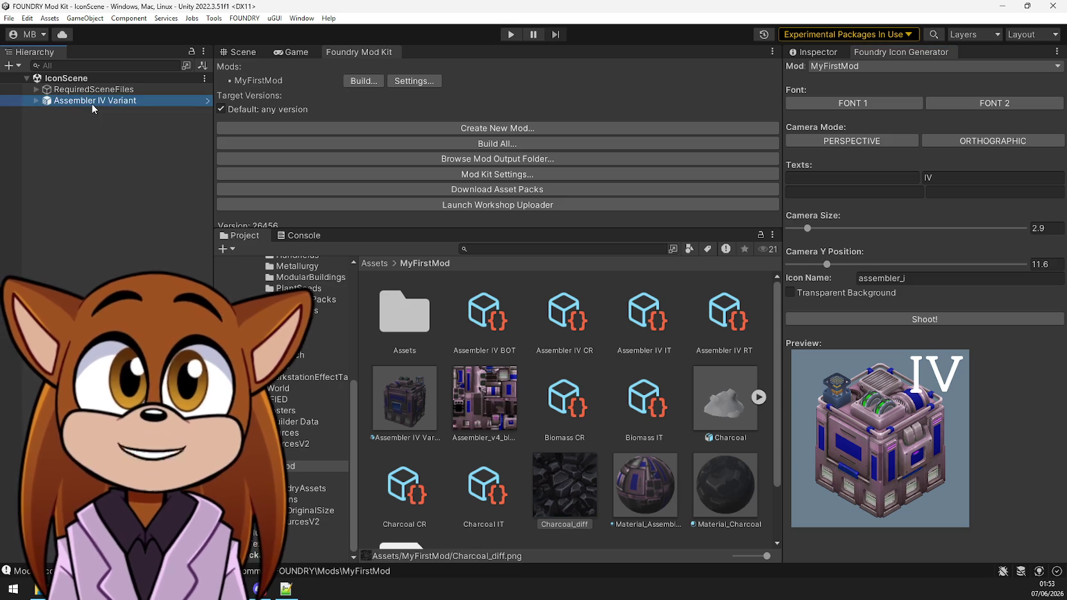
{"action": "key", "text": "Delete"}
Add the Charcoal prefab with Material_Charcoal on Element 0 and show it in the icon preview
{"action": "mouse_move", "coordinate": [730, 404]}
{"action": "left_mouse_down"}
{"action": "mouse_move", "coordinate": [191, 208]}
{"action": "mouse_move", "coordinate": [135, 154]}
{"action": "left_mouse_up"}
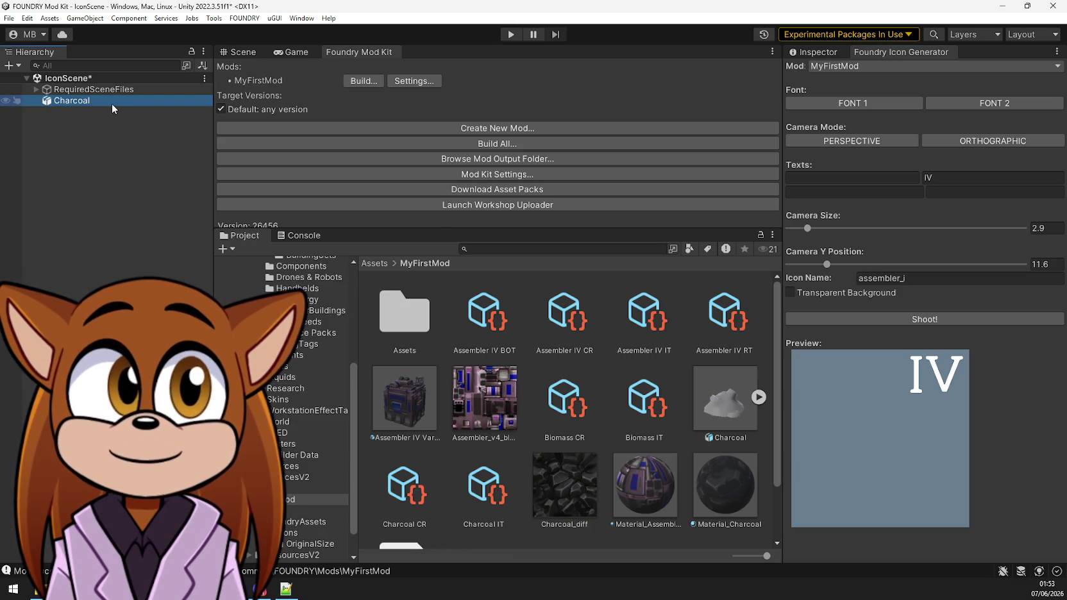
{"action": "left_click", "coordinate": [814, 52]}
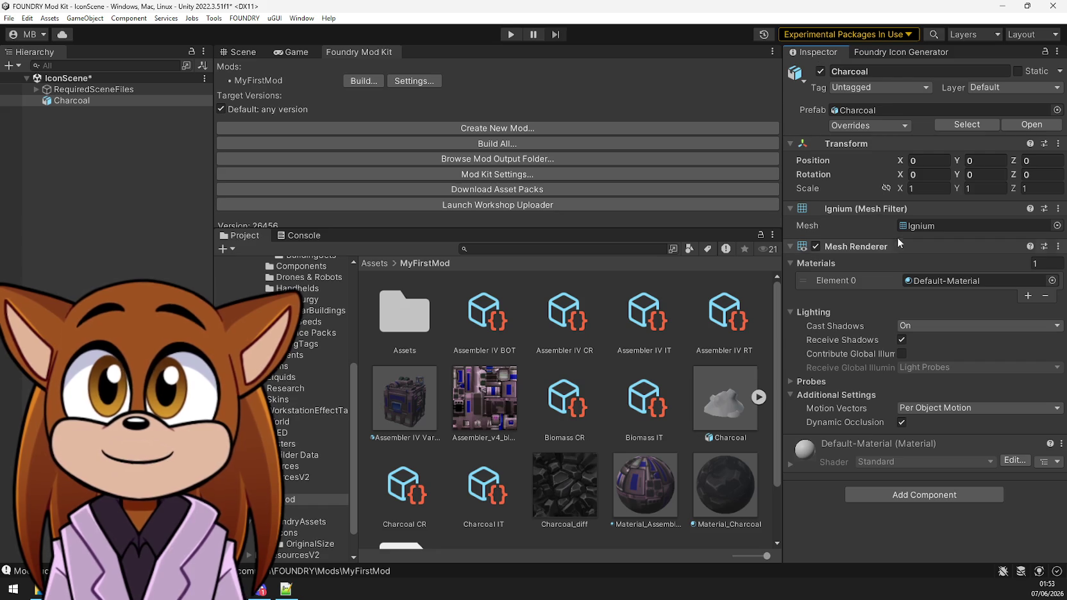
{"action": "left_click_drag", "start_coordinate": [746, 489], "coordinate": [955, 280]}
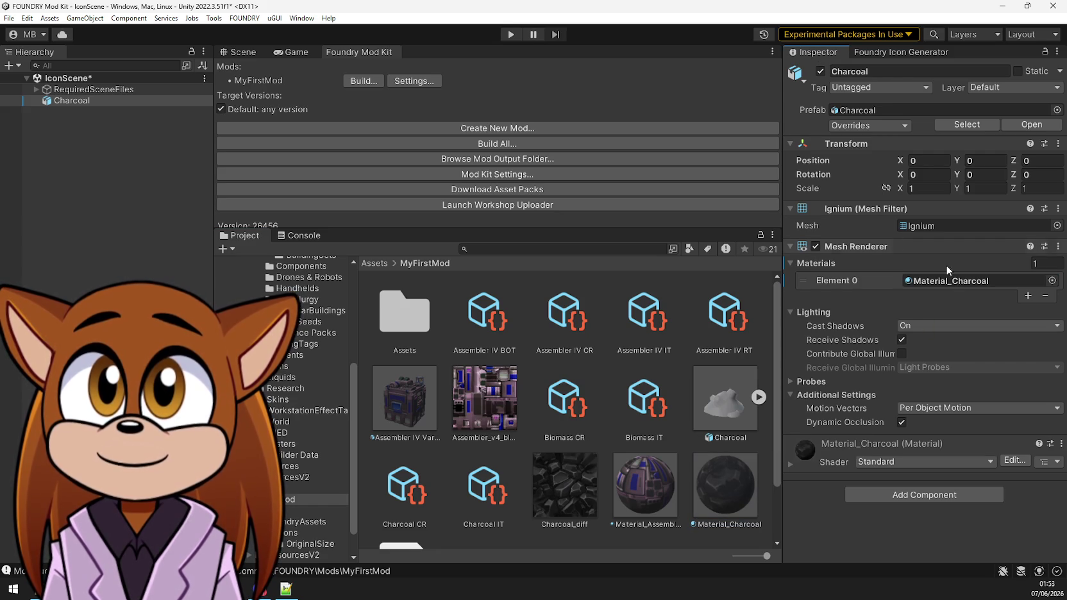
{"action": "left_click", "coordinate": [242, 52]}
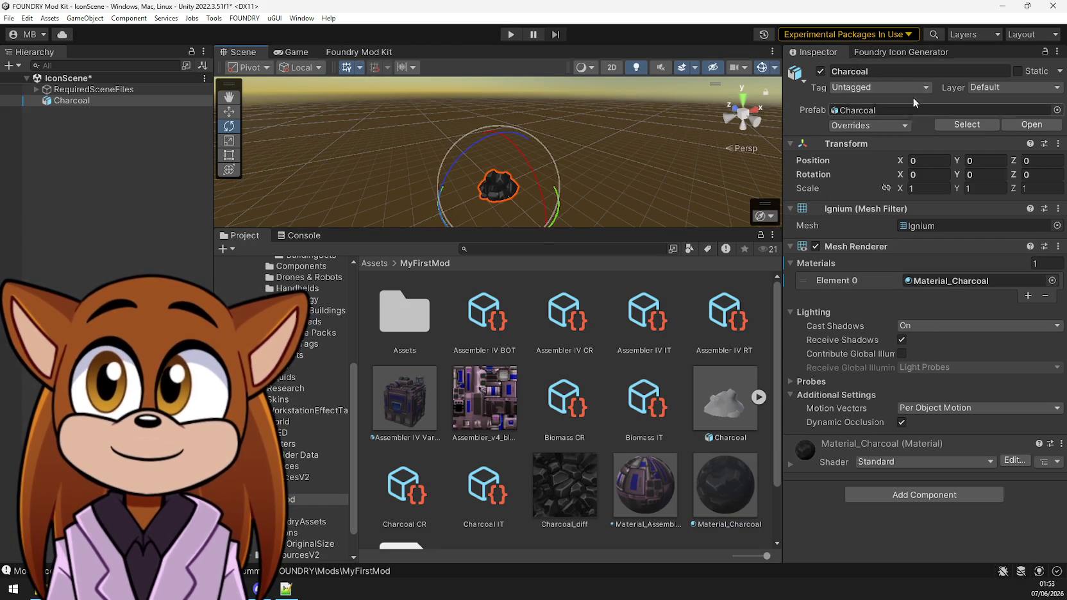
{"action": "left_click", "coordinate": [923, 51]}
{"action": "left_click", "coordinate": [97, 141]}
{"action": "left_click", "coordinate": [98, 100]}
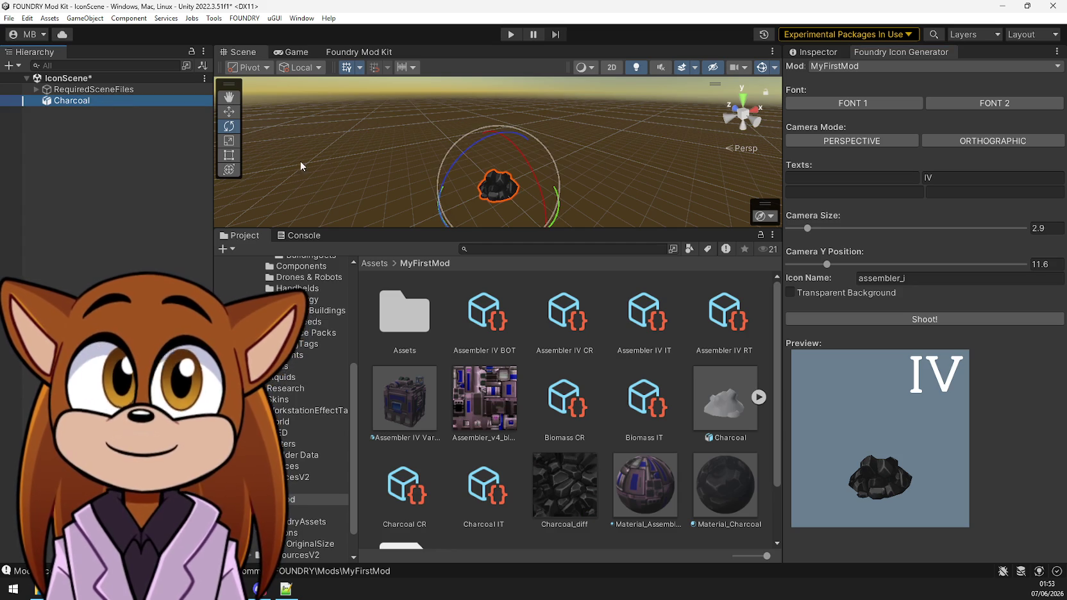
Frame the lump with Camera Size 1.2 and Camera Y 10, removing the IV label
{"action": "left_click_drag", "start_coordinate": [808, 229], "coordinate": [797, 229]}
{"action": "left_click_drag", "start_coordinate": [827, 264], "coordinate": [823, 265]}
{"action": "left_click", "coordinate": [949, 177]}
{"action": "key", "text": "BackSpace"}
{"action": "mouse_move", "coordinate": [820, 264]}
{"action": "left_mouse_down"}
{"action": "mouse_move", "coordinate": [794, 234]}
{"action": "mouse_move", "coordinate": [819, 265]}
{"action": "left_mouse_up"}
Set the Icon Name to charcoal and shoot the icon
{"action": "left_click", "coordinate": [879, 277]}
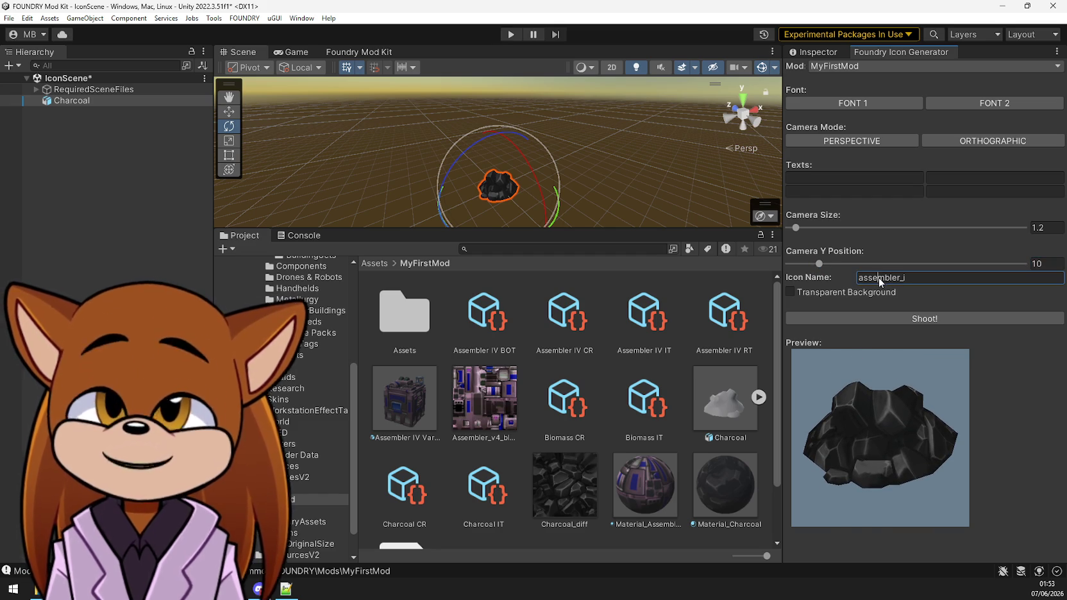
{"action": "type", "text": "charcoal"}
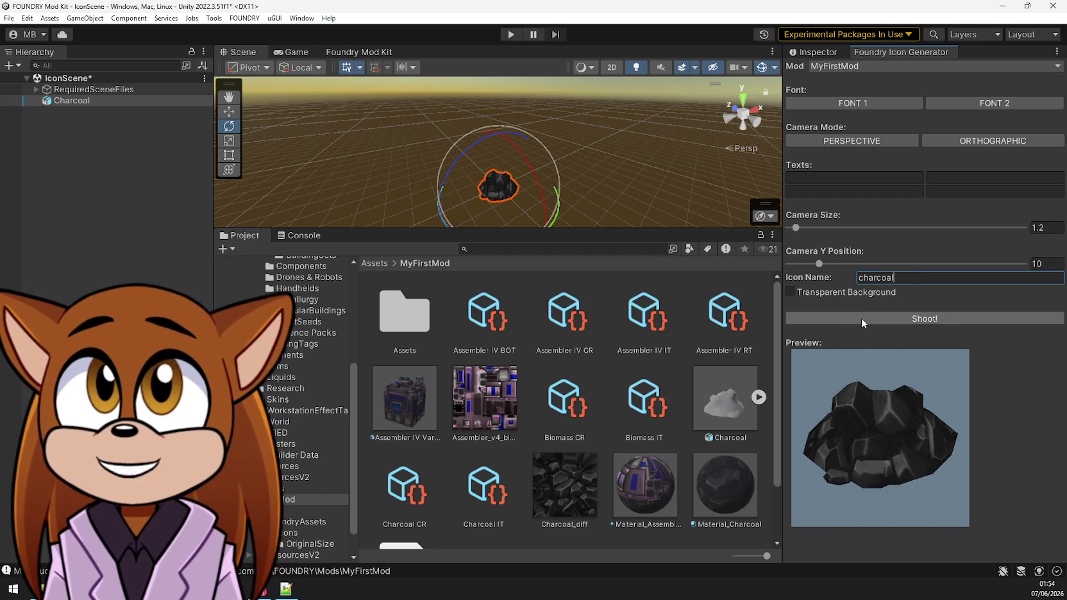
{"action": "left_click", "coordinate": [861, 320]}
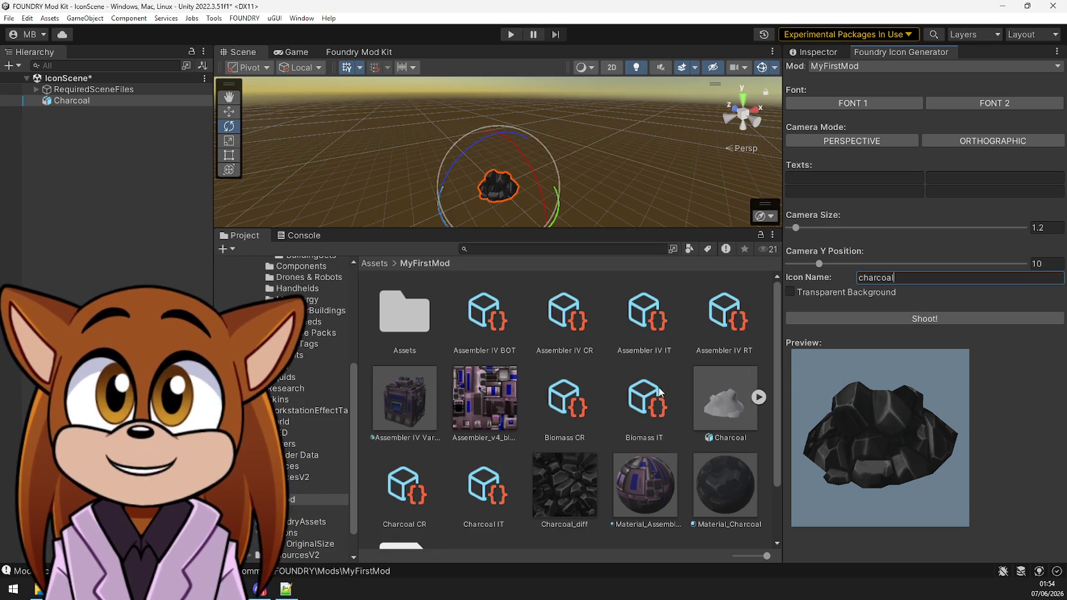
{"action": "left_click", "coordinate": [559, 411]}
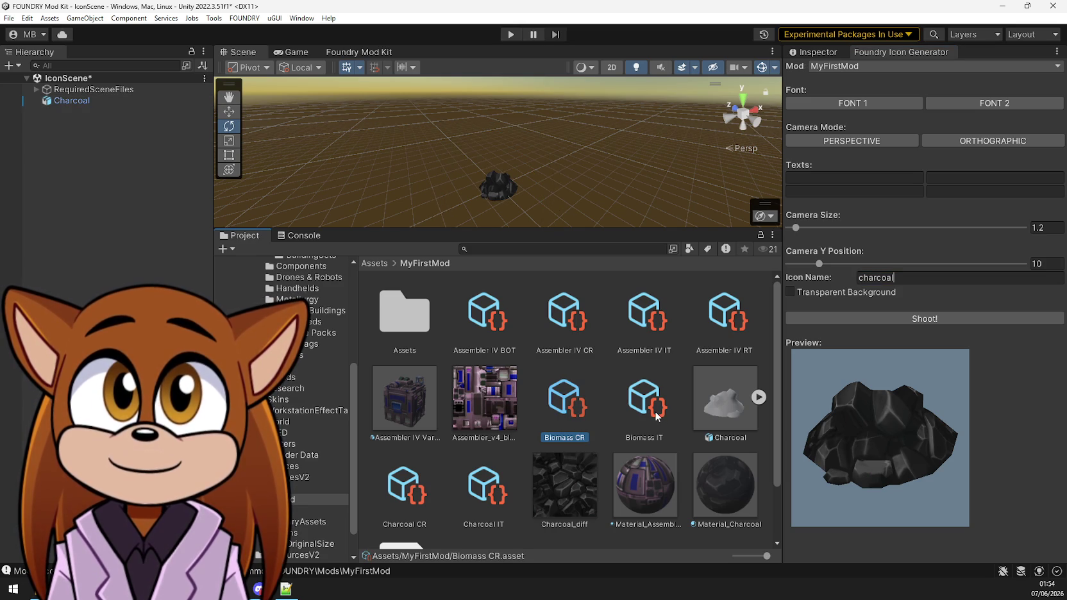
{"action": "left_click", "coordinate": [607, 373]}
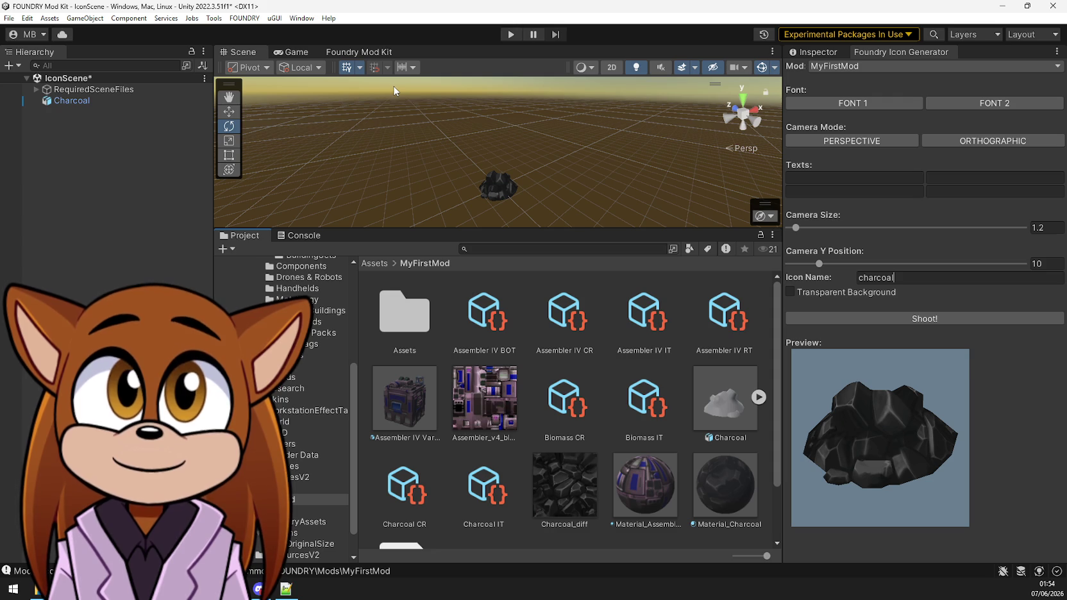
{"action": "left_click", "coordinate": [358, 52]}
Build MyFirstMod with Build And Run so FOUNDRY launches with the mod
{"action": "left_click", "coordinate": [369, 83]}
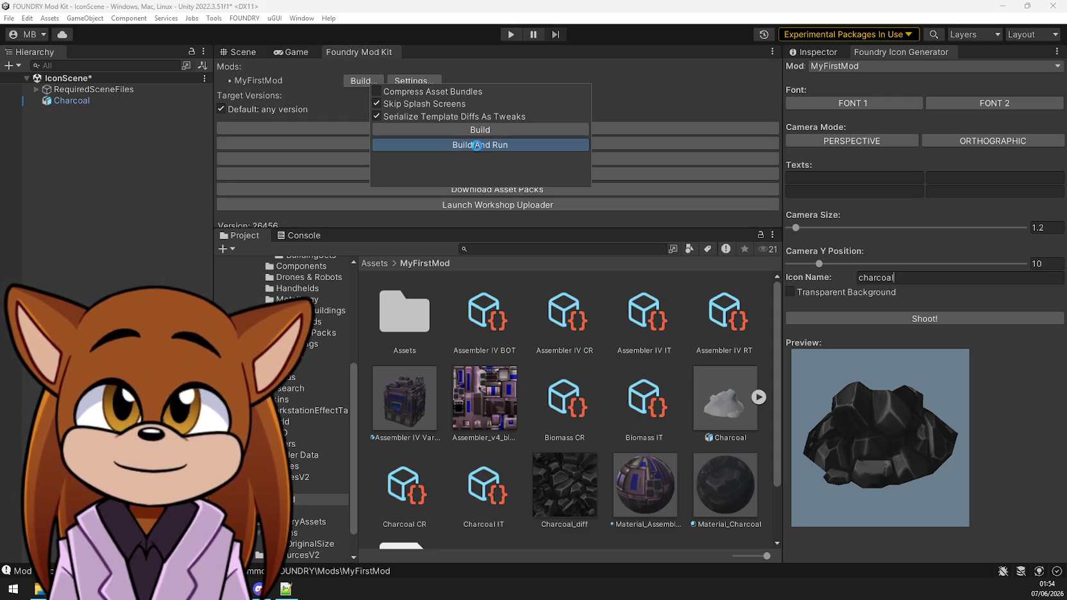
{"action": "left_click", "coordinate": [476, 146]}
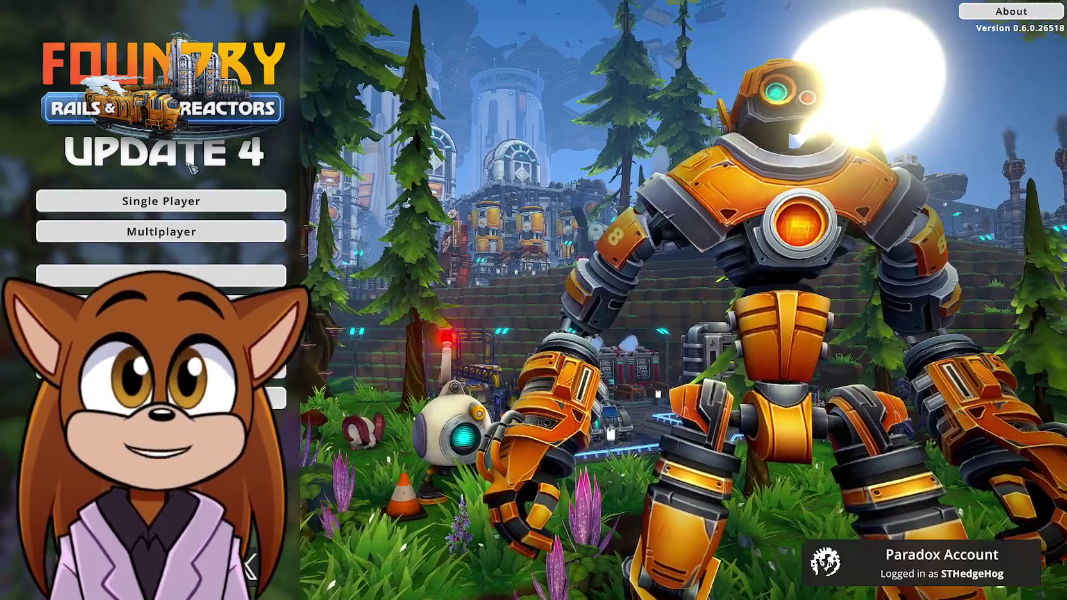
Load the existing saved game from Single Player's Load Game list
{"action": "left_click", "coordinate": [190, 200]}
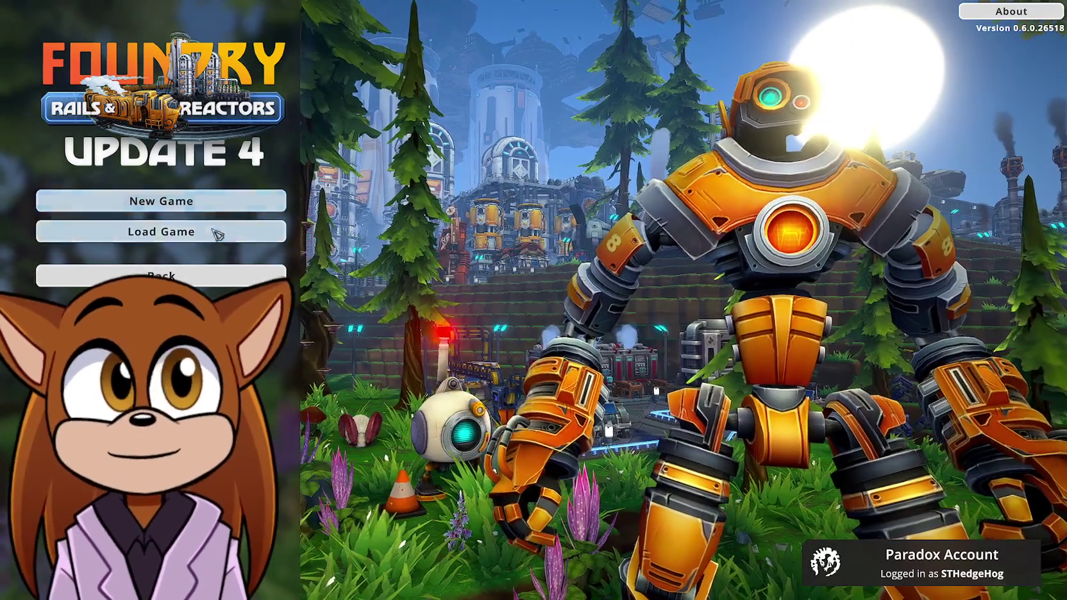
{"action": "left_click", "coordinate": [192, 231]}
{"action": "left_click", "coordinate": [791, 208]}
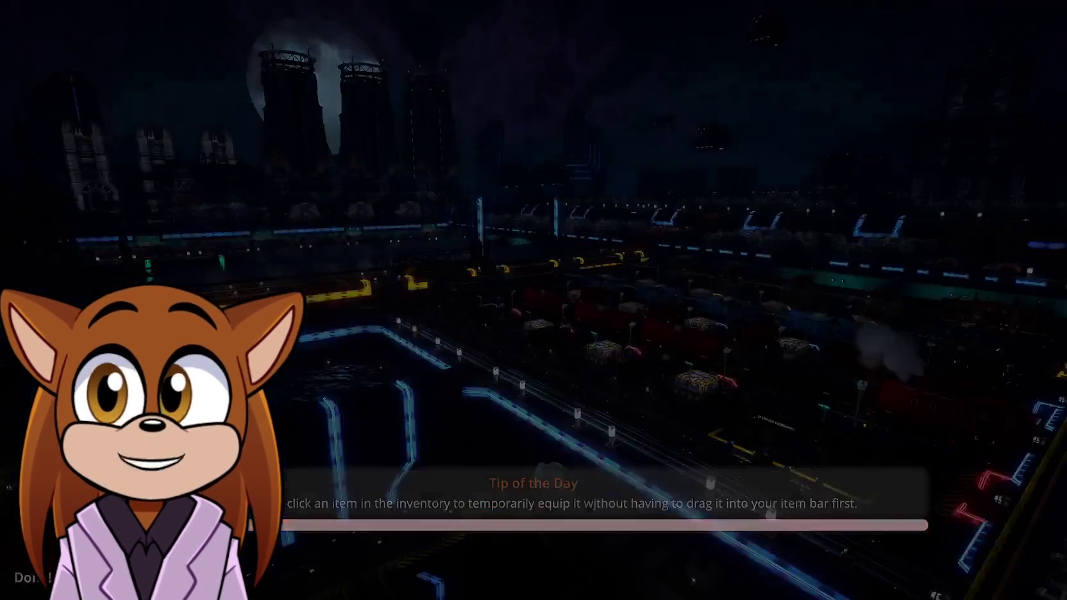
Find the Charcoal recipe (6 Biomass, small smelter) under Components, then open the small smelter's inventory
{"action": "key", "text": "Tab"}
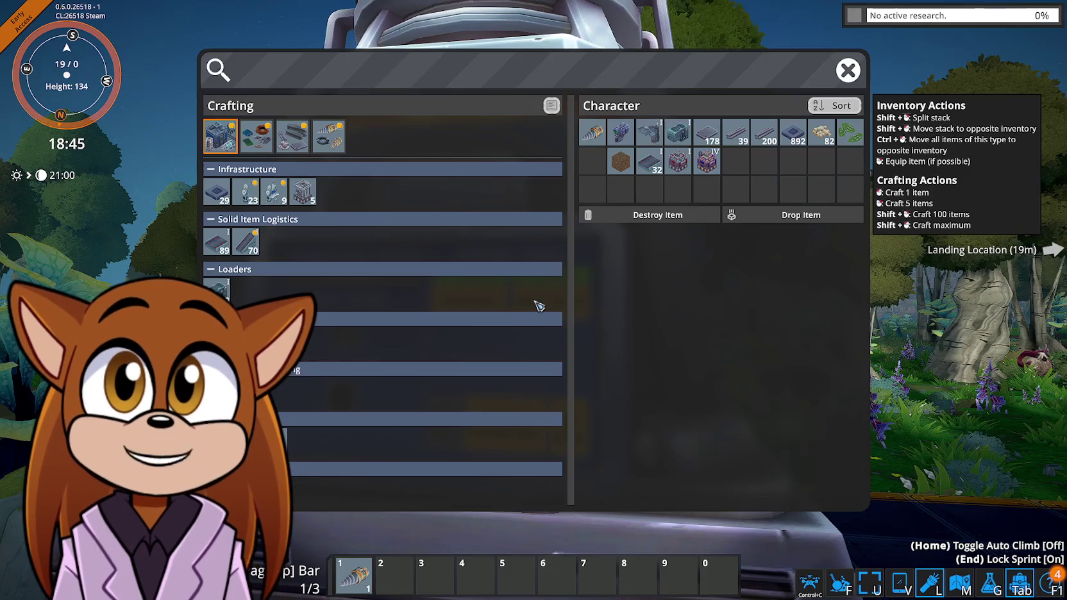
{"action": "left_click", "coordinate": [266, 144]}
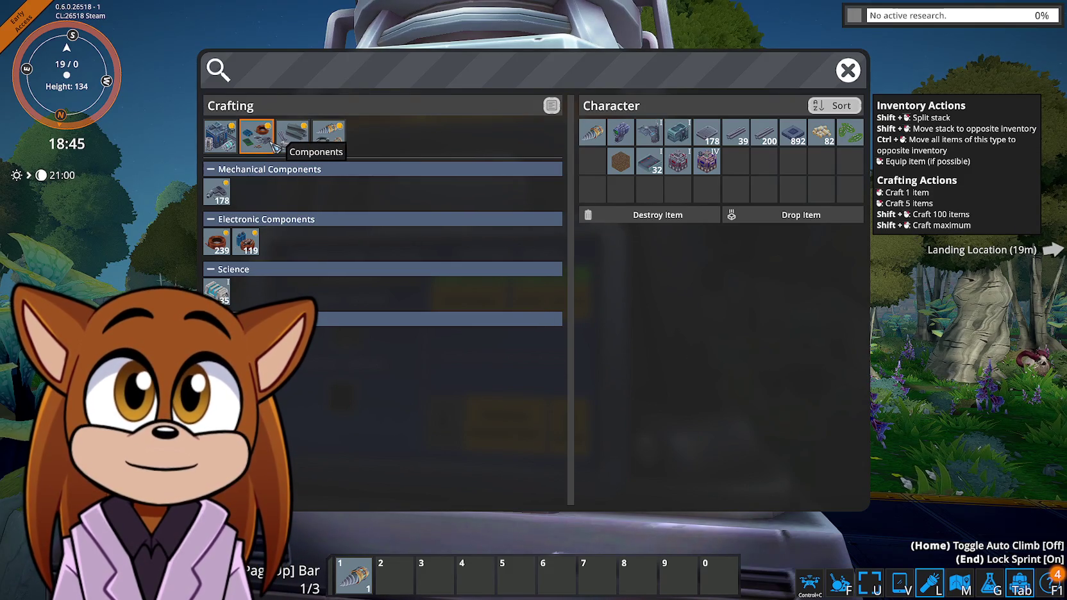
{"action": "mouse_move", "coordinate": [221, 340]}
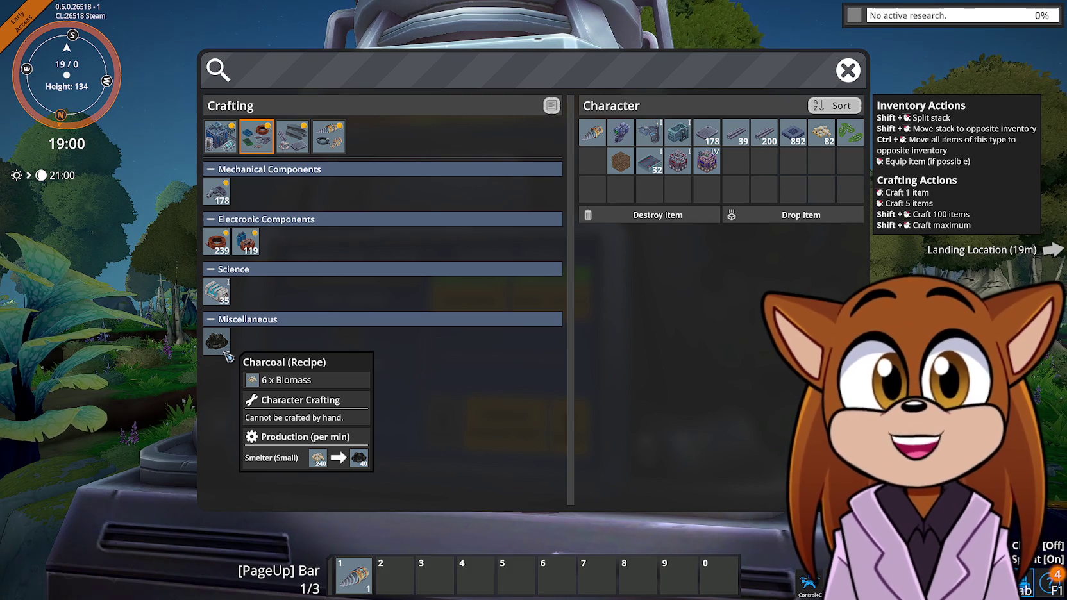
{"action": "left_click", "coordinate": [308, 147]}
{"action": "left_click", "coordinate": [335, 143]}
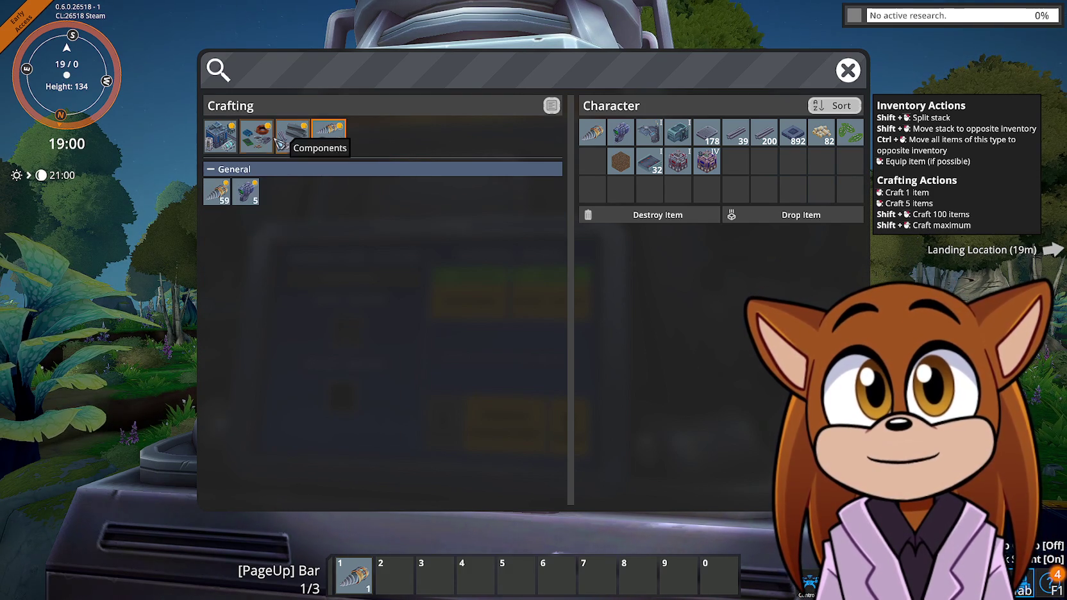
{"action": "left_click", "coordinate": [255, 136]}
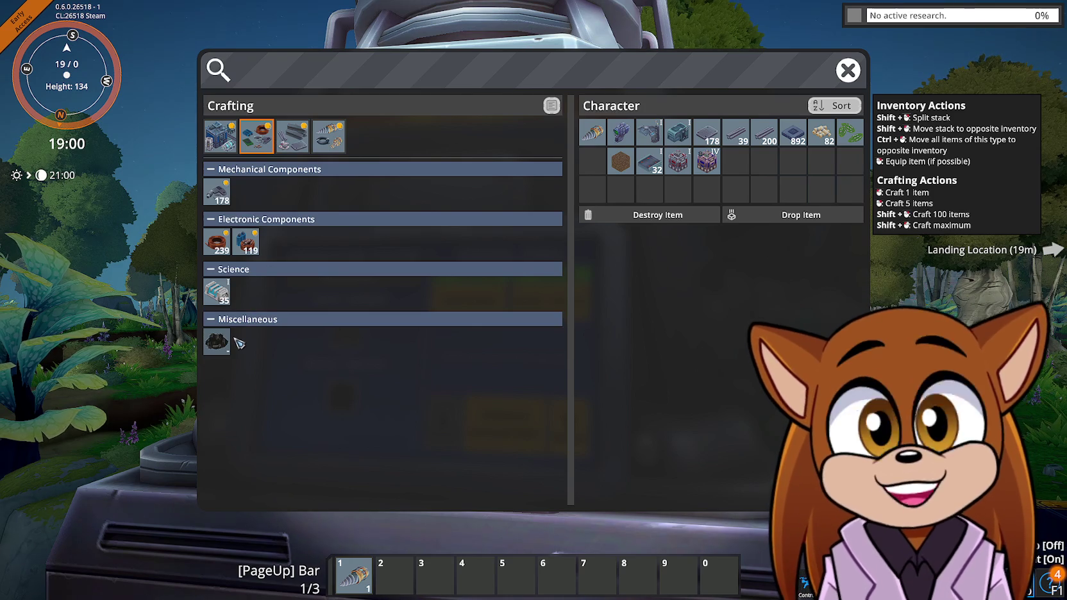
{"action": "key", "text": "Escape"}
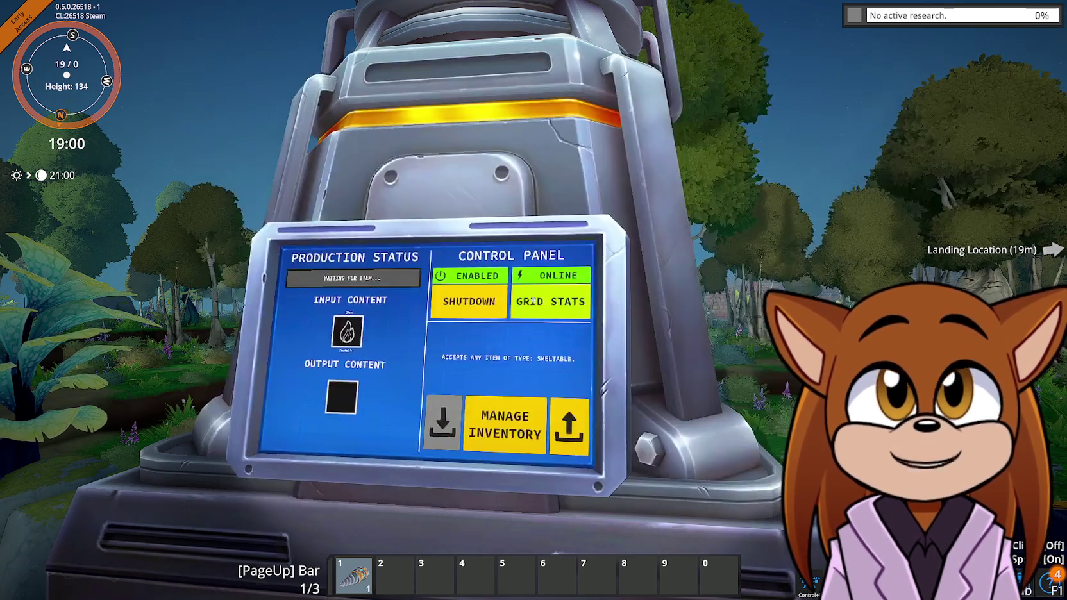
{"action": "left_click", "coordinate": [532, 298]}
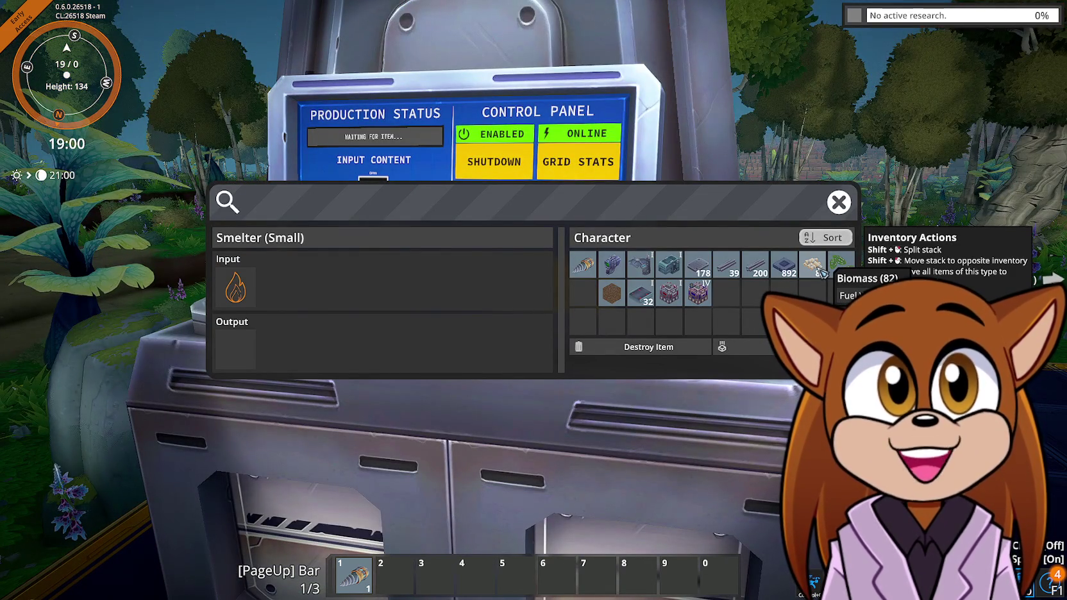
Try moving the Biomass stack into the small smelter's input slot, then close the smelter
{"action": "mouse_move", "coordinate": [822, 272]}
{"action": "left_mouse_down"}
{"action": "mouse_move", "coordinate": [254, 292]}
{"action": "mouse_move", "coordinate": [647, 324]}
{"action": "mouse_move", "coordinate": [243, 301]}
{"action": "left_mouse_up"}
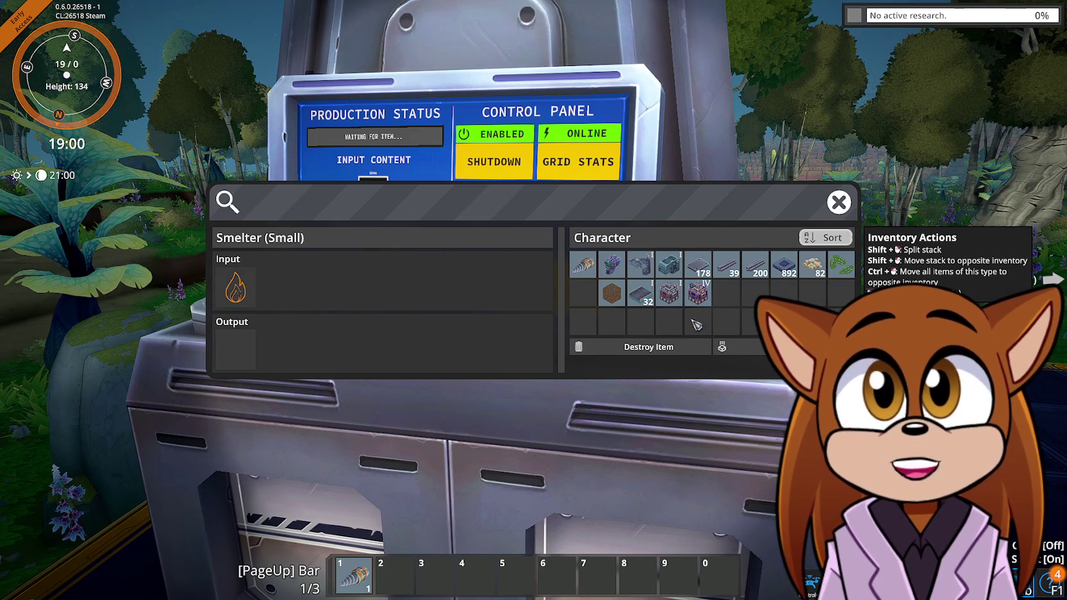
{"action": "left_click_drag", "start_coordinate": [811, 279], "coordinate": [816, 277]}
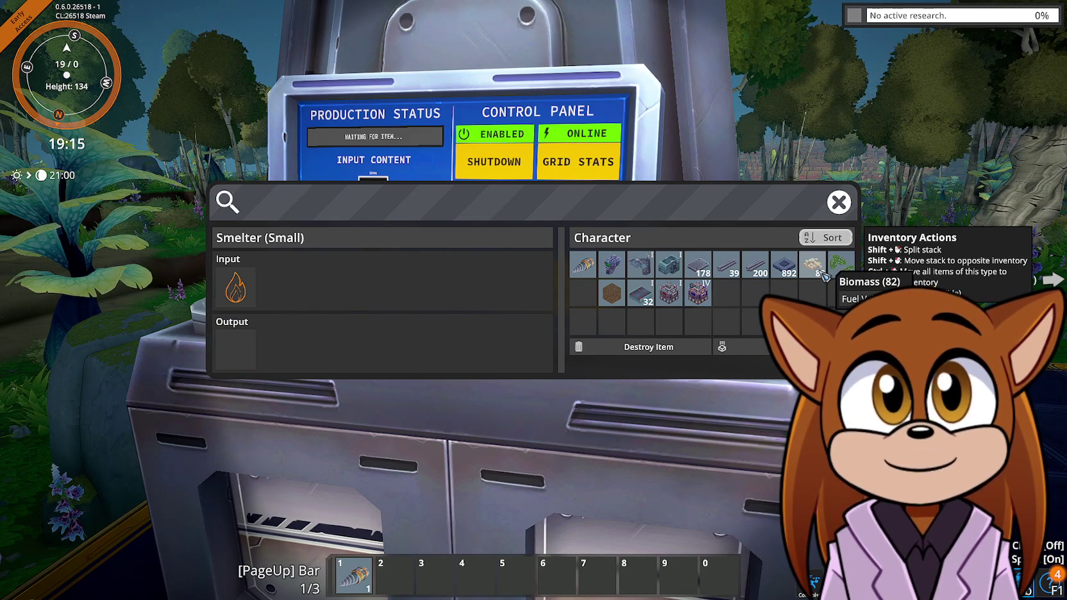
{"action": "left_click", "coordinate": [838, 202]}
Inspect the Charcoal recipe in the crafting window, confirming it needs 6 Biomass in a smelter
{"action": "key", "text": "Tab"}
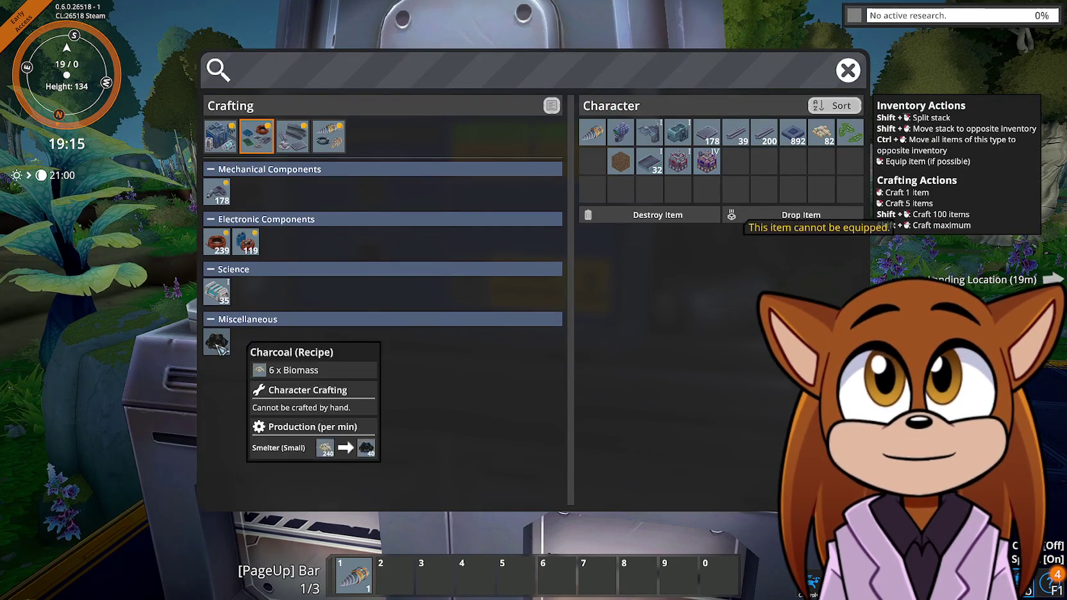
{"action": "left_click", "coordinate": [218, 343]}
{"action": "key", "text": "Tab"}
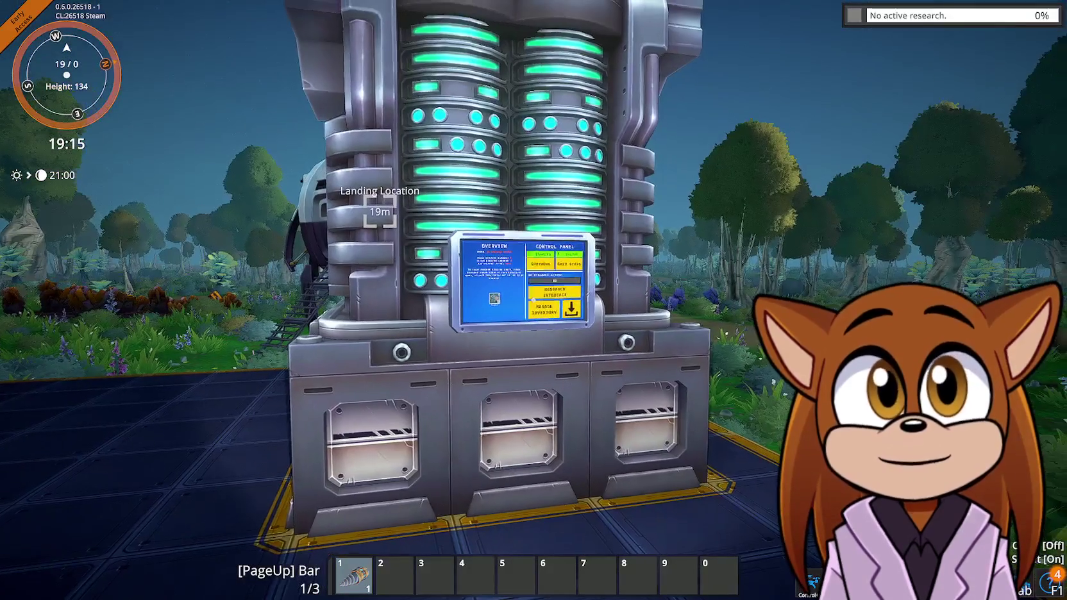
Browse the Metallurgy, Handhelds, Components and Structures crafting categories
{"action": "key", "text": "Tab"}
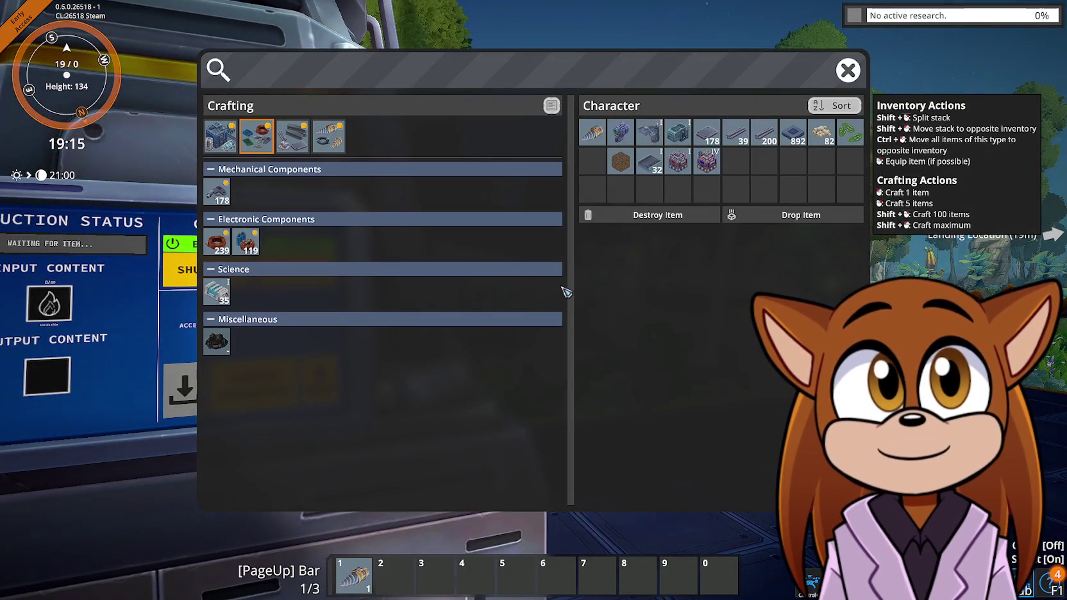
{"action": "mouse_move", "coordinate": [221, 345]}
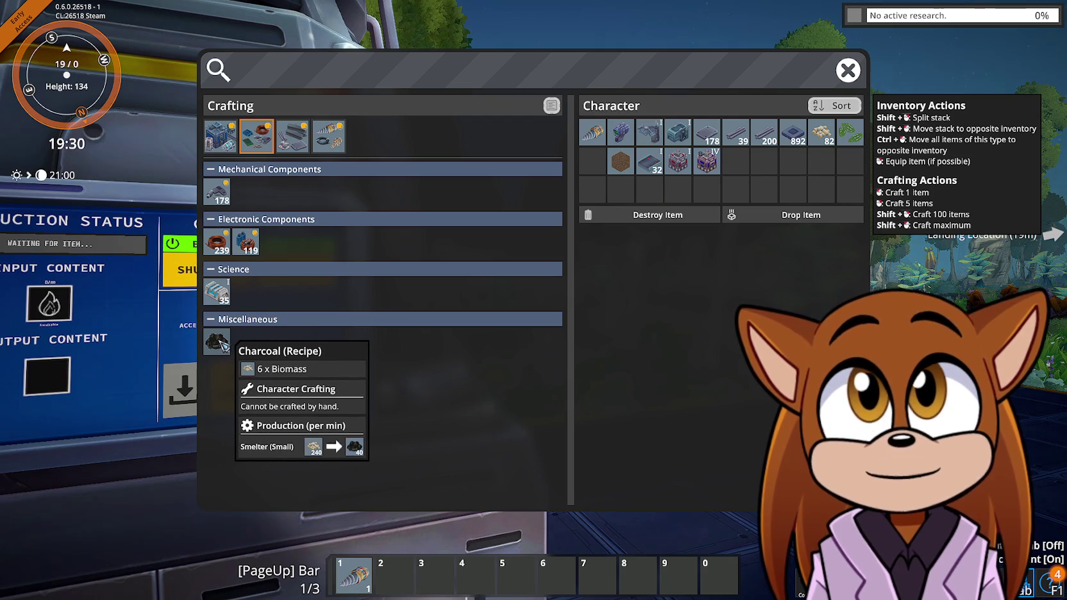
{"action": "mouse_move", "coordinate": [226, 307]}
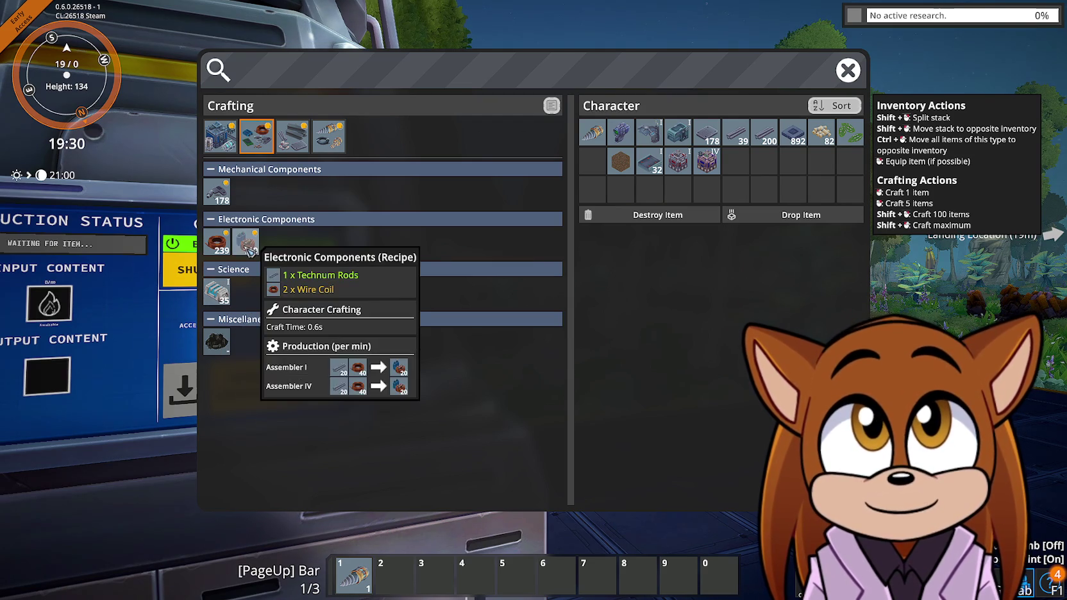
{"action": "left_click", "coordinate": [284, 146]}
{"action": "mouse_move", "coordinate": [230, 192]}
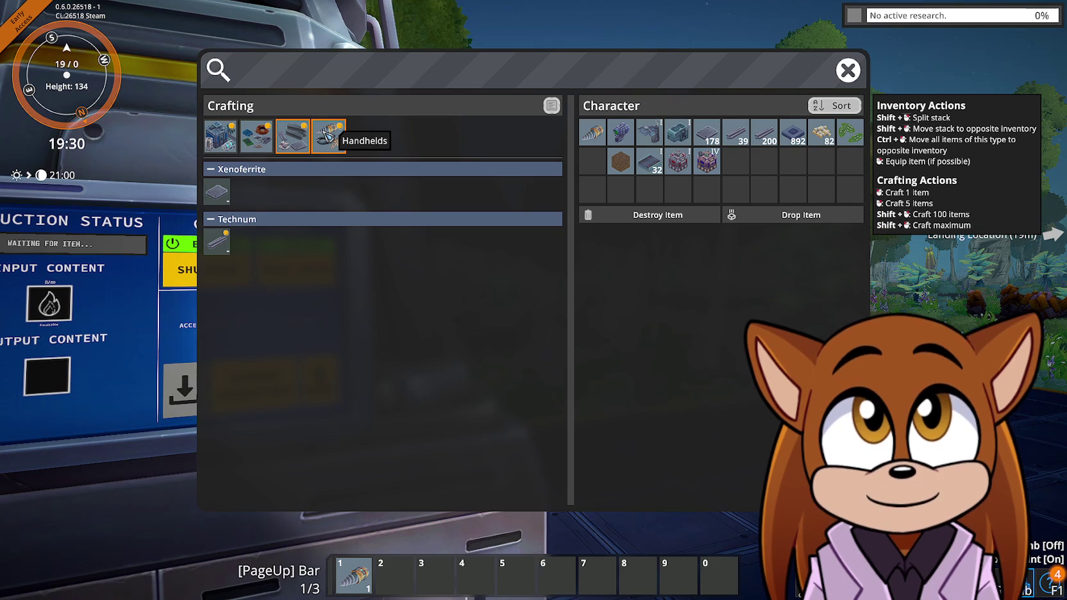
{"action": "left_click", "coordinate": [329, 136]}
{"action": "left_click", "coordinate": [256, 136]}
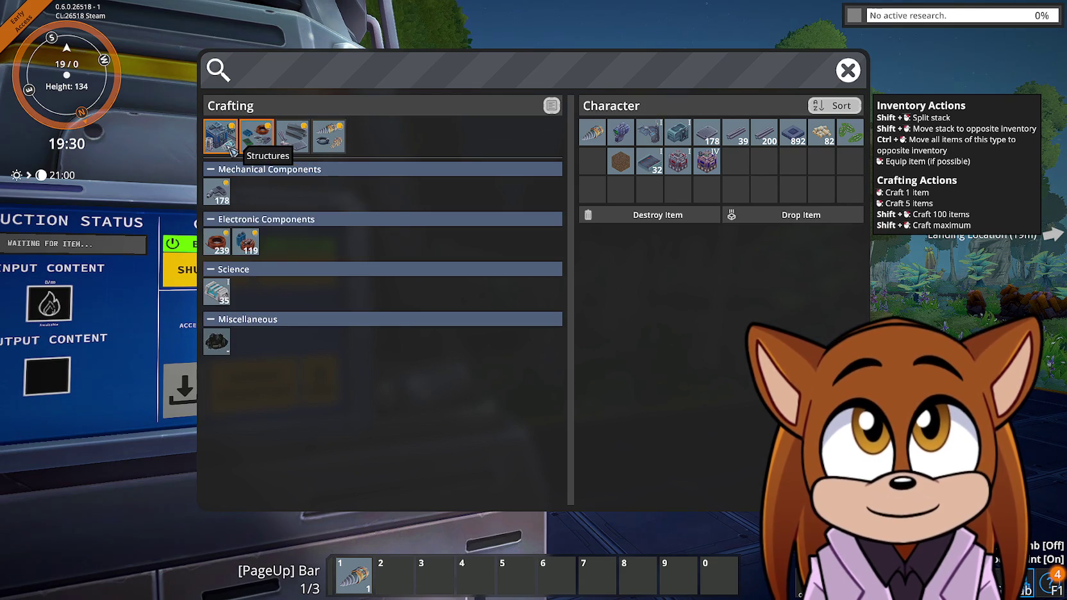
{"action": "left_click", "coordinate": [229, 148]}
{"action": "left_click", "coordinate": [260, 150]}
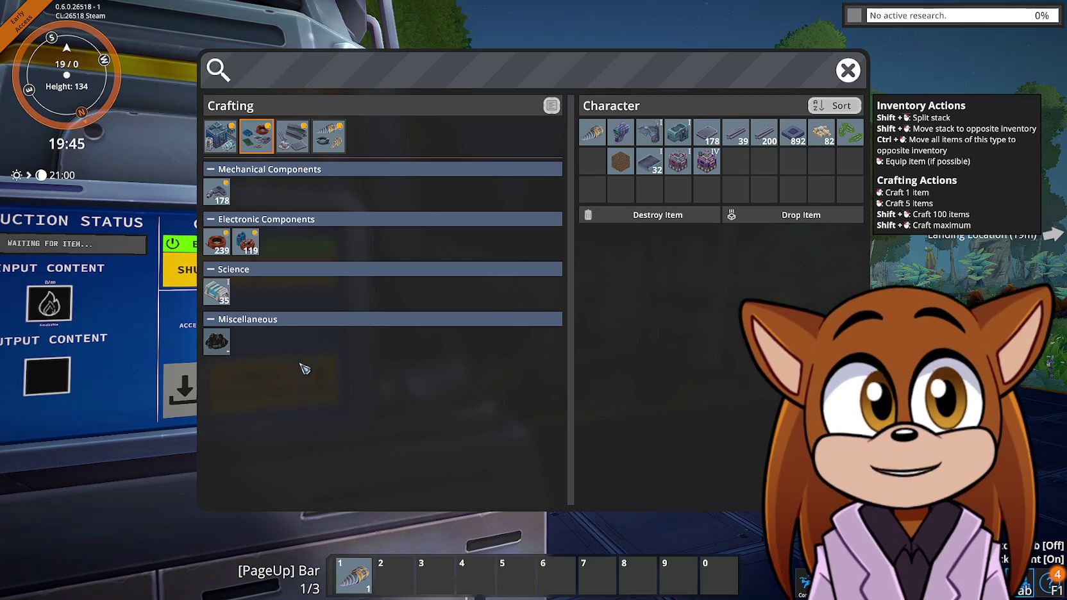
{"action": "left_click", "coordinate": [295, 146]}
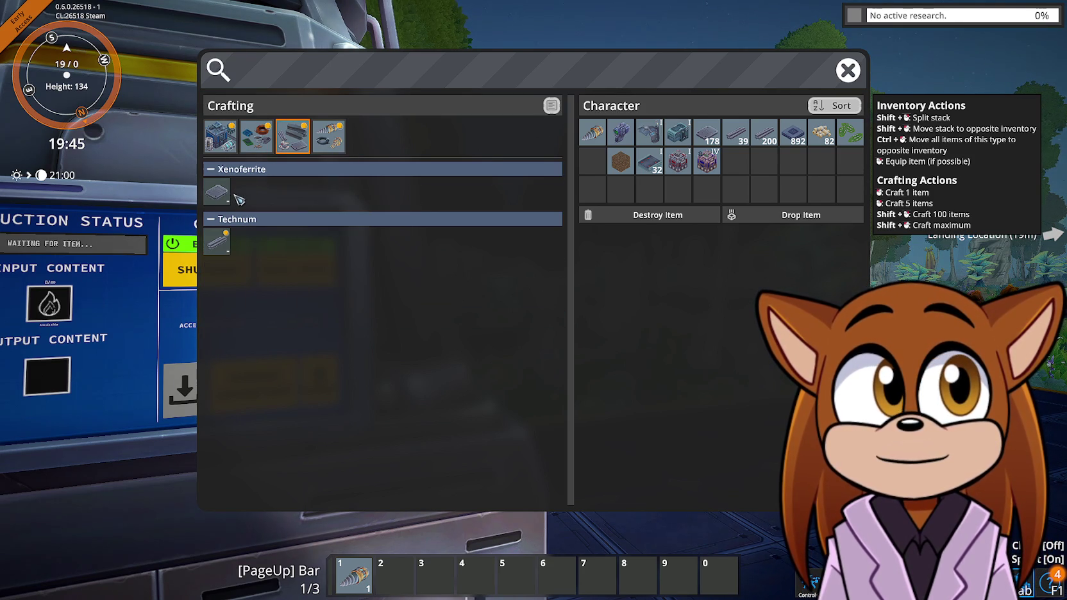
Quit FOUNDRY to the desktop, confirming with Yes
{"action": "key", "text": "Escape"}
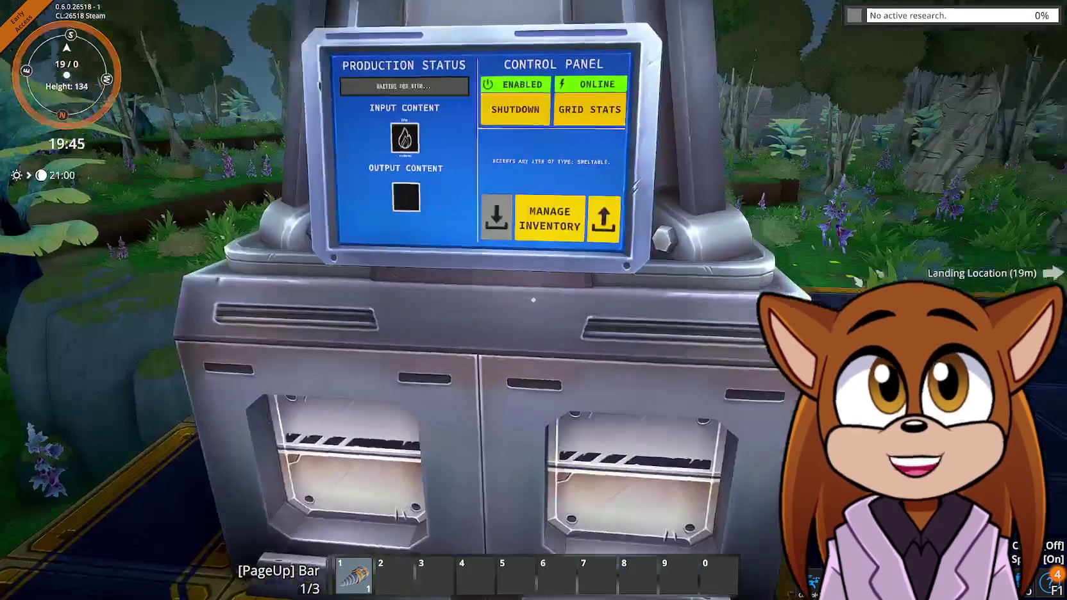
{"action": "key", "text": "Escape"}
{"action": "left_click", "coordinate": [533, 433]}
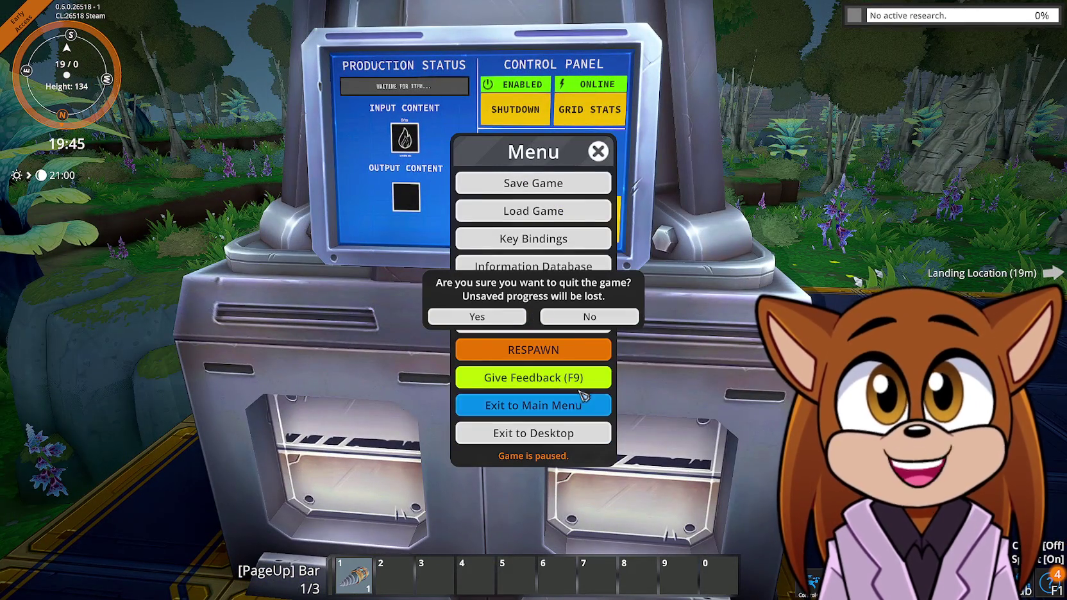
{"action": "left_click", "coordinate": [503, 317]}
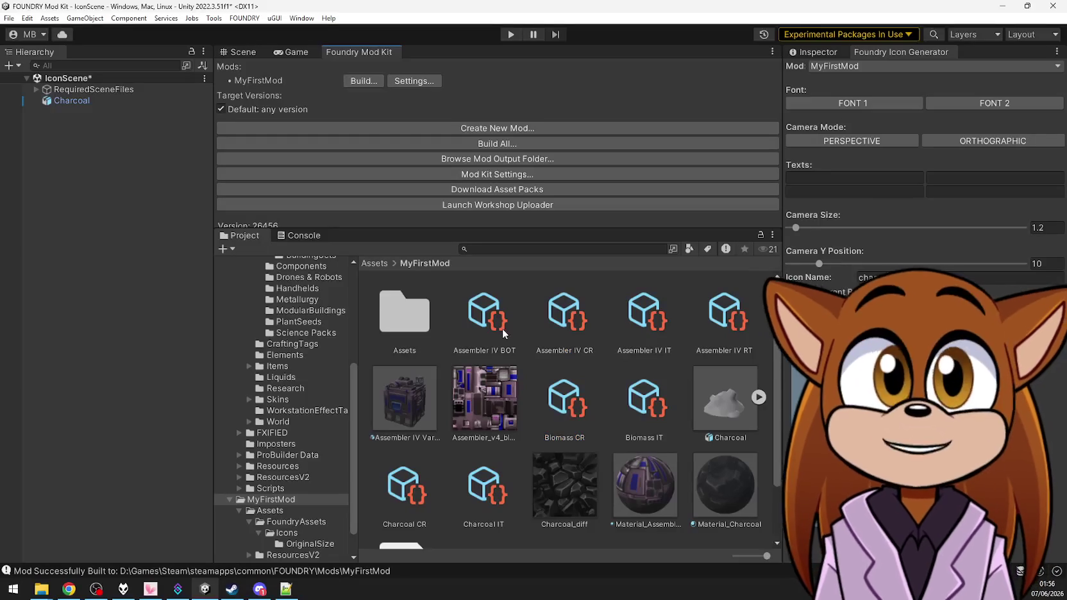
Delete the Biomass IT and Biomass CR assets from MyFirstMod
{"action": "left_click", "coordinate": [647, 400]}
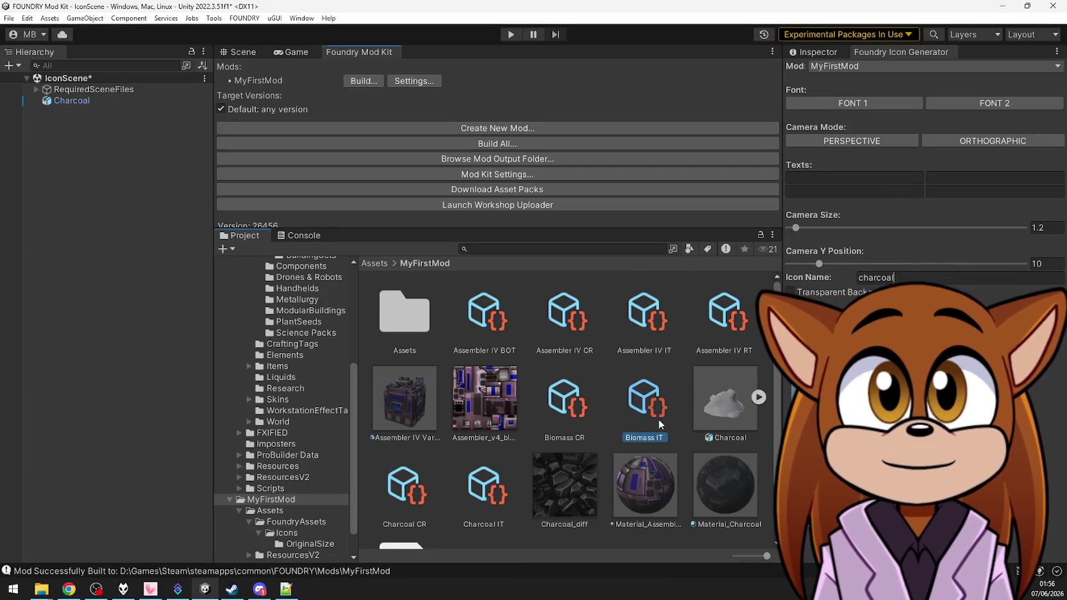
{"action": "left_click", "coordinate": [563, 410], "text": "ctrl"}
{"action": "key", "text": "Delete"}
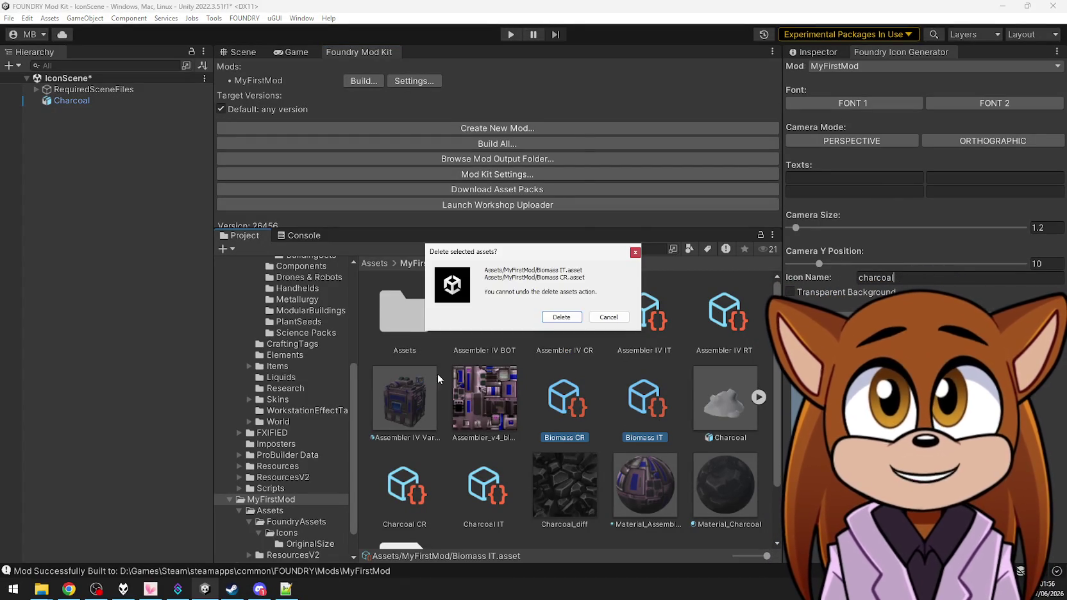
{"action": "left_click", "coordinate": [576, 318]}
Search the project for 'xenoferr' and select the Xenoferrite Plates IT item template
{"action": "left_click", "coordinate": [545, 248]}
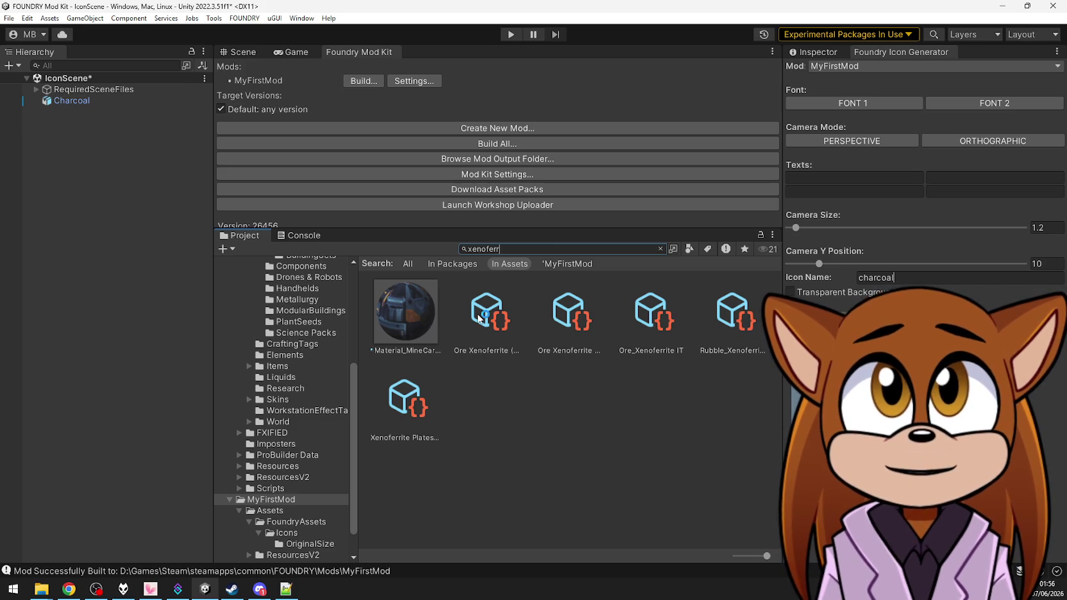
{"action": "left_click", "coordinate": [406, 401]}
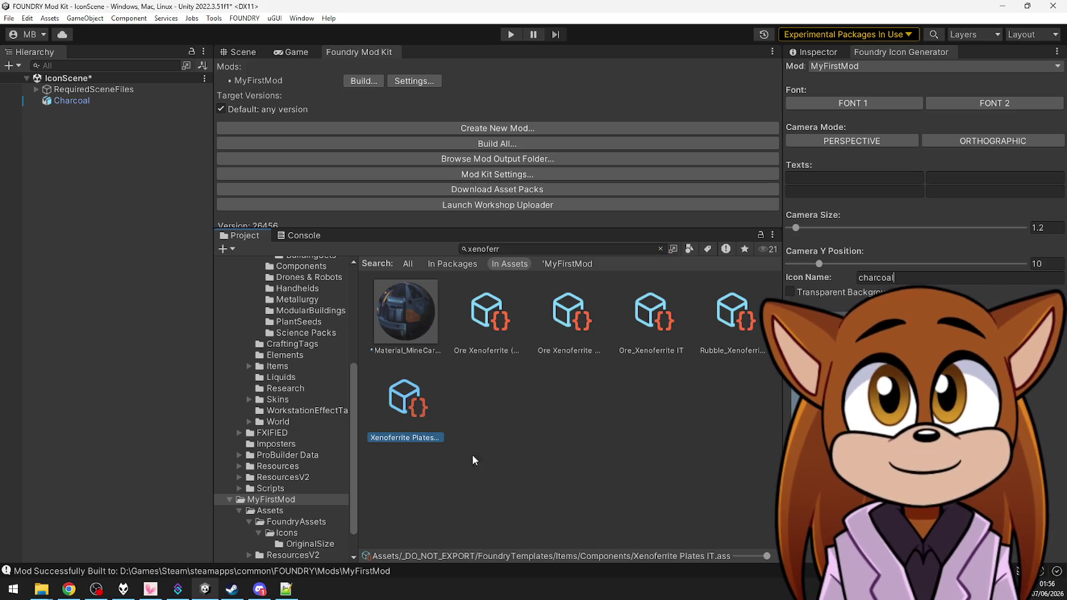
{"action": "left_click", "coordinate": [809, 51]}
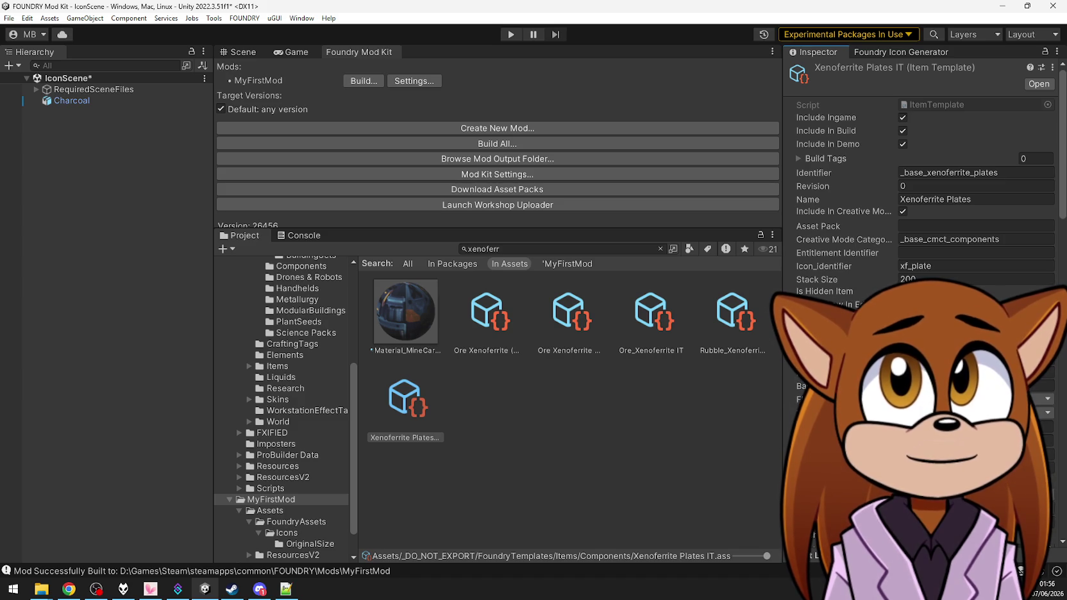
Scroll through the Xenoferrite Plates item template's fields in the Inspector
{"action": "scroll", "coordinate": [924, 167], "scroll_direction": "down", "scroll_amount": 3}
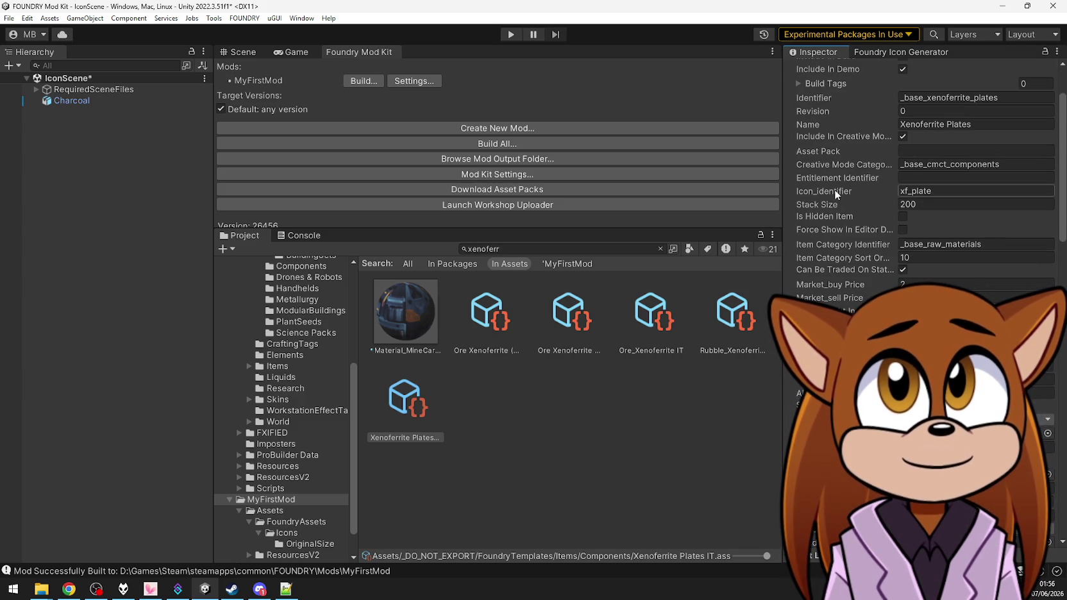
{"action": "scroll", "coordinate": [834, 189], "scroll_direction": "down", "scroll_amount": 10}
{"action": "scroll", "coordinate": [834, 189], "scroll_direction": "down", "scroll_amount": 15}
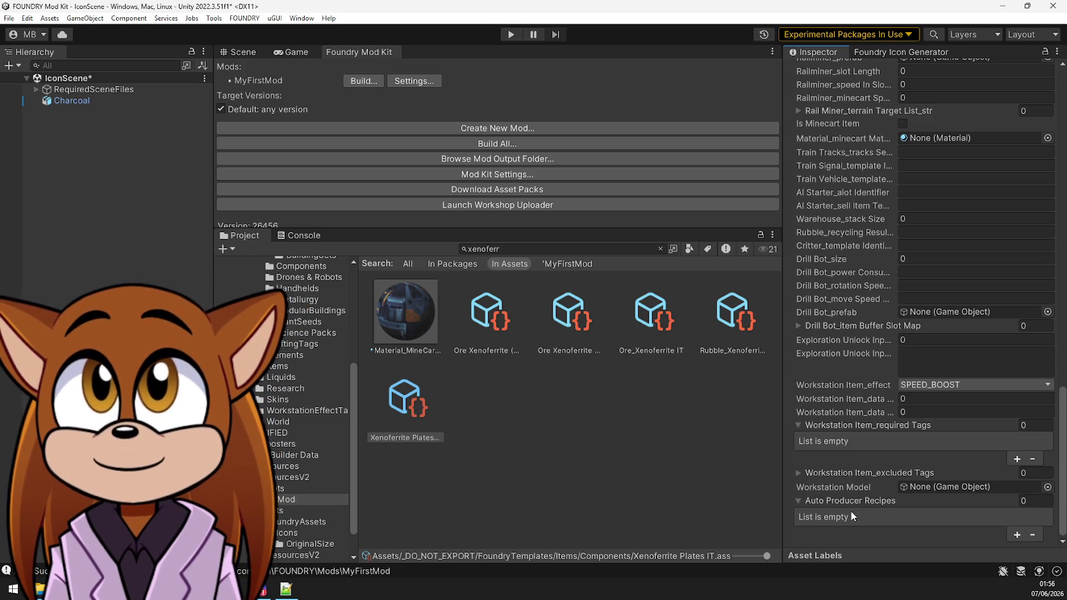
{"action": "scroll", "coordinate": [850, 510], "scroll_direction": "up", "scroll_amount": 6}
{"action": "scroll", "coordinate": [846, 504], "scroll_direction": "up", "scroll_amount": 10}
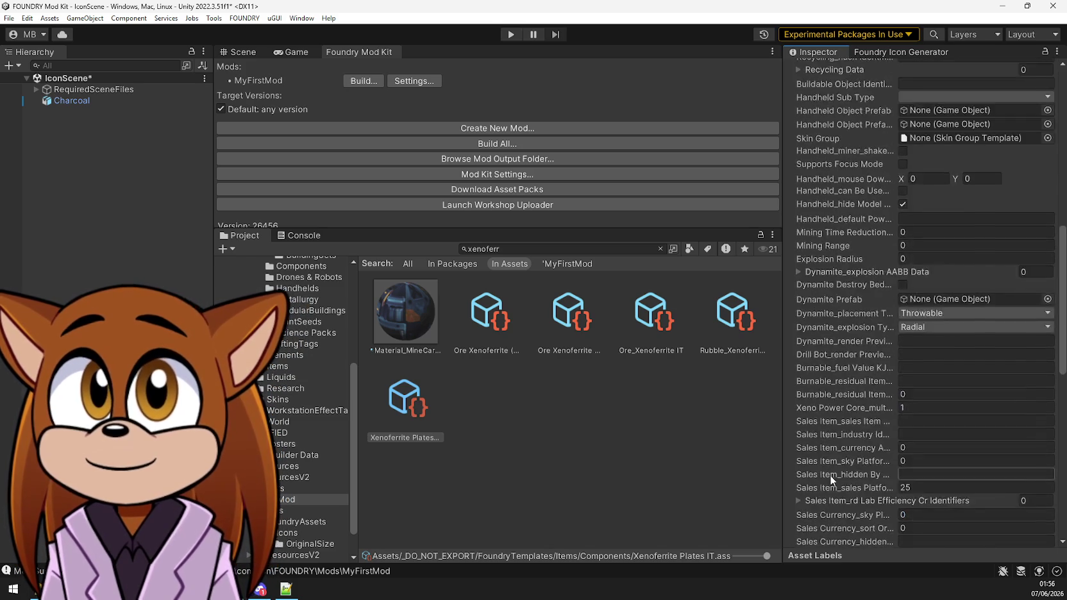
{"action": "scroll", "coordinate": [835, 466], "scroll_direction": "up", "scroll_amount": 10}
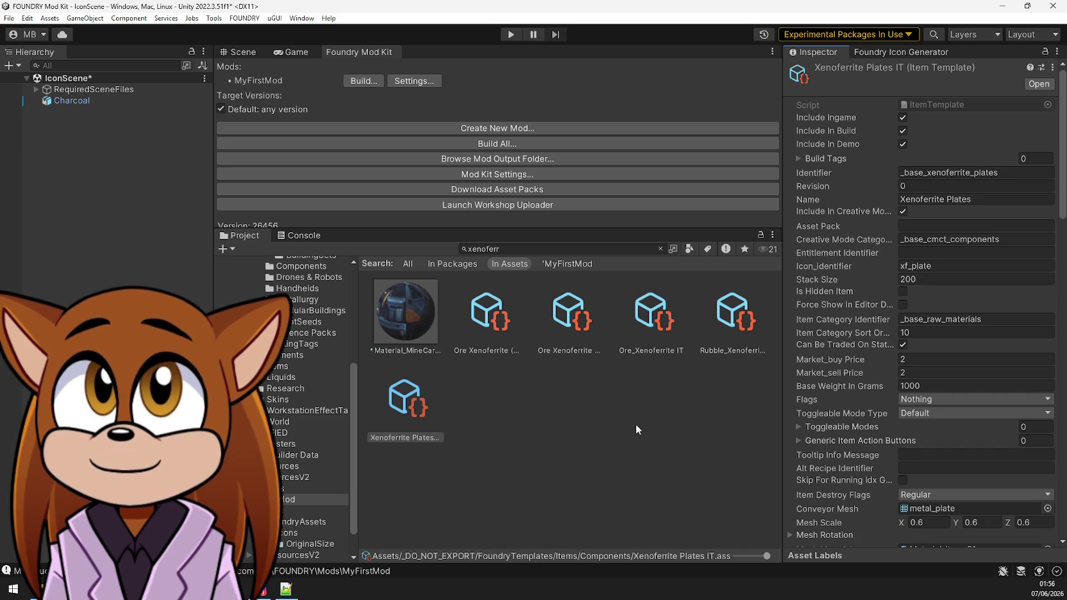
{"action": "scroll", "coordinate": [833, 459], "scroll_direction": "down", "scroll_amount": 7}
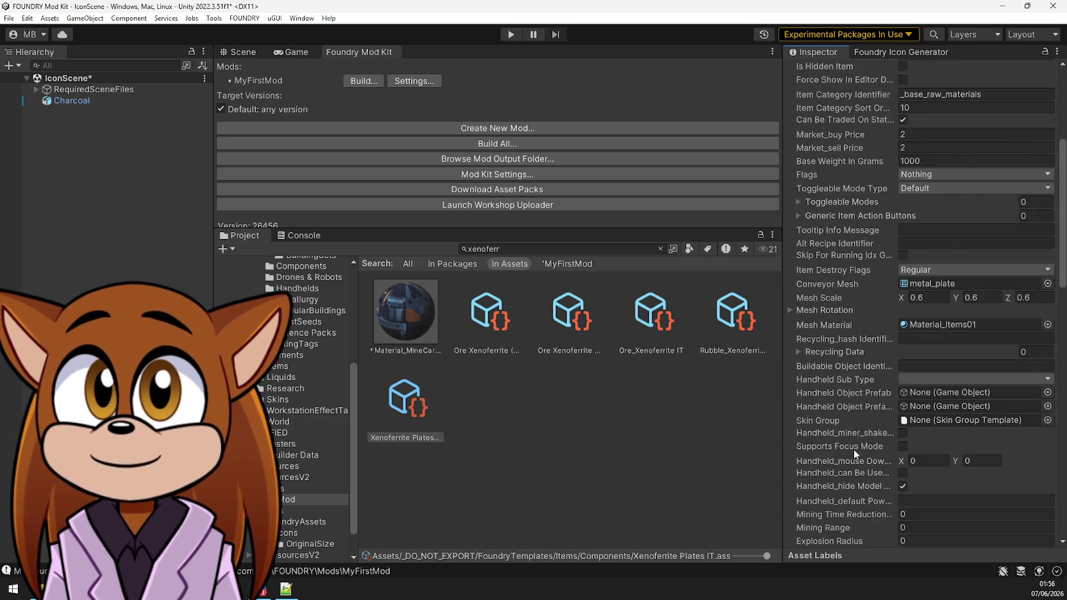
{"action": "scroll", "coordinate": [850, 445], "scroll_direction": "down", "scroll_amount": 3}
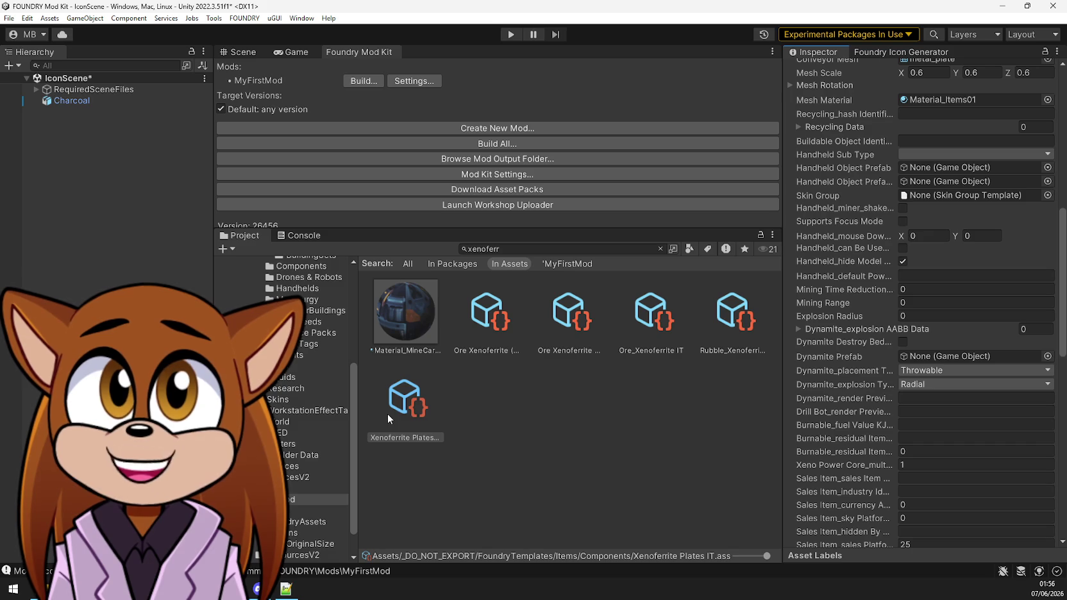
{"action": "left_click", "coordinate": [545, 252]}
Search the project for 'plates' and open the T1;XF Plates CR recipe
{"action": "left_click", "coordinate": [550, 249]}
{"action": "key", "text": "ctrl+a"}
{"action": "type", "text": "plate"}
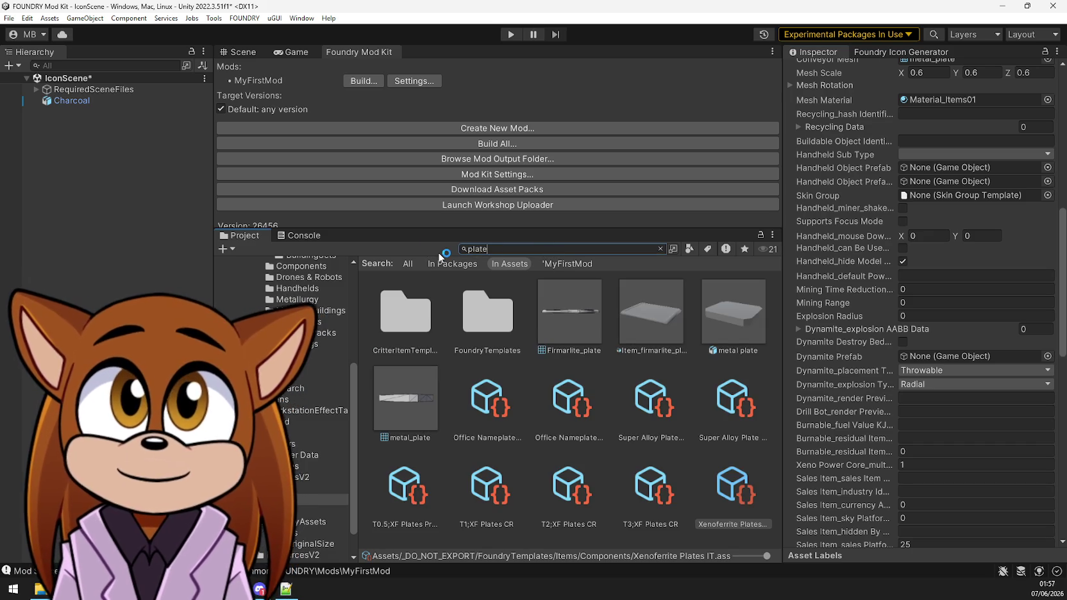
{"action": "type", "text": "s"}
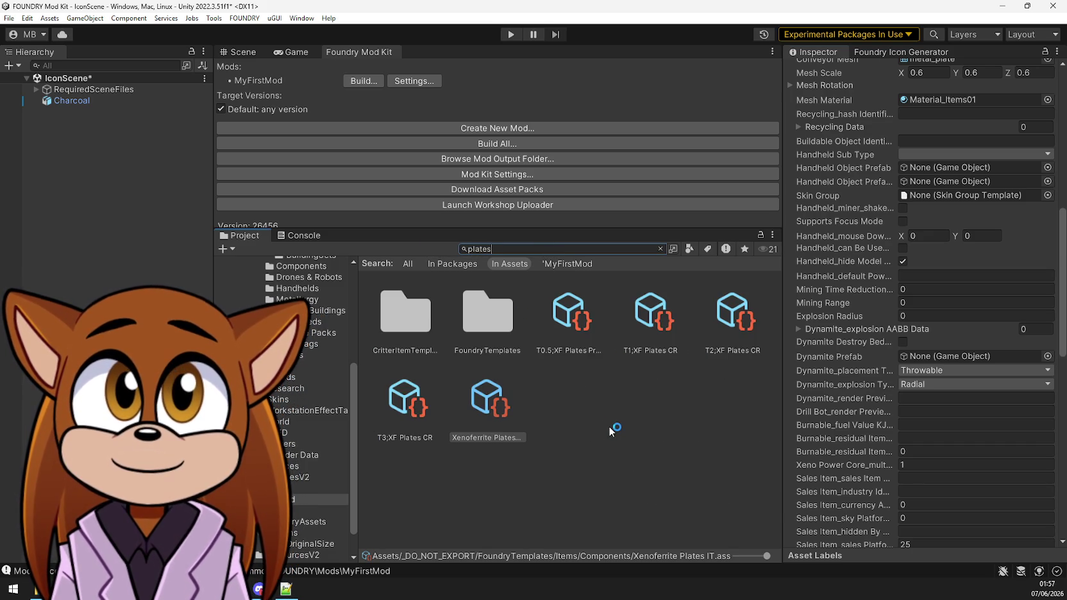
{"action": "left_click", "coordinate": [612, 432]}
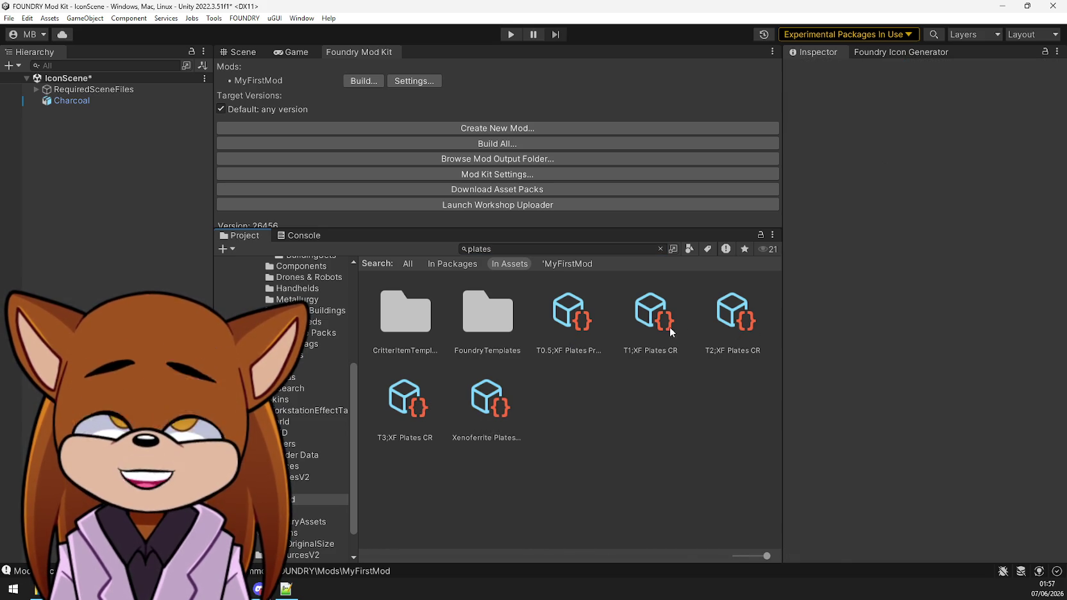
{"action": "left_click", "coordinate": [664, 329]}
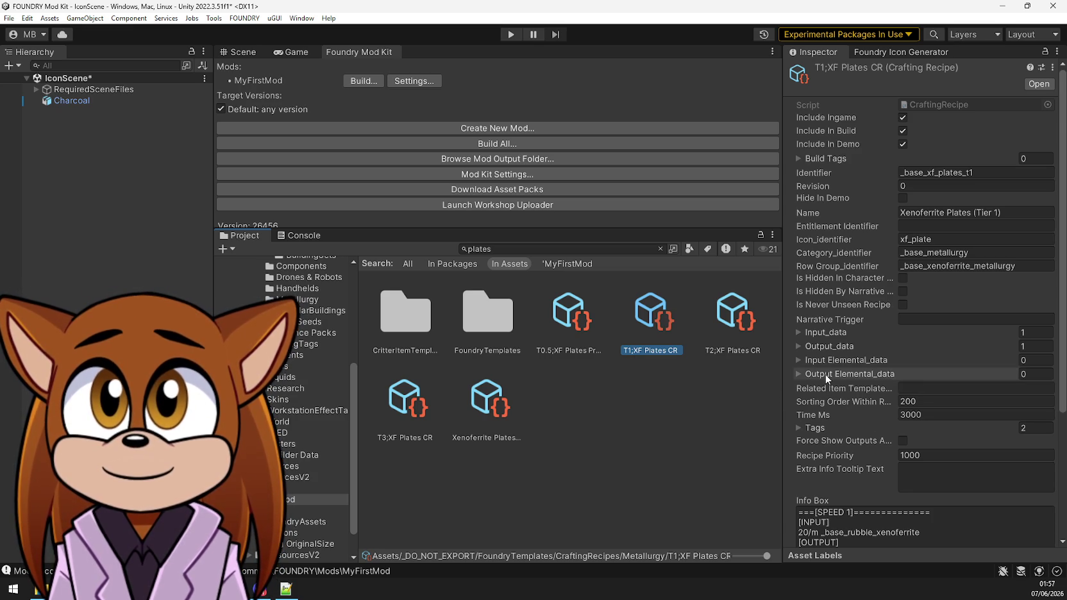
Expand the recipe's Tags list to show smelter and advanced_smelter
{"action": "scroll", "coordinate": [826, 378], "scroll_direction": "down", "scroll_amount": 8}
{"action": "scroll", "coordinate": [828, 302], "scroll_direction": "up", "scroll_amount": 7}
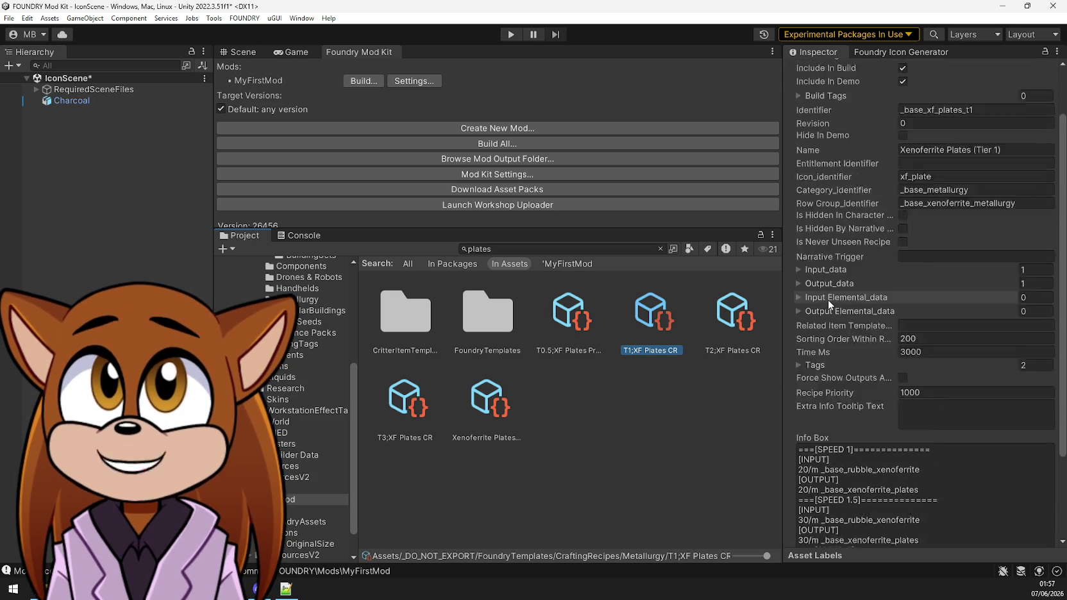
{"action": "scroll", "coordinate": [827, 299], "scroll_direction": "up", "scroll_amount": 1}
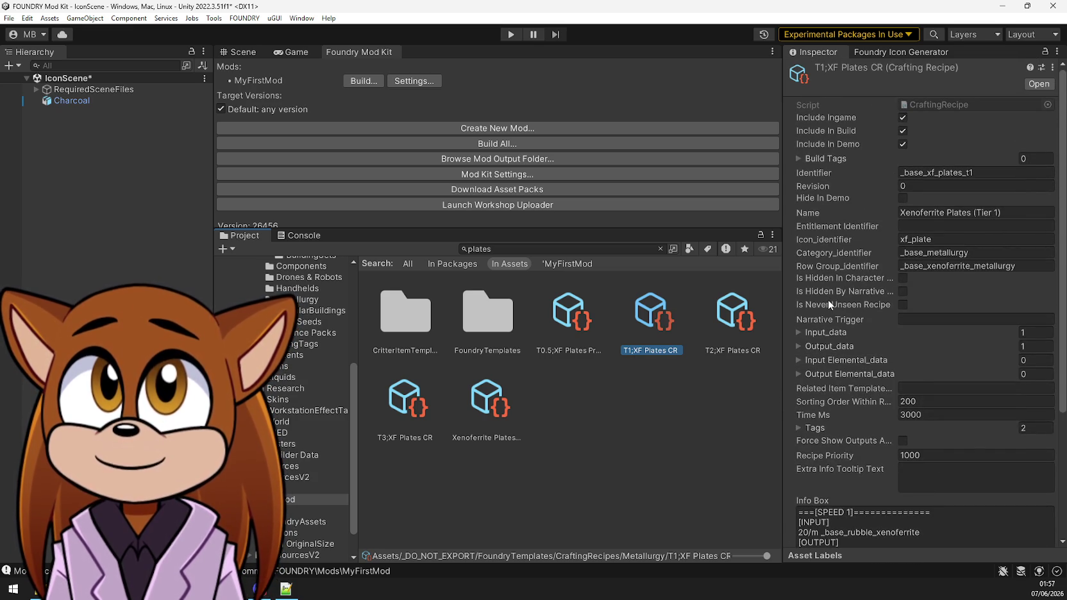
{"action": "left_click", "coordinate": [806, 327]}
{"action": "left_click", "coordinate": [805, 330]}
{"action": "left_click", "coordinate": [805, 329]}
{"action": "left_click", "coordinate": [806, 427]}
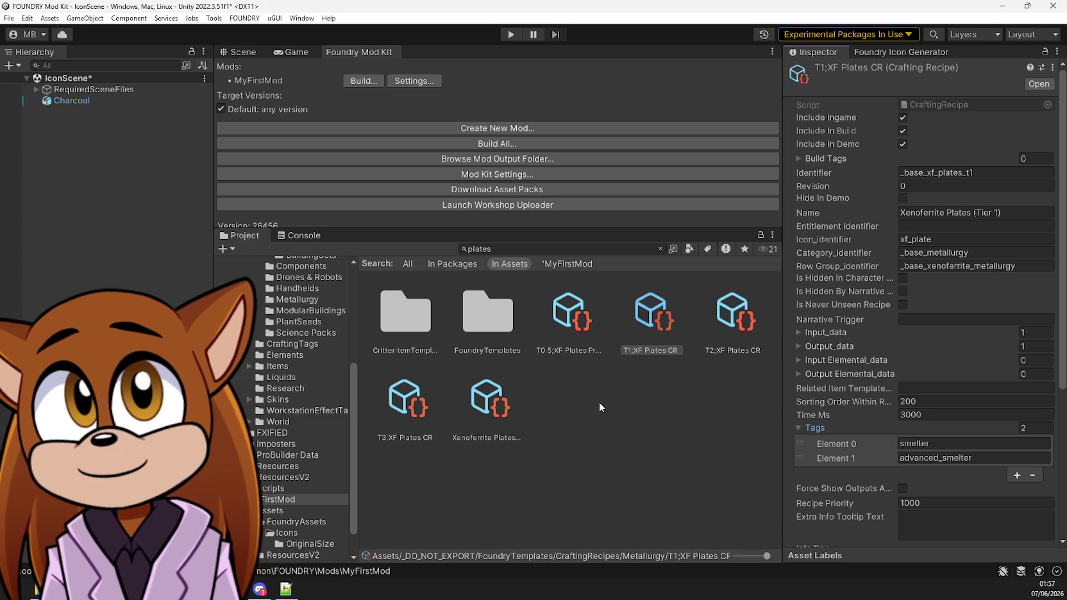
Search 'smelter' and inspect the Smelter crafting tag and Smelter CR recipe
{"action": "left_click", "coordinate": [541, 249]}
{"action": "type", "text": "smelt"}
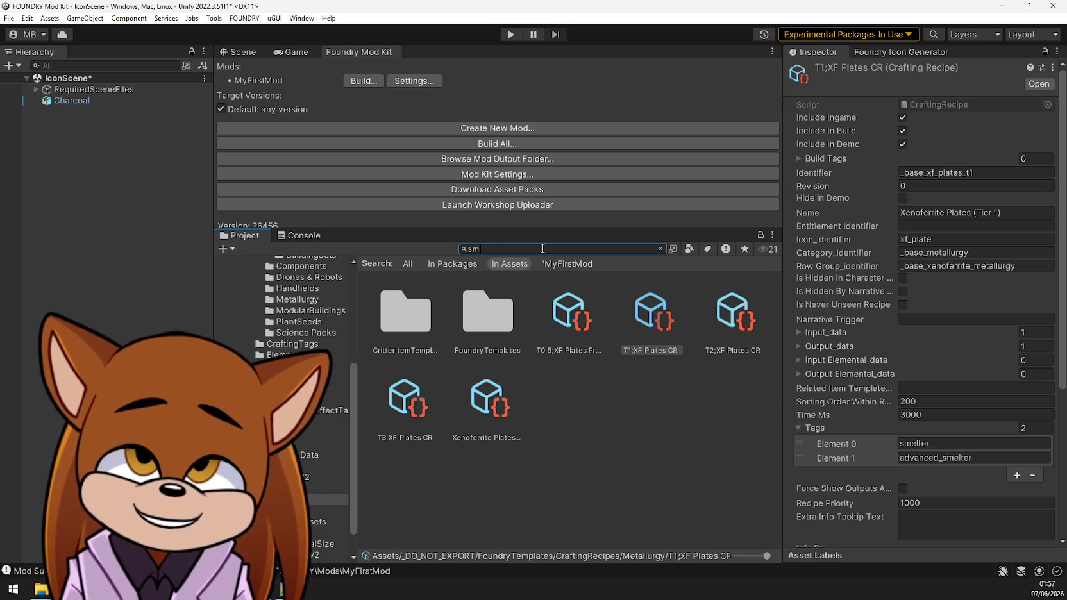
{"action": "type", "text": "er"}
{"action": "left_click", "coordinate": [478, 314]}
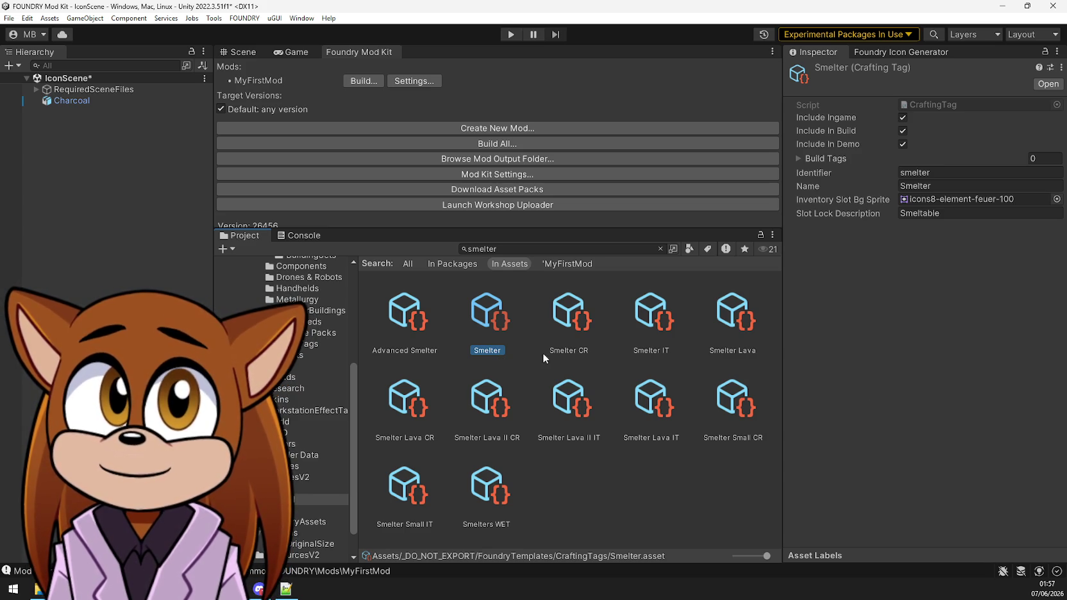
{"action": "left_click", "coordinate": [566, 352]}
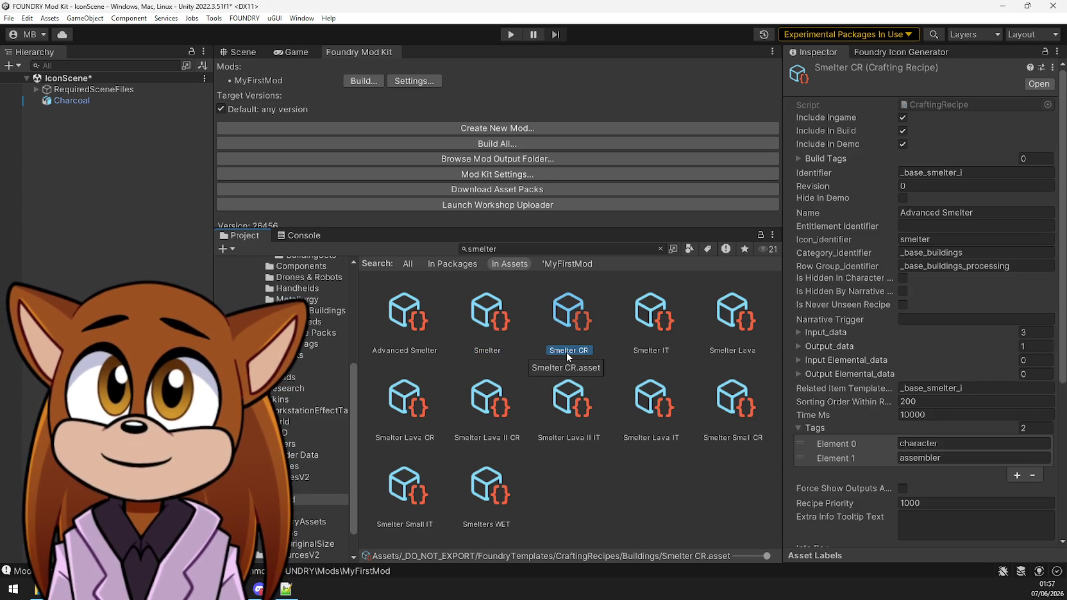
Review the Smelter IT item template, then open Charcoal IT from the MyFirstMod folder
{"action": "left_click", "coordinate": [654, 351]}
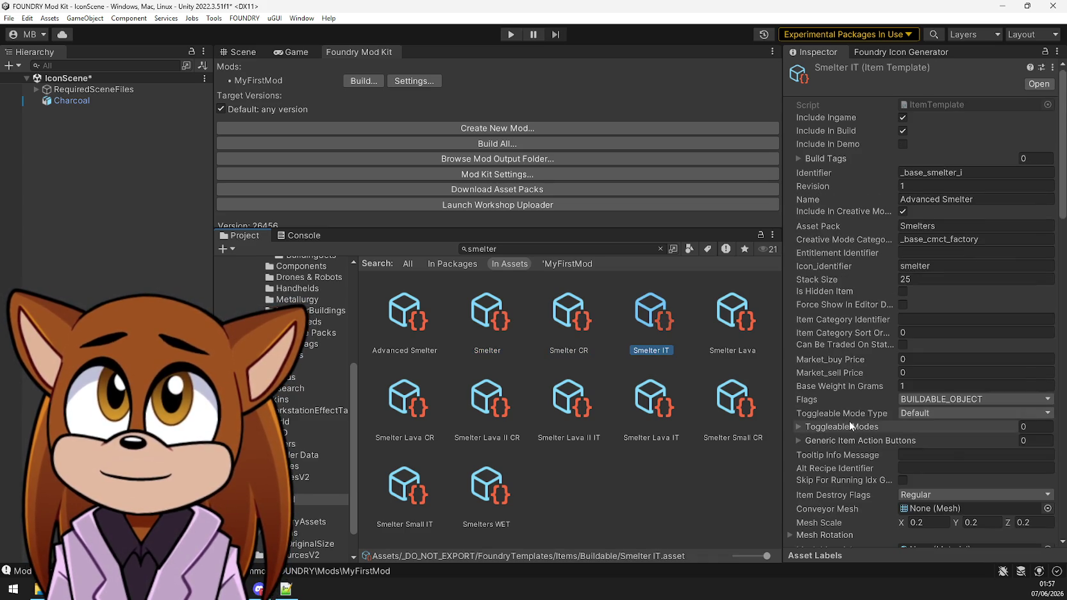
{"action": "scroll", "coordinate": [848, 421], "scroll_direction": "down", "scroll_amount": 5}
{"action": "scroll", "coordinate": [848, 421], "scroll_direction": "down", "scroll_amount": 10}
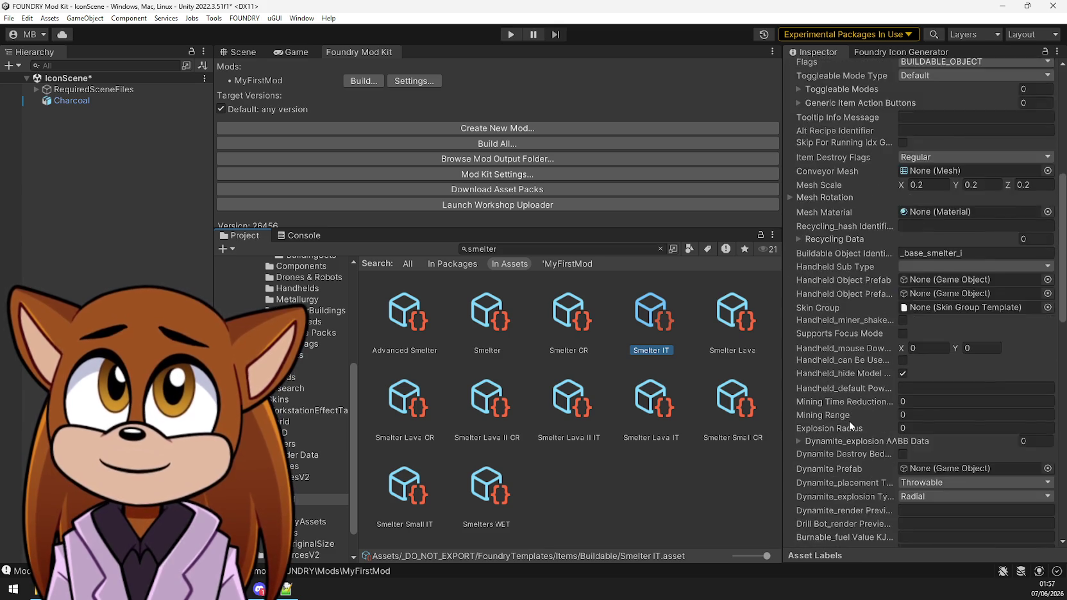
{"action": "scroll", "coordinate": [848, 420], "scroll_direction": "down", "scroll_amount": 10}
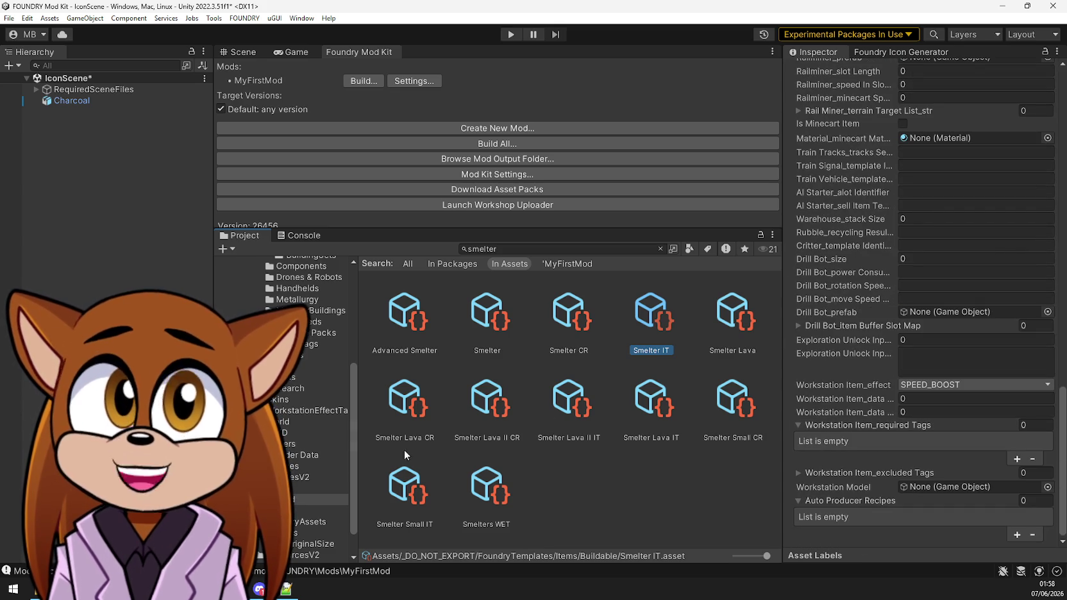
{"action": "left_click", "coordinate": [320, 499]}
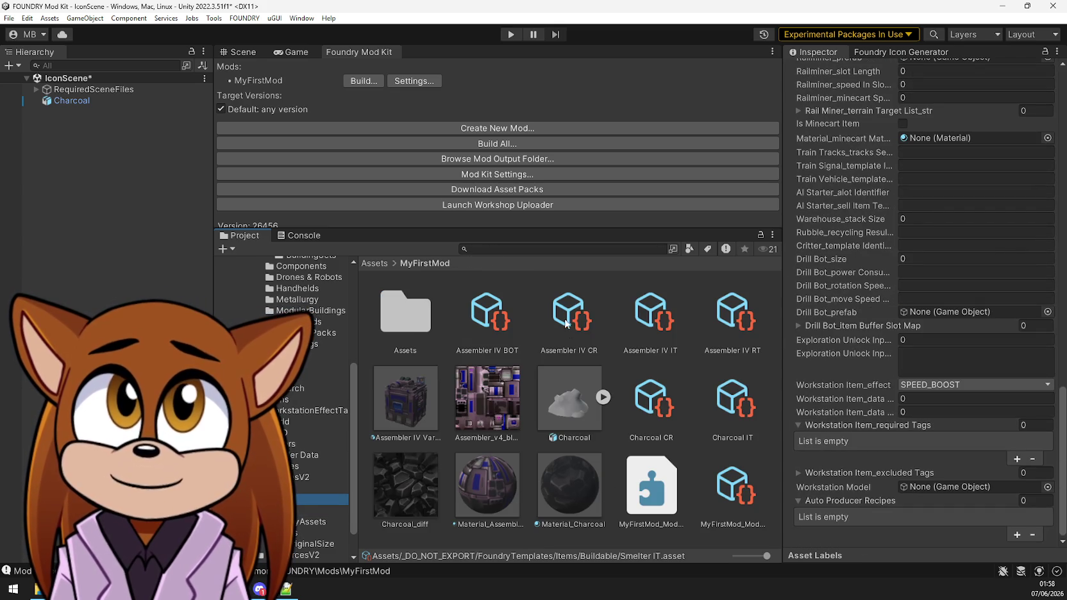
{"action": "left_click", "coordinate": [722, 408]}
Remove the smelter entry from Charcoal IT's Auto Producer Recipes, then select Charcoal CR
{"action": "scroll", "coordinate": [830, 443], "scroll_direction": "down", "scroll_amount": 3}
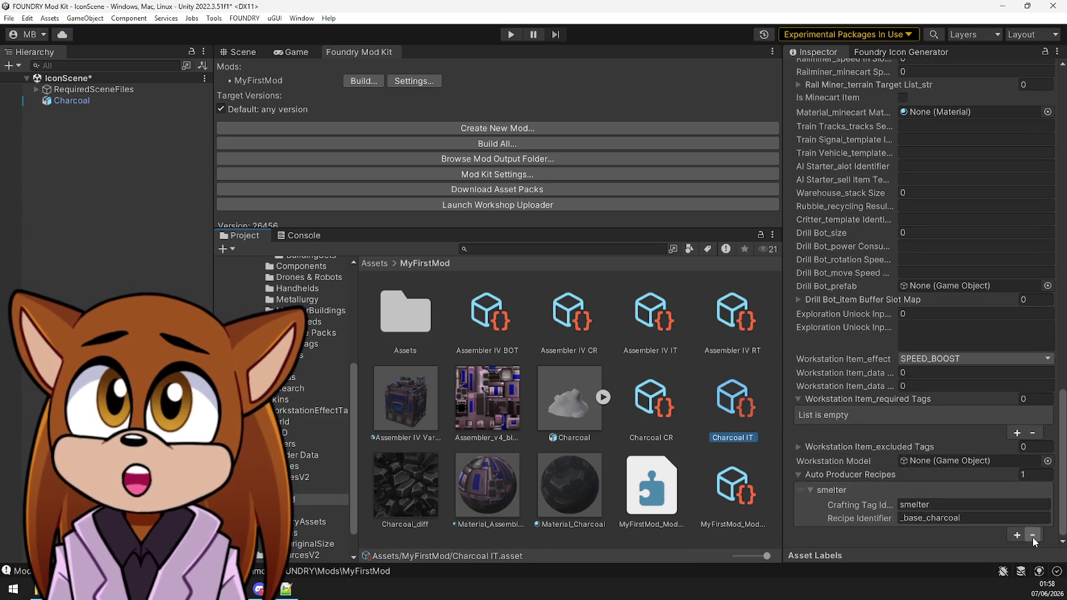
{"action": "left_click", "coordinate": [1032, 536]}
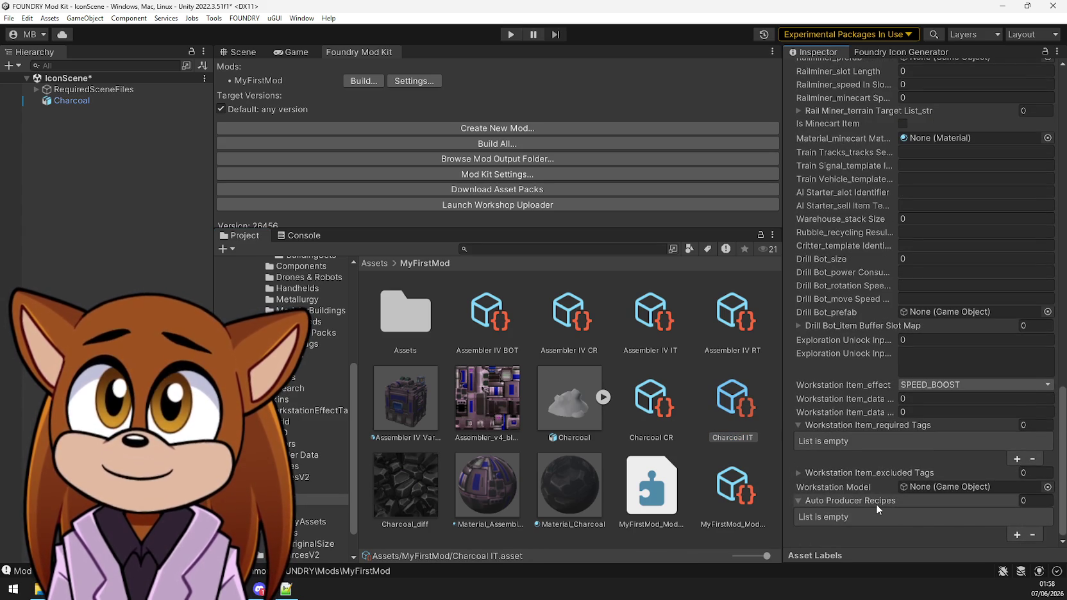
{"action": "scroll", "coordinate": [853, 486], "scroll_direction": "up", "scroll_amount": 15}
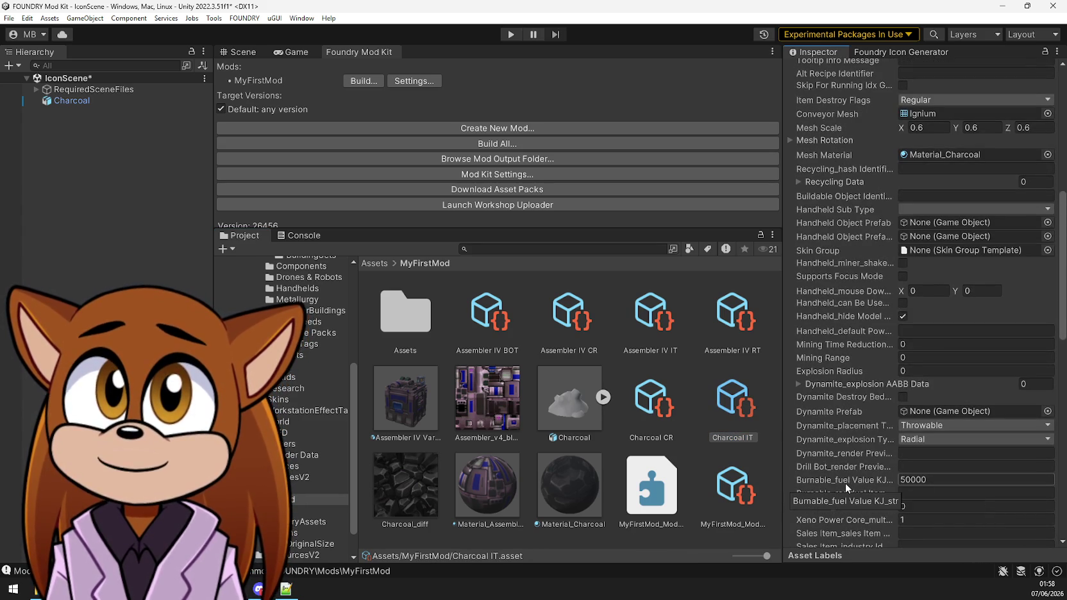
{"action": "scroll", "coordinate": [844, 479], "scroll_direction": "up", "scroll_amount": 8}
{"action": "scroll", "coordinate": [844, 479], "scroll_direction": "up", "scroll_amount": 20}
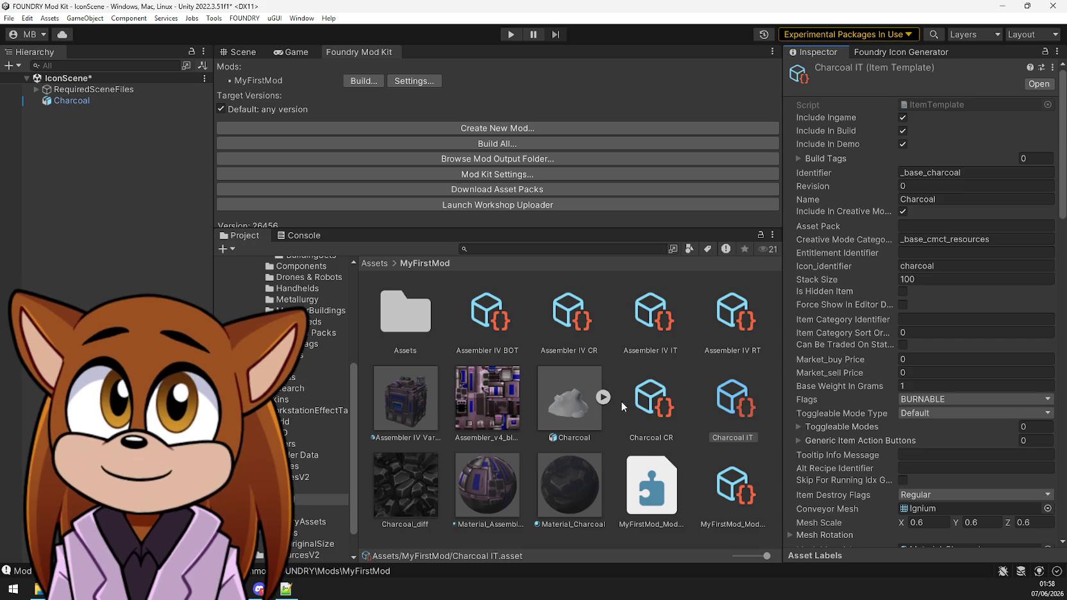
{"action": "left_click", "coordinate": [653, 416]}
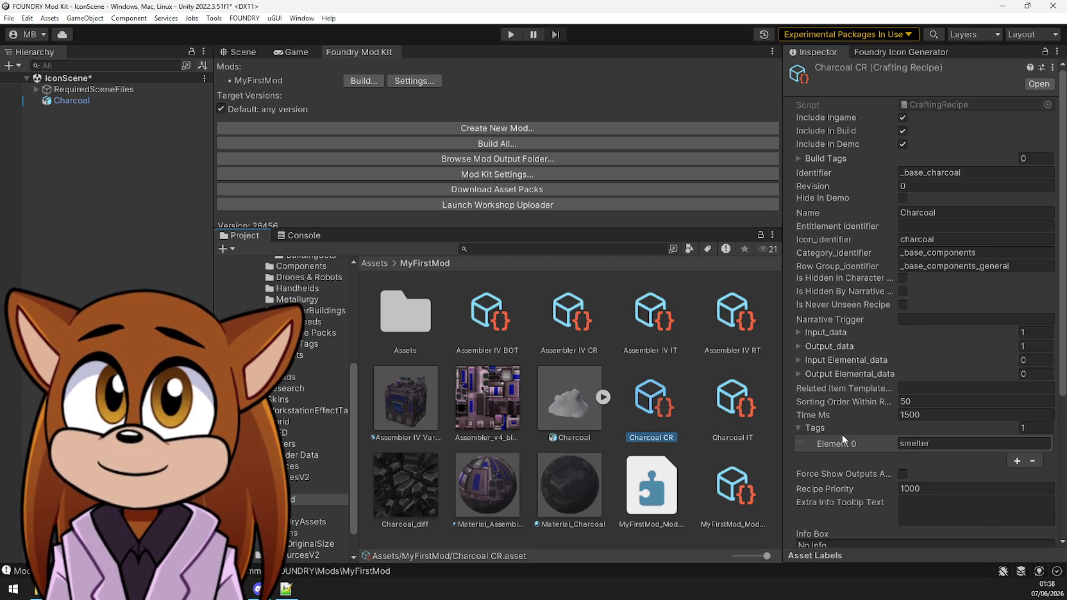
Add a second tag, advanced_smelter, to the Charcoal recipe alongside smelter
{"action": "left_click", "coordinate": [1016, 461]}
{"action": "left_click", "coordinate": [961, 458]}
{"action": "key", "text": "Home"}
{"action": "type", "text": "advanced"}
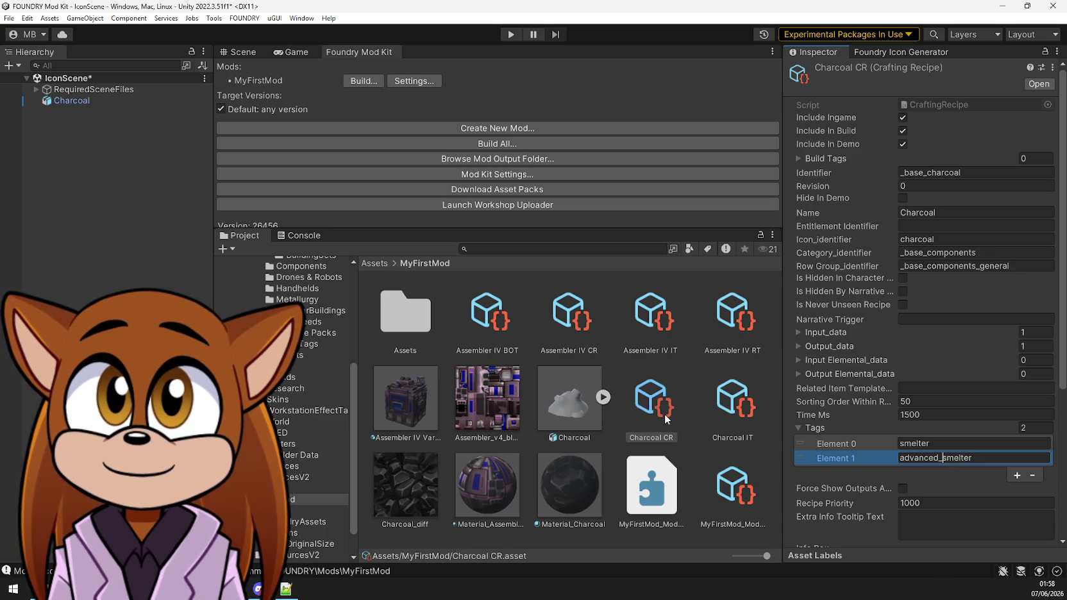
Compare with the T1;XF Plates CR recipe and confirm Charcoal's input is 6 _base_biomass
{"action": "left_click", "coordinate": [524, 249]}
{"action": "type", "text": "plates"}
{"action": "left_click", "coordinate": [658, 329]}
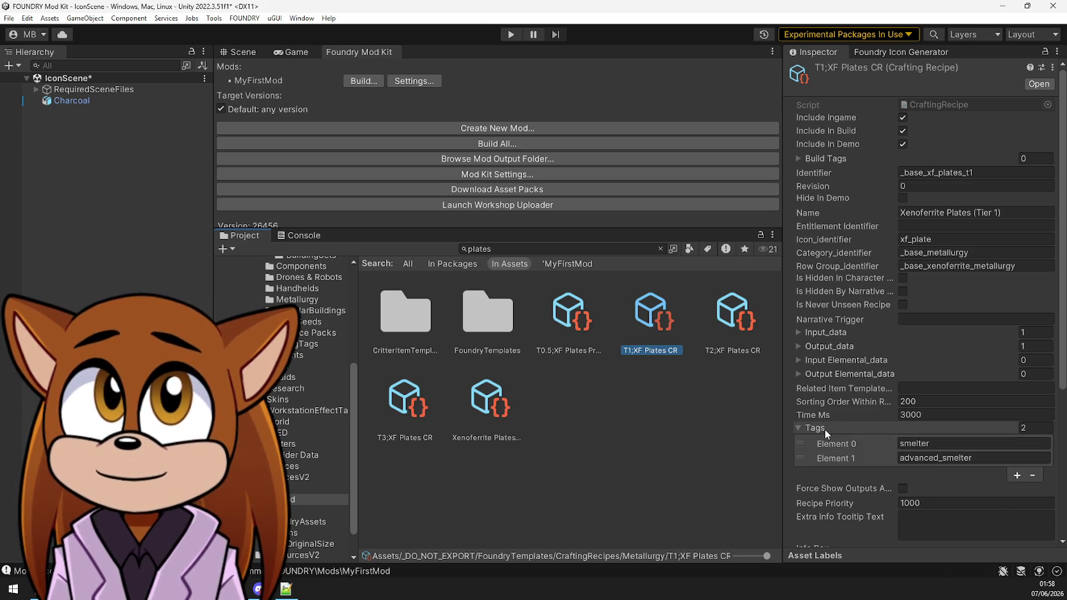
{"action": "left_click", "coordinate": [320, 498]}
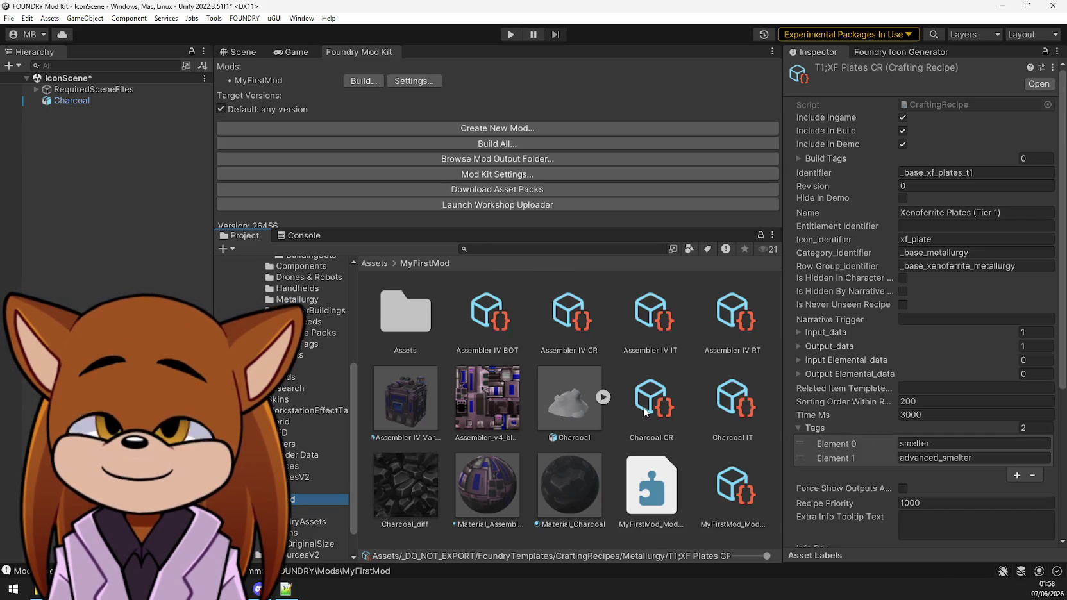
{"action": "left_click", "coordinate": [644, 407]}
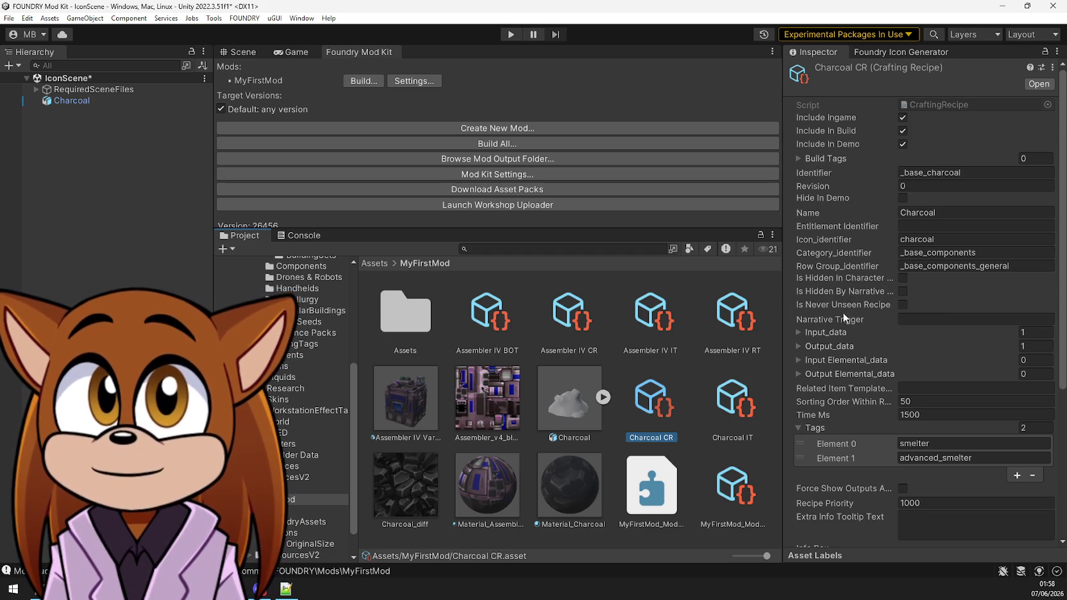
{"action": "left_click", "coordinate": [831, 334]}
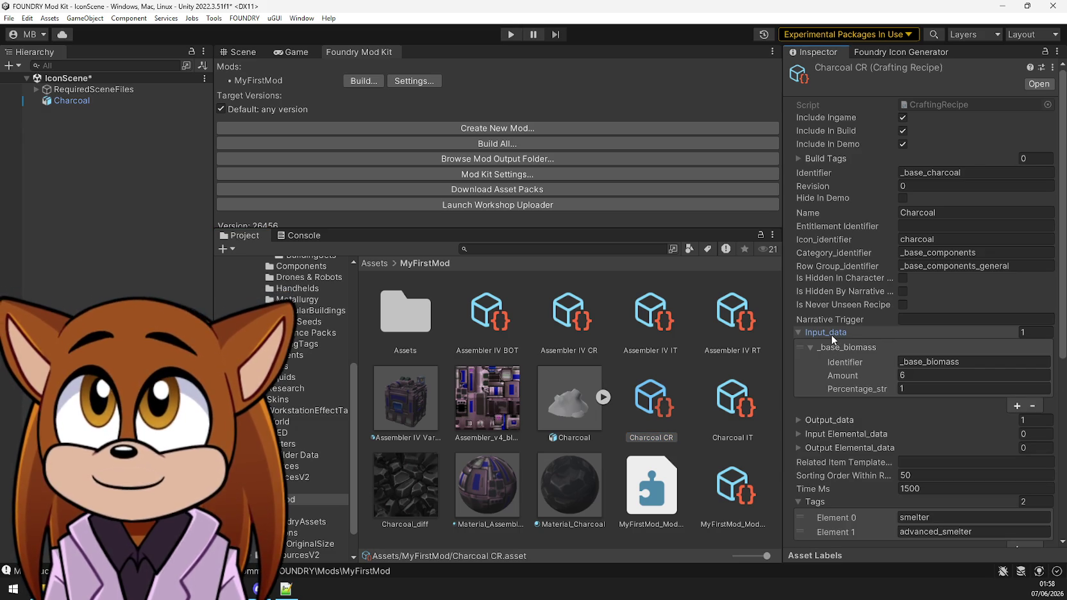
{"action": "left_click", "coordinate": [505, 250]}
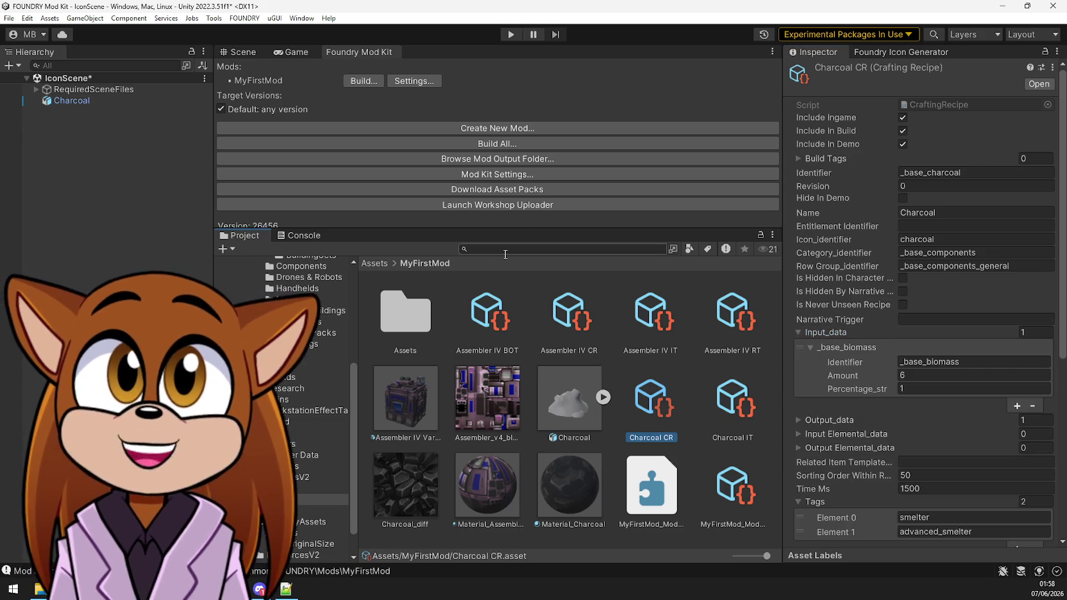
Read the T1;XF Plates CR recipe's tags and info box, then deselect it
{"action": "type", "text": "plates"}
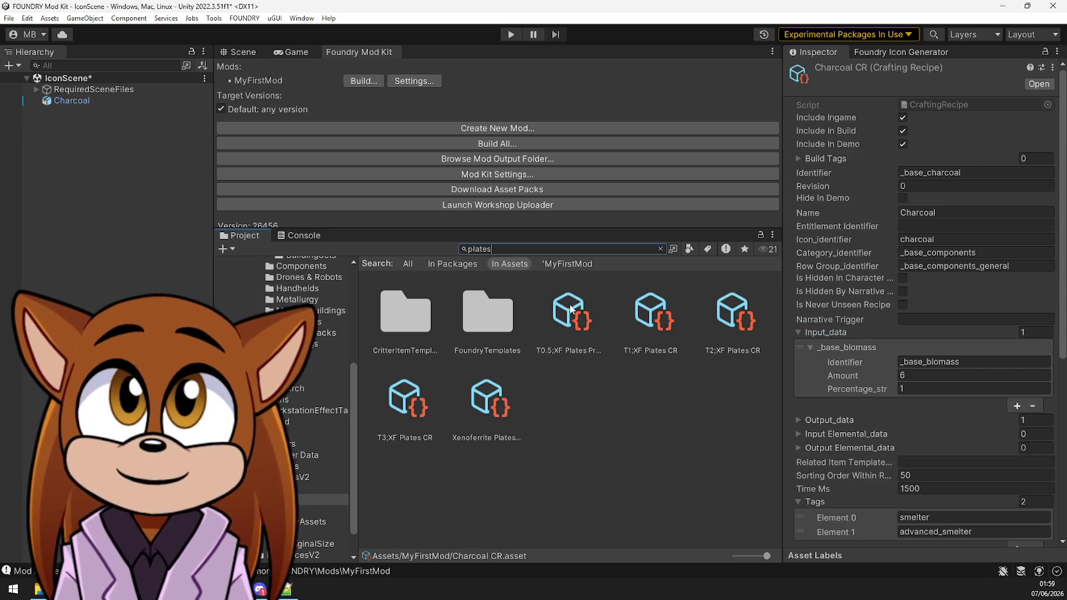
{"action": "left_click", "coordinate": [662, 327]}
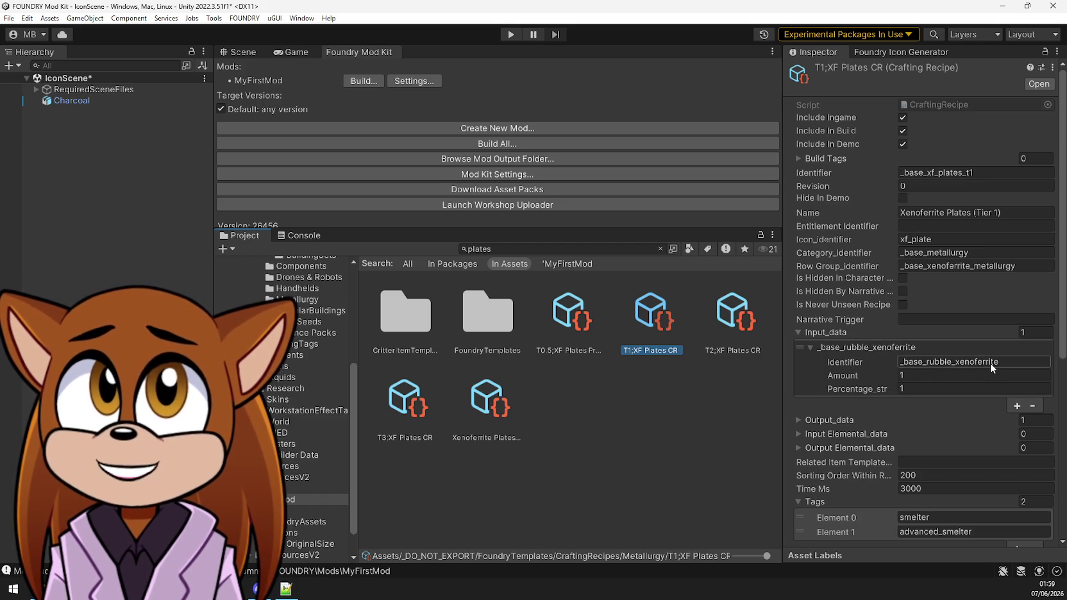
{"action": "left_click", "coordinate": [799, 419]}
{"action": "left_click", "coordinate": [799, 418]}
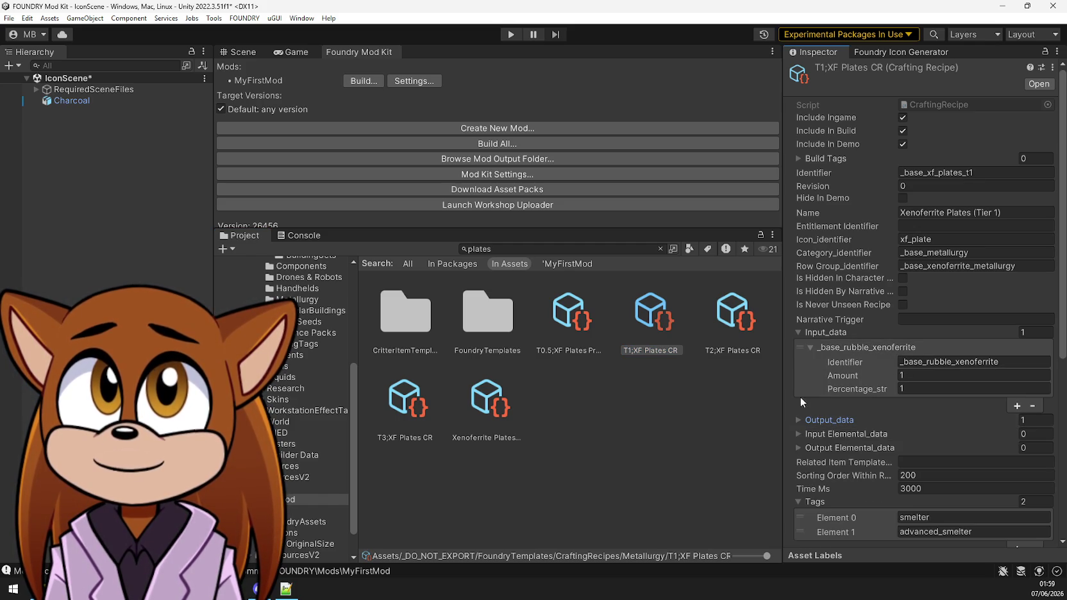
{"action": "left_click", "coordinate": [809, 348]}
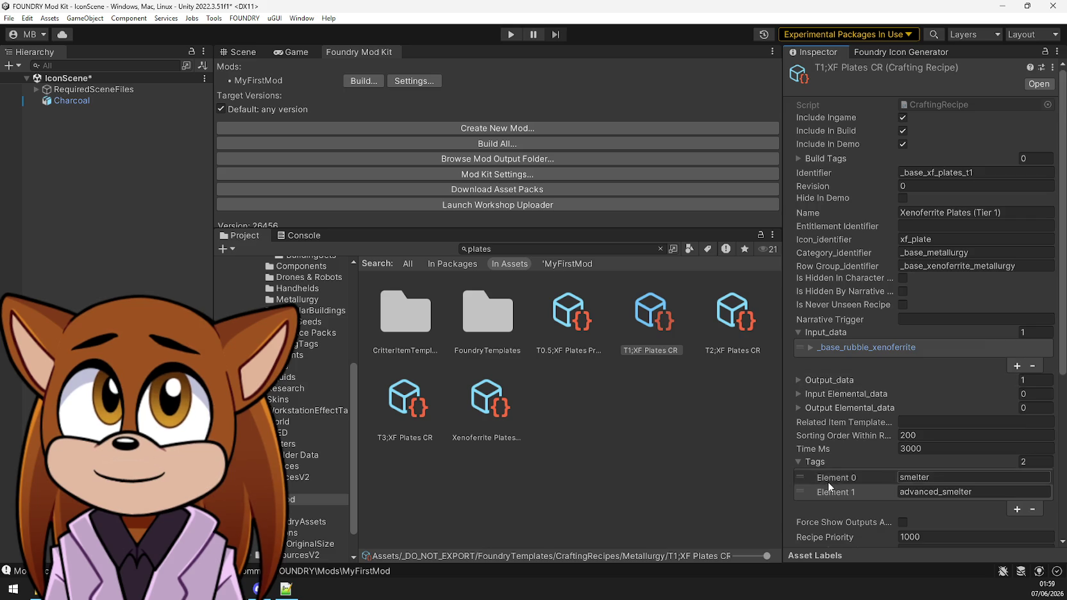
{"action": "scroll", "coordinate": [828, 482], "scroll_direction": "down", "scroll_amount": 3}
{"action": "scroll", "coordinate": [830, 482], "scroll_direction": "down", "scroll_amount": 5}
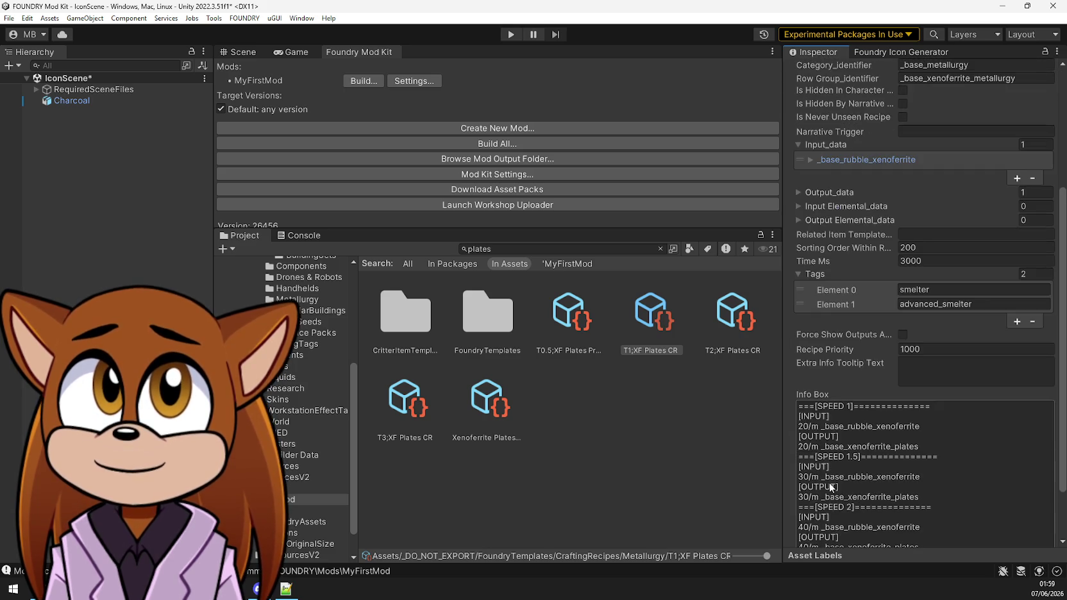
{"action": "scroll", "coordinate": [824, 385], "scroll_direction": "up", "scroll_amount": 8}
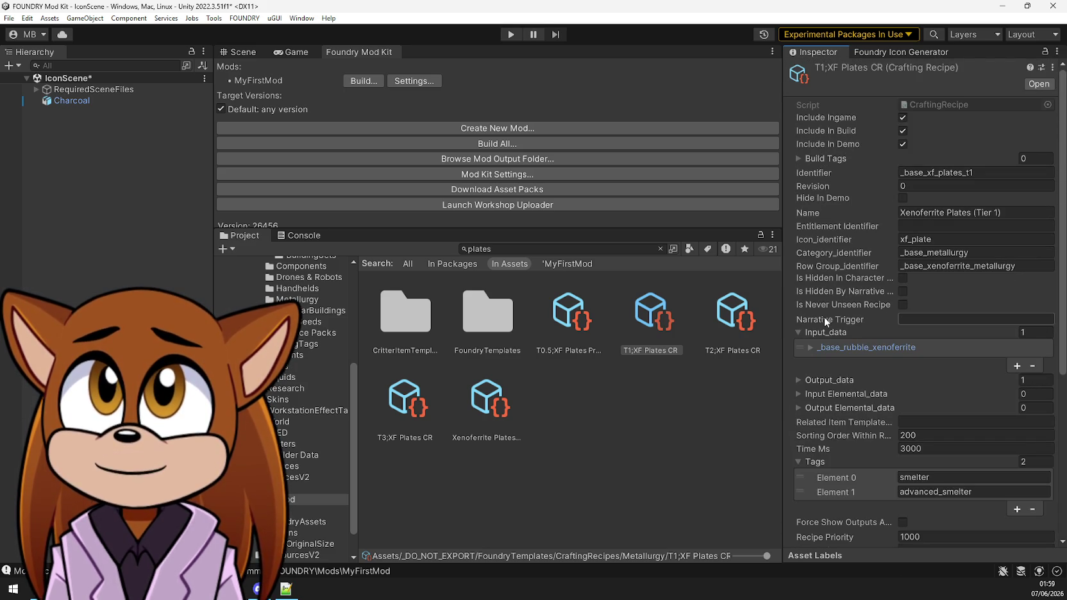
{"action": "left_click", "coordinate": [675, 396]}
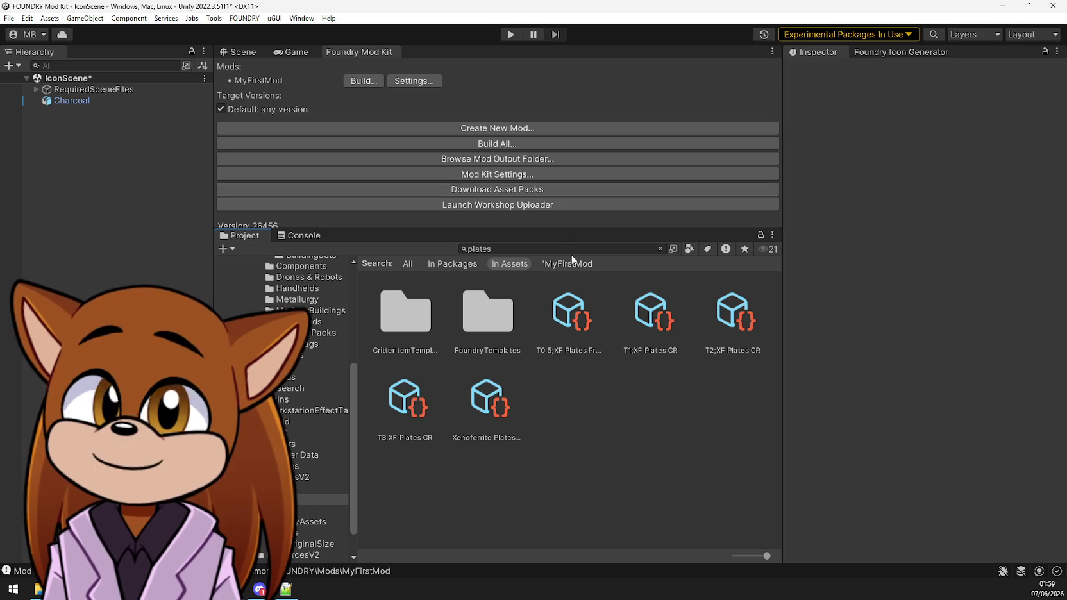
{"action": "left_click", "coordinate": [364, 81]}
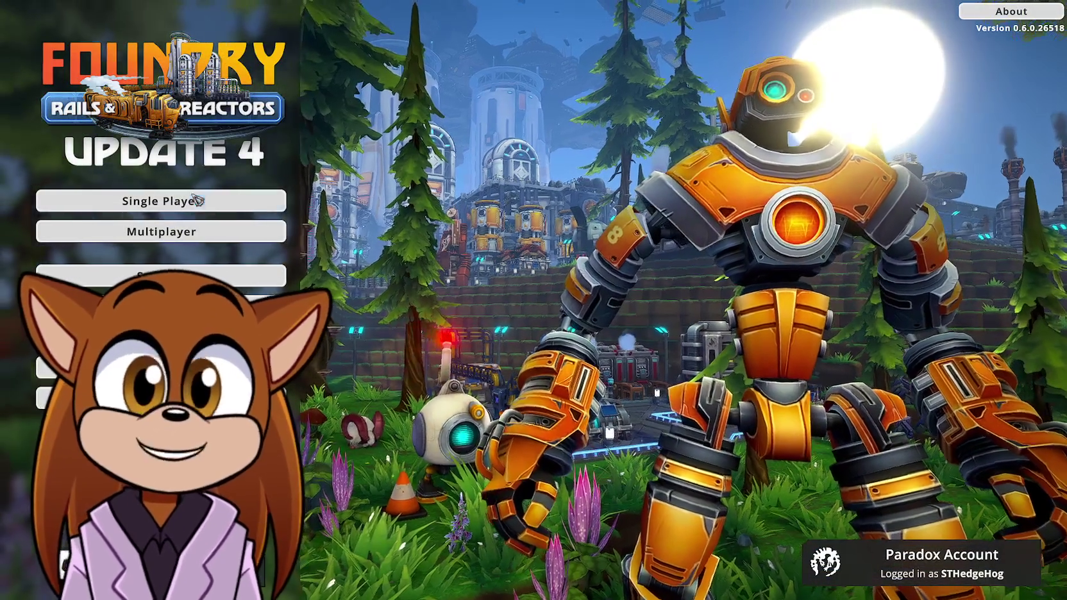
Load a saved game and try putting Biomass into the small smelter's input
{"action": "left_click", "coordinate": [198, 201]}
{"action": "left_click", "coordinate": [161, 231]}
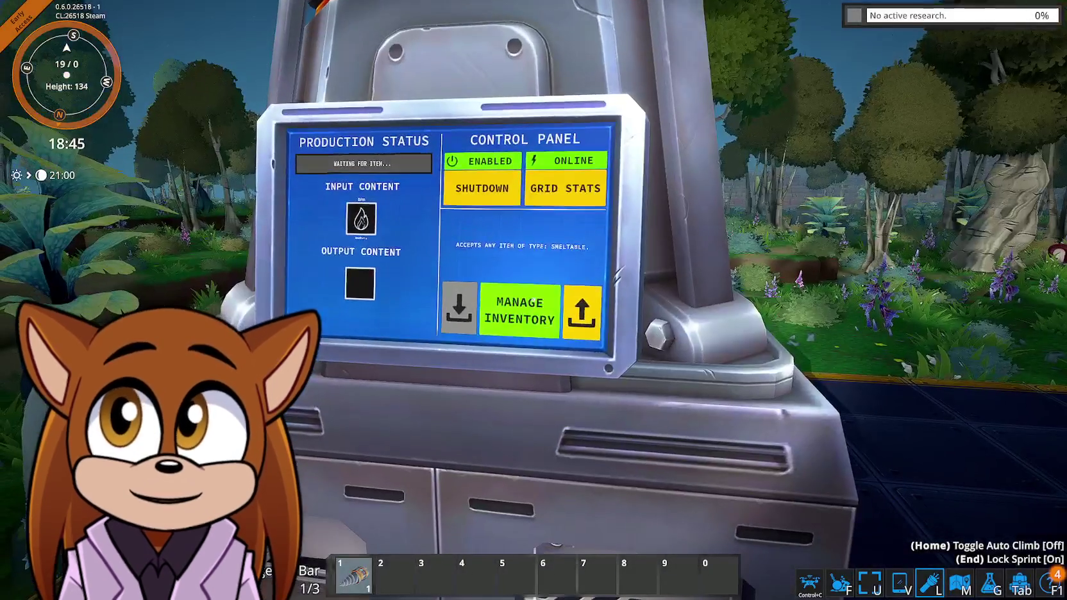
{"action": "left_click", "coordinate": [534, 300]}
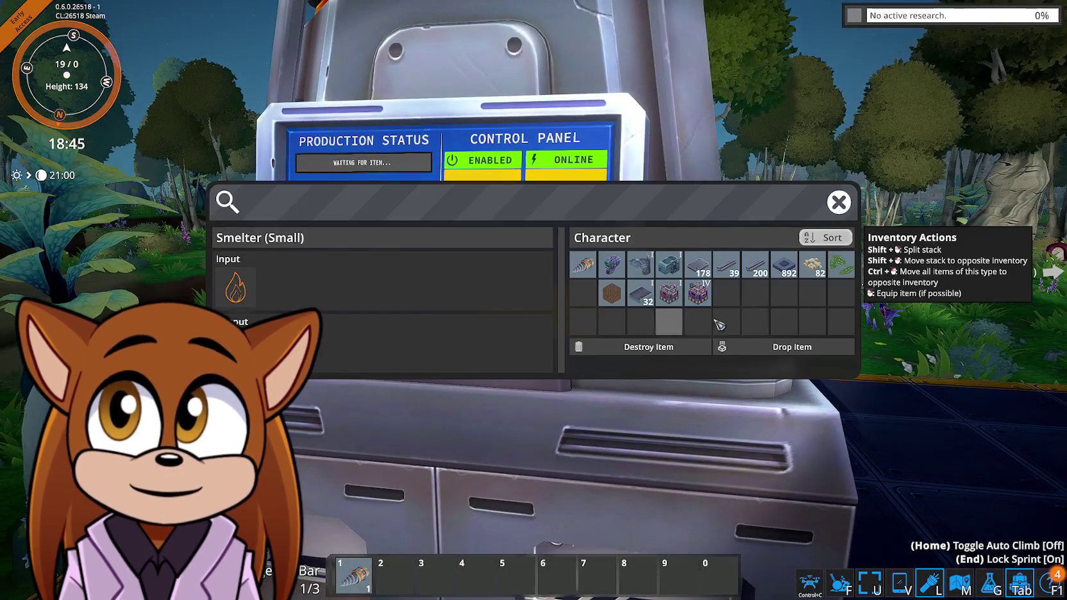
{"action": "left_click", "coordinate": [826, 275]}
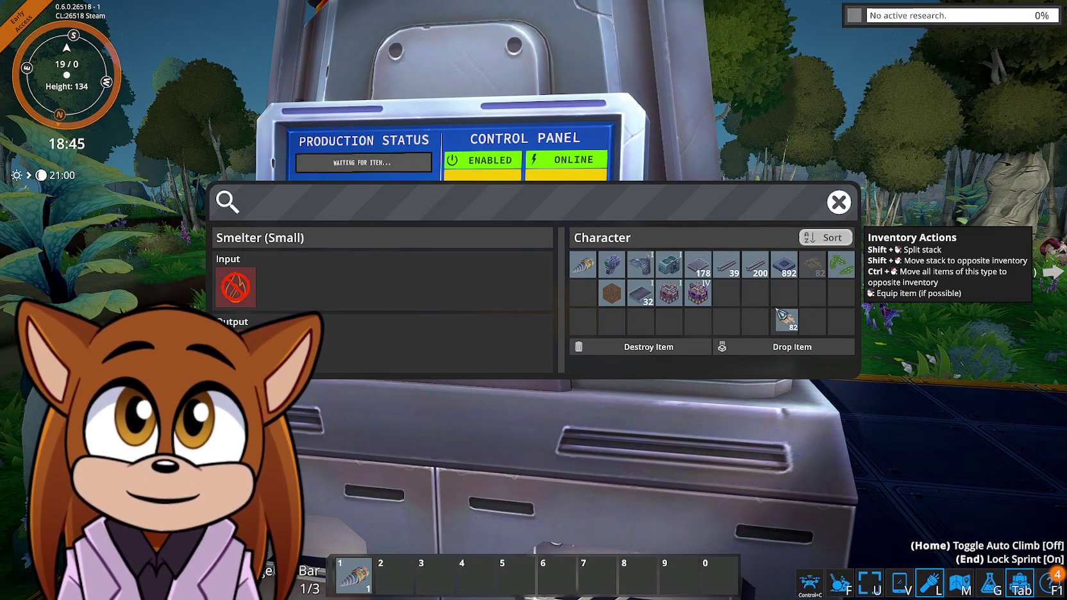
{"action": "left_click", "coordinate": [244, 289]}
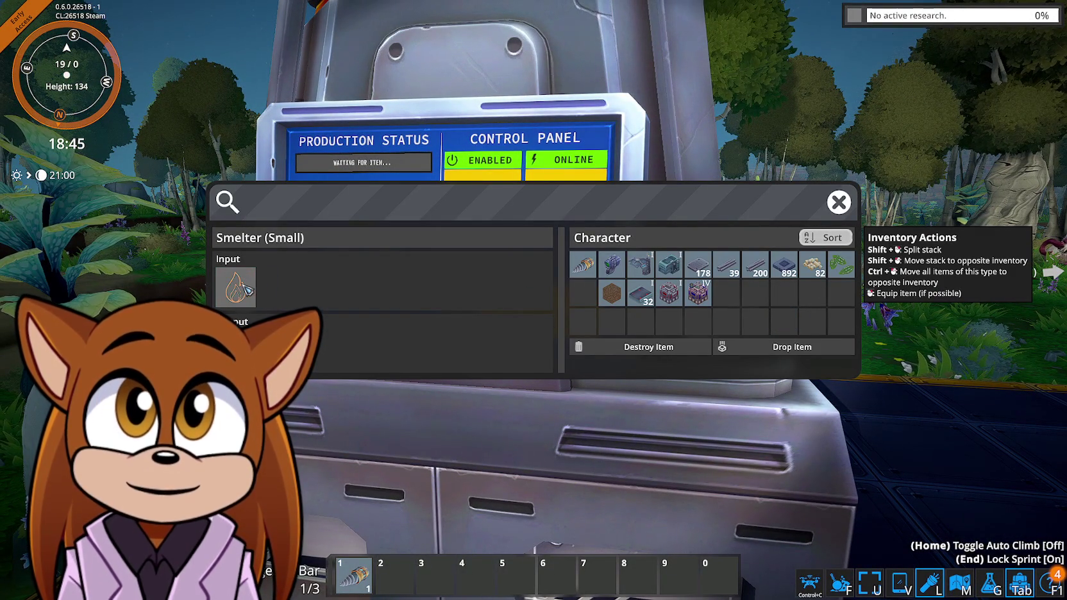
{"action": "left_click", "coordinate": [840, 264]}
{"action": "left_click", "coordinate": [812, 264]}
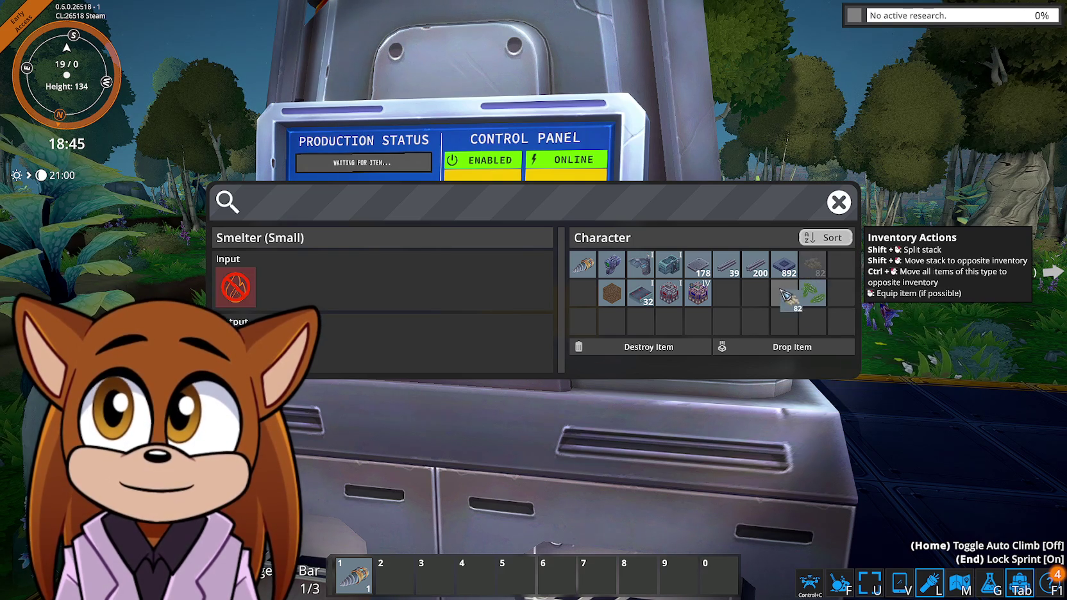
{"action": "left_click", "coordinate": [845, 268]}
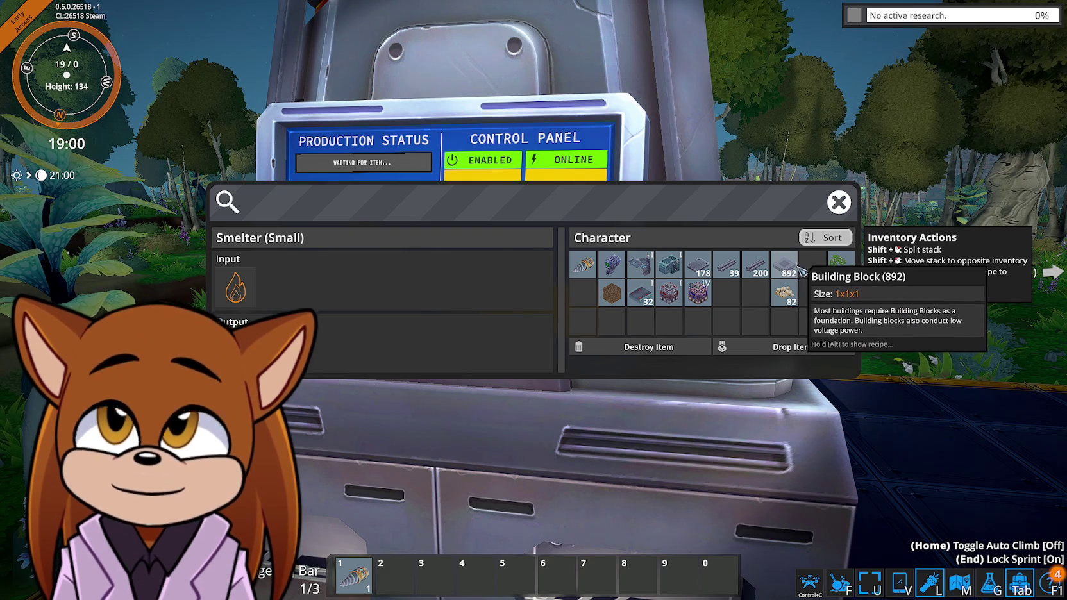
{"action": "key", "text": "alt"}
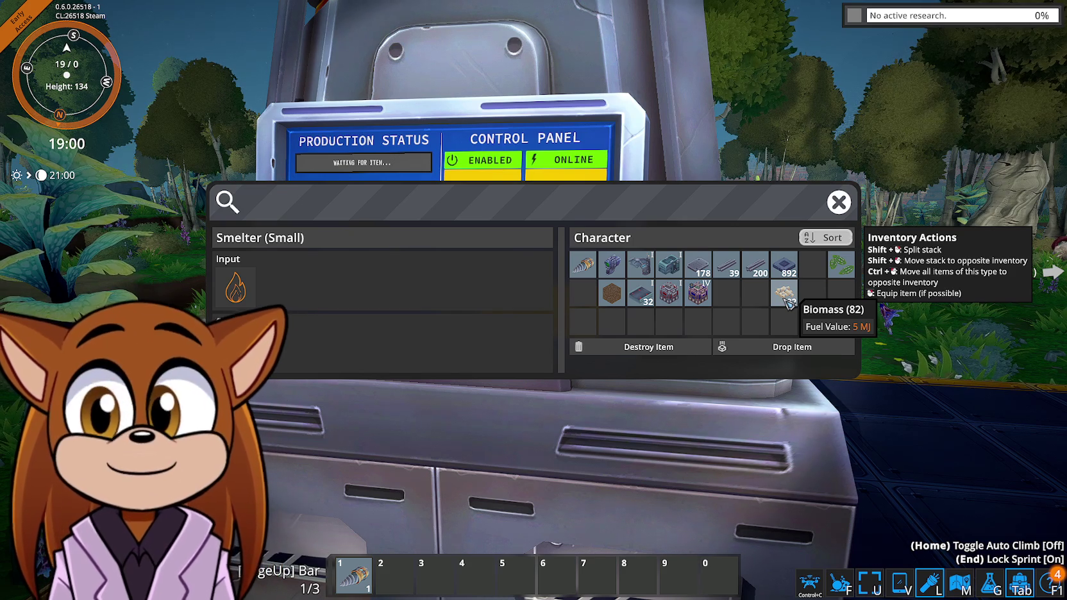
Quit Foundry to the desktop
{"action": "key", "text": "Escape"}
{"action": "key", "text": "Escape"}
{"action": "left_click", "coordinate": [533, 433]}
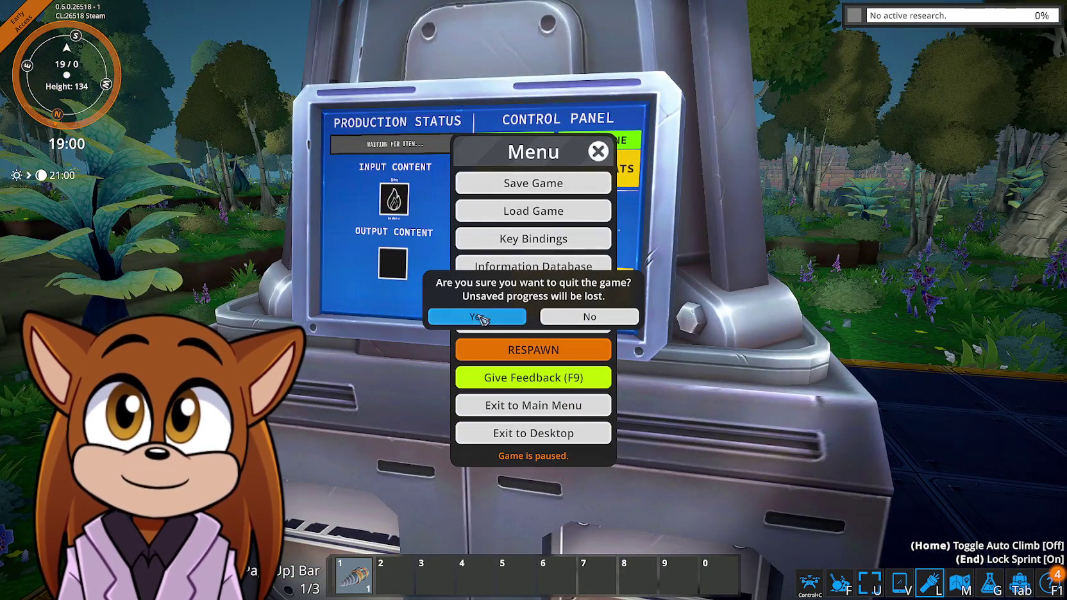
{"action": "left_click", "coordinate": [482, 316]}
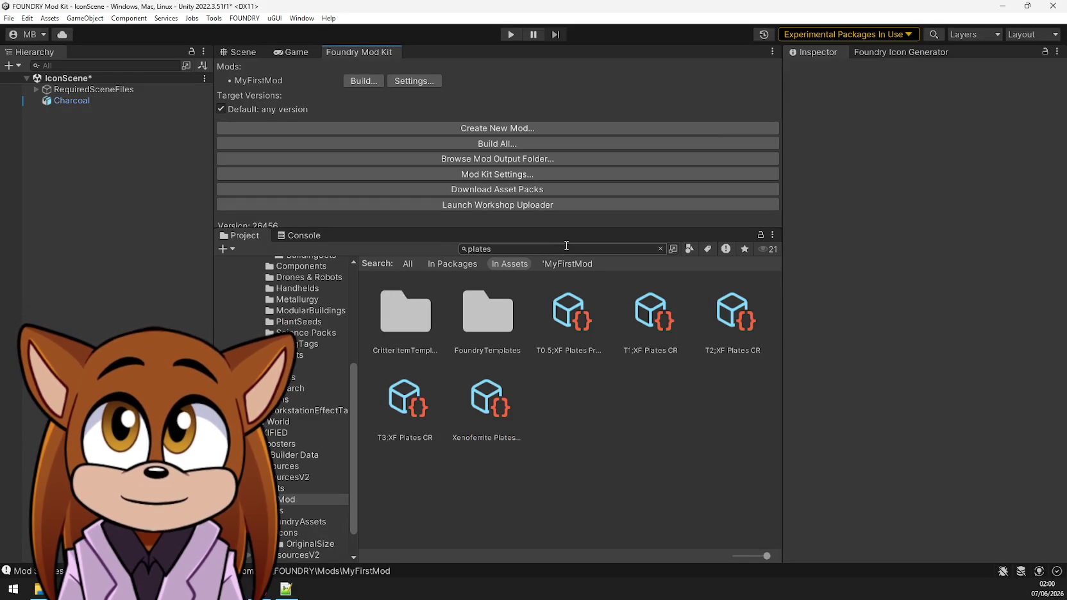
Search 'xenofe' and inspect Rubble_Xenoferrite's smelter and advanced_smelter auto producer recipes
{"action": "left_click", "coordinate": [564, 247]}
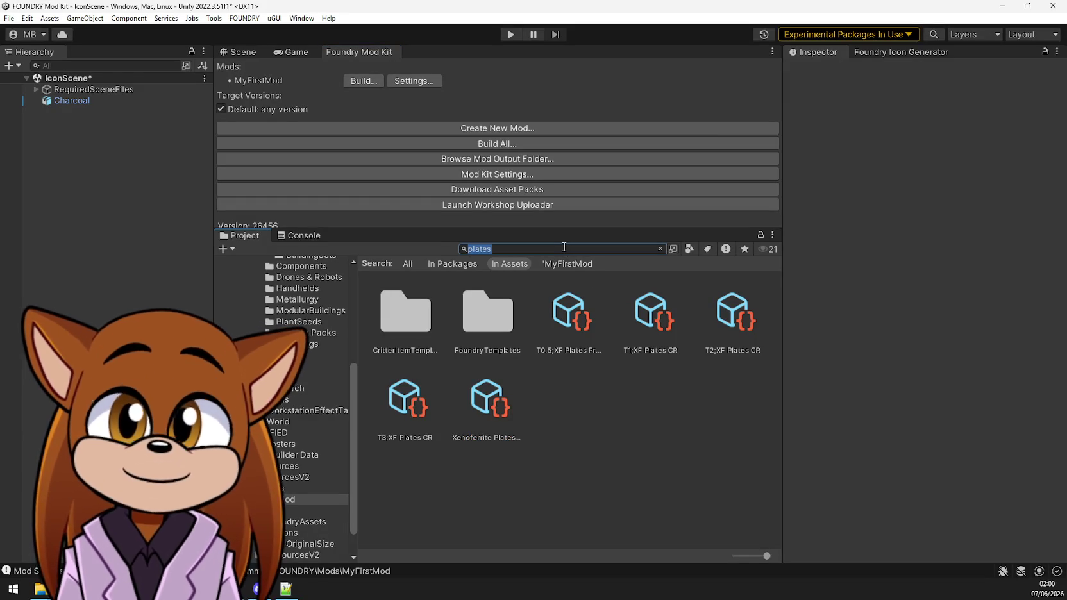
{"action": "type", "text": "xen"}
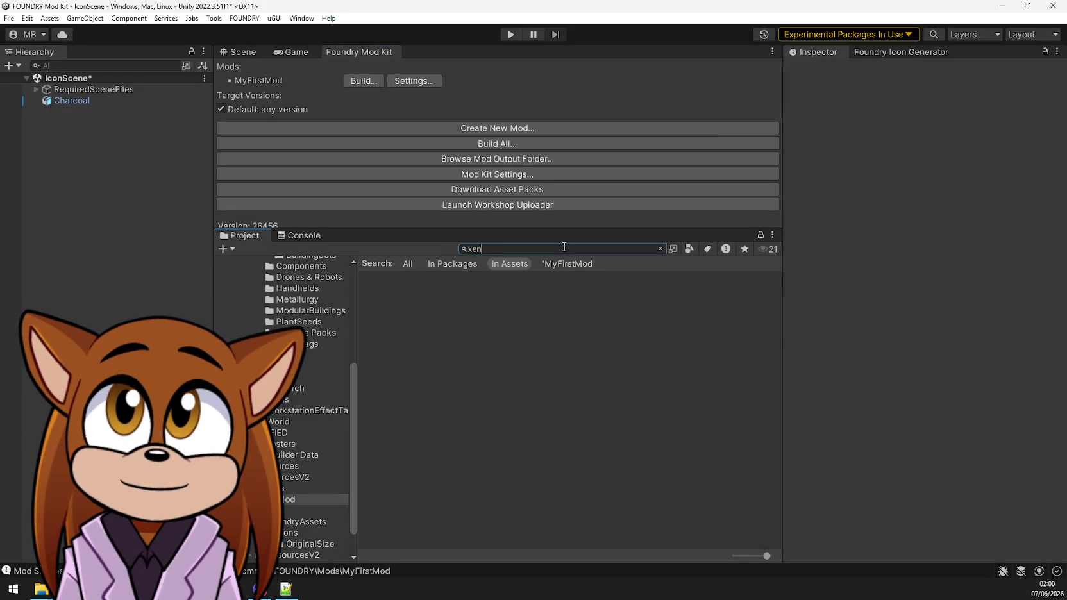
{"action": "type", "text": "oferrite"}
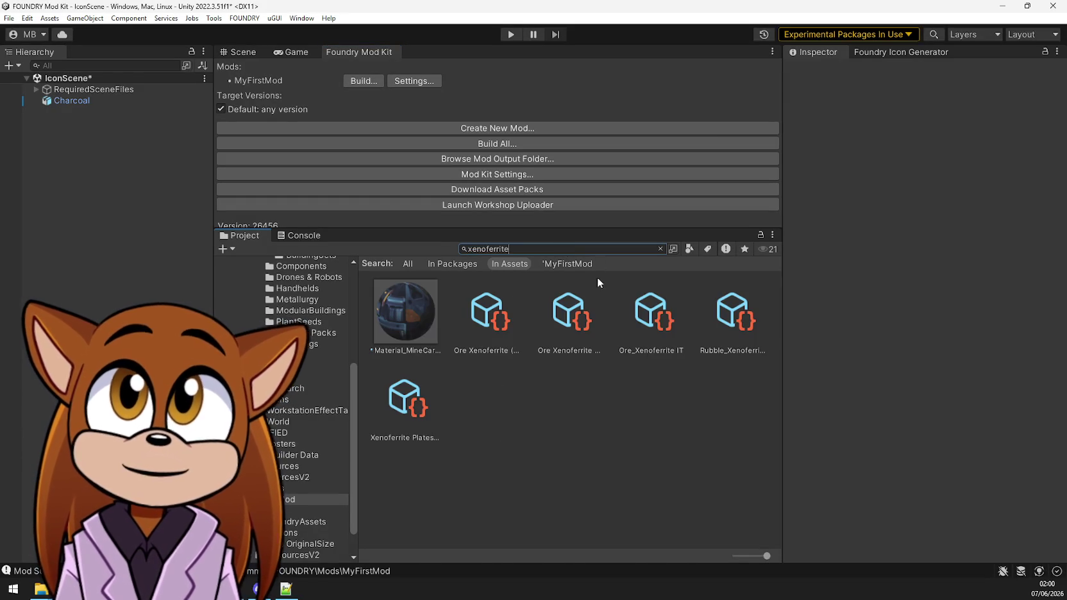
{"action": "left_click", "coordinate": [491, 314]}
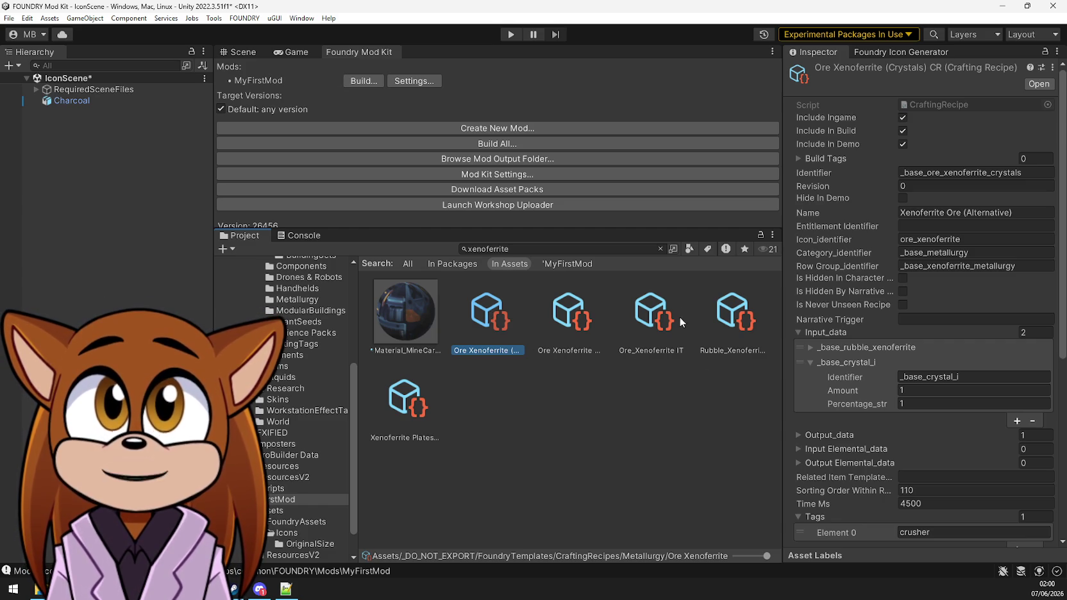
{"action": "left_click", "coordinate": [735, 330]}
{"action": "scroll", "coordinate": [852, 380], "scroll_direction": "down", "scroll_amount": 10}
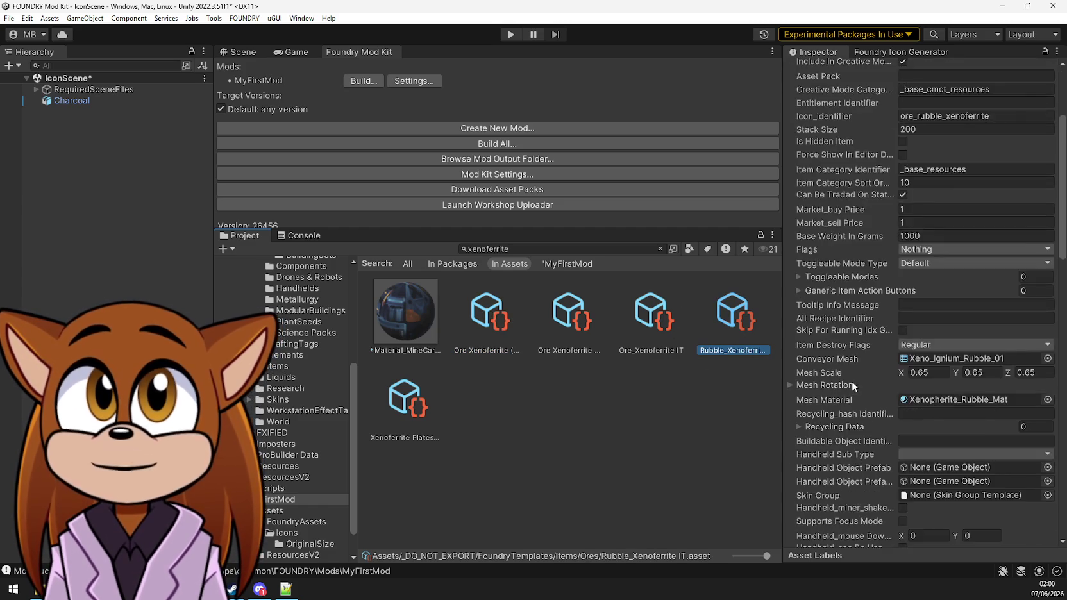
{"action": "scroll", "coordinate": [852, 381], "scroll_direction": "down", "scroll_amount": 15}
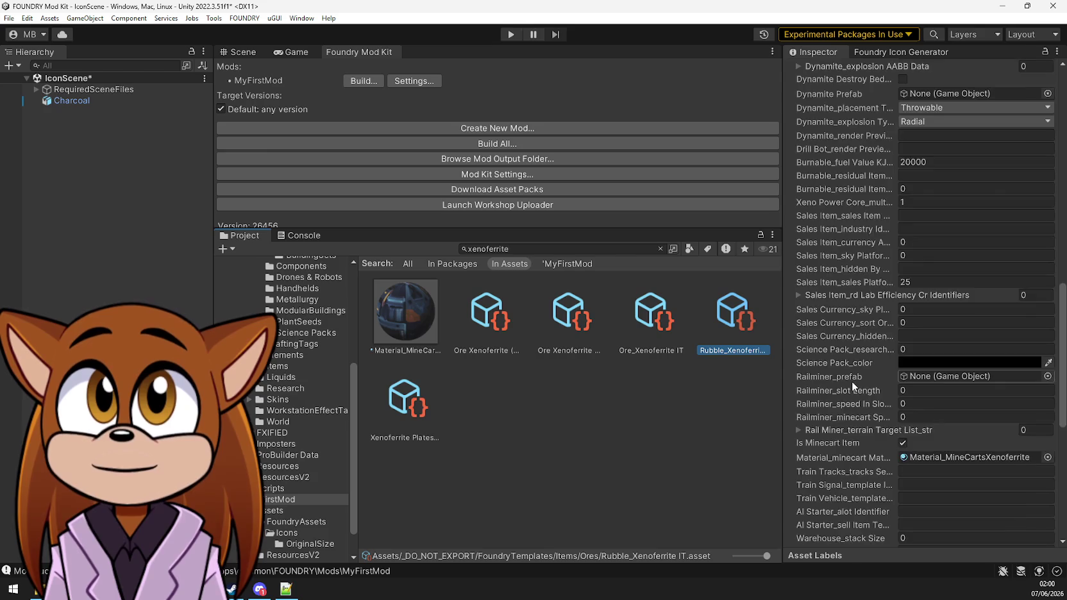
{"action": "scroll", "coordinate": [852, 380], "scroll_direction": "down", "scroll_amount": 5}
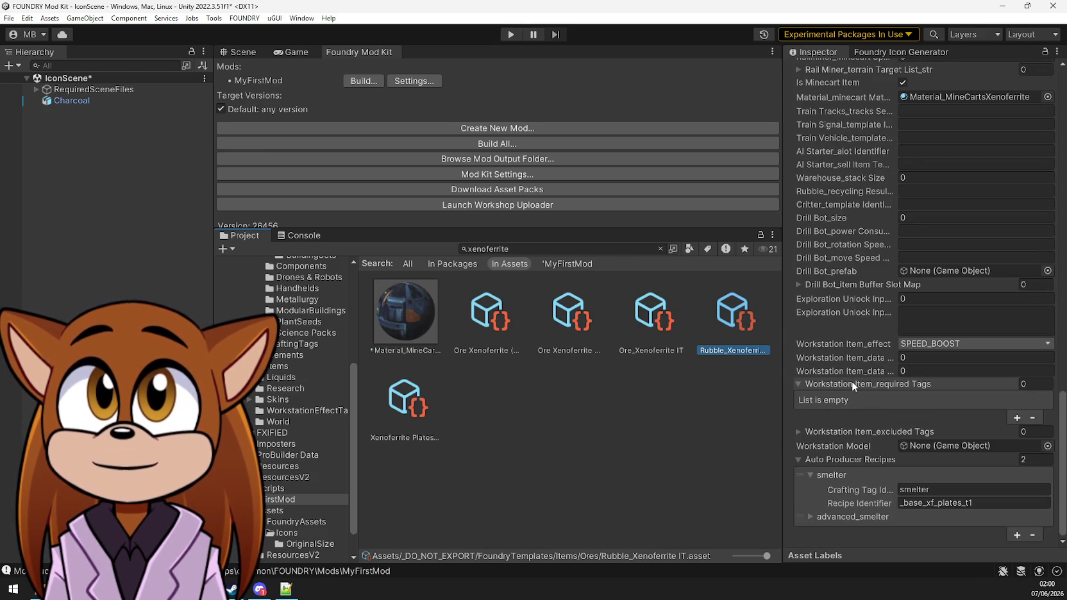
{"action": "left_click", "coordinate": [812, 518]}
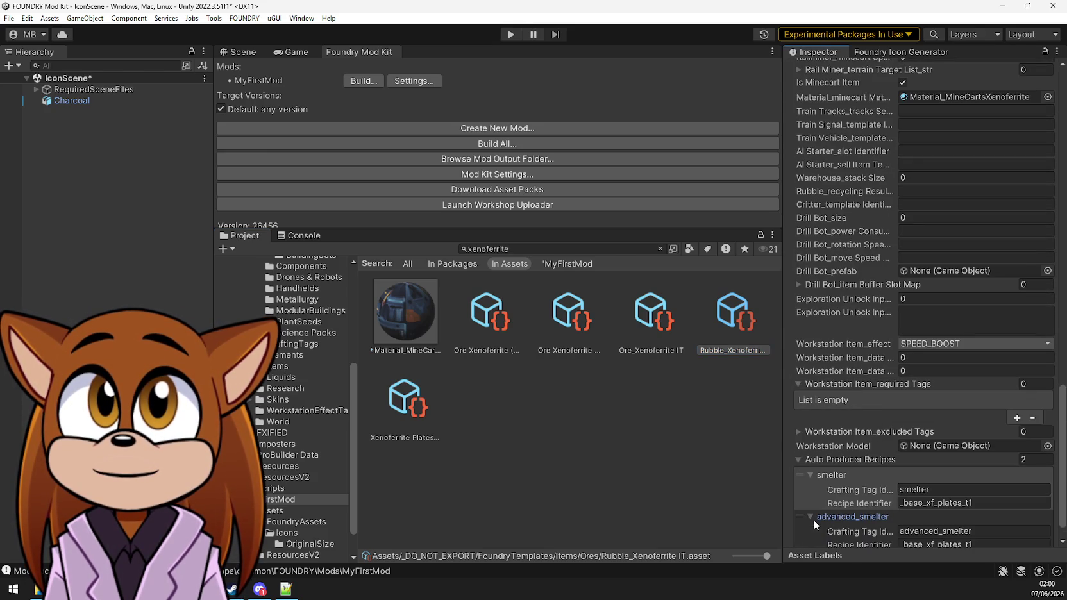
{"action": "scroll", "coordinate": [813, 519], "scroll_direction": "down", "scroll_amount": 1}
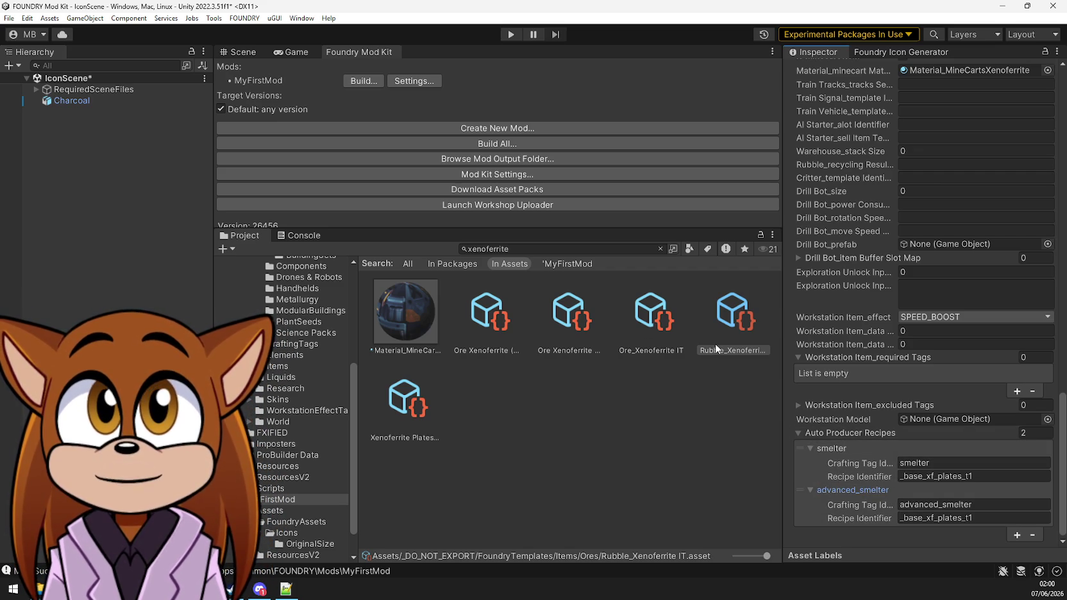
Compare the Ore_Xenoferrite IT and Xenoferrite Plates templates' auto producer recipes
{"action": "left_click", "coordinate": [648, 323]}
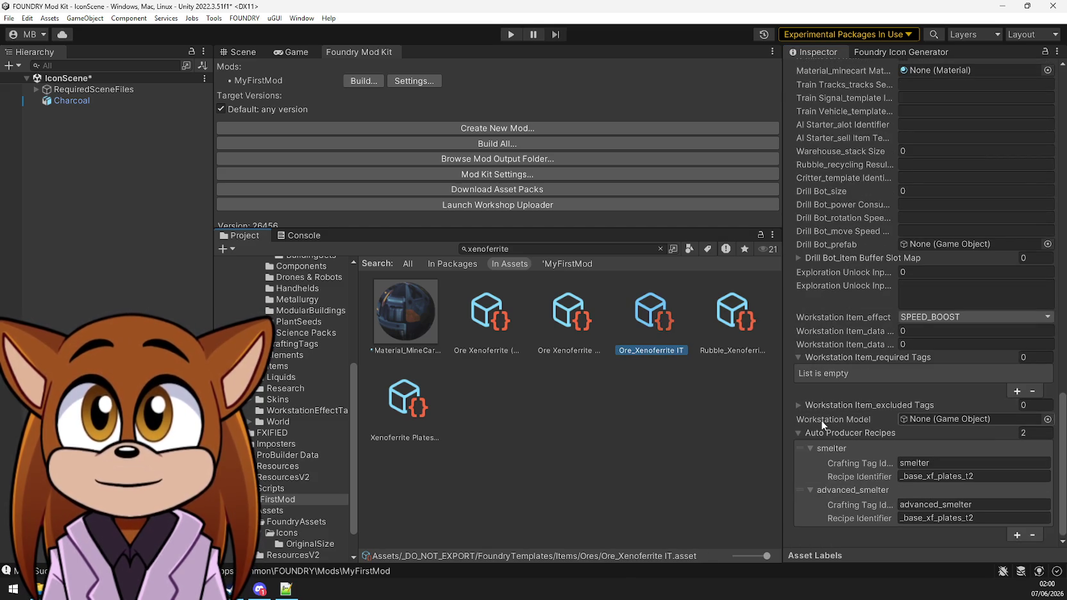
{"action": "left_click", "coordinate": [725, 318]}
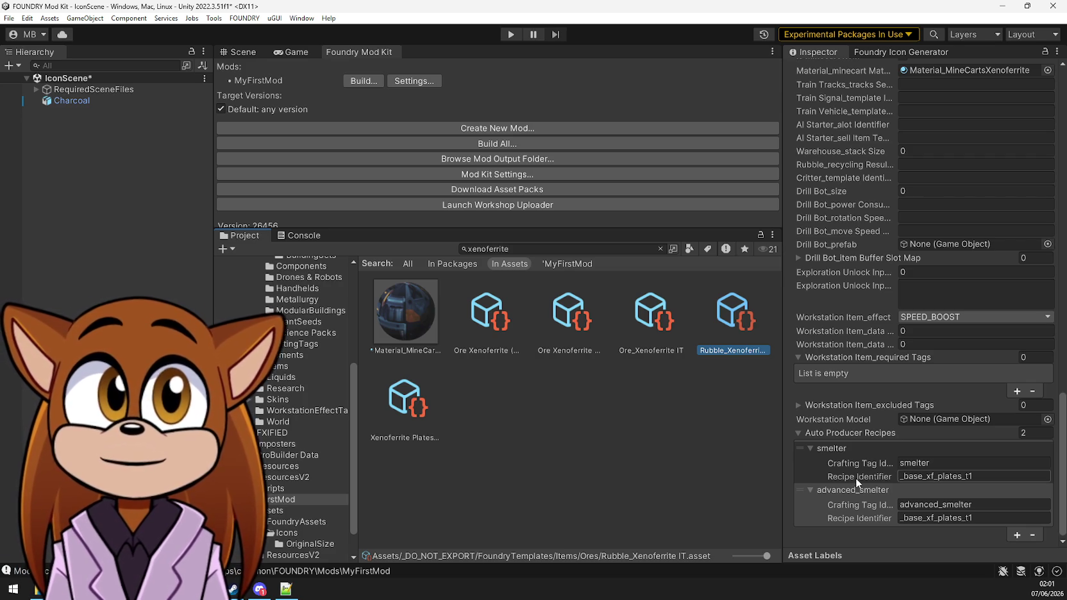
{"action": "left_click", "coordinate": [404, 419]}
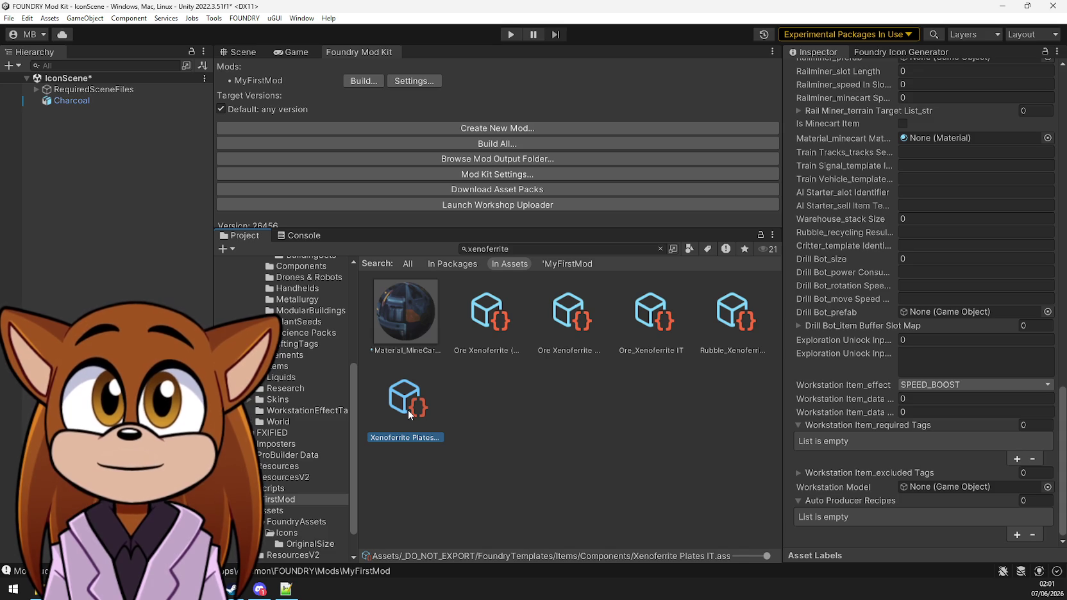
Review the Rubble_Xenoferrite, Ore_Xenoferrite IT and Xenoferrite Plates templates again
{"action": "left_click", "coordinate": [727, 331]}
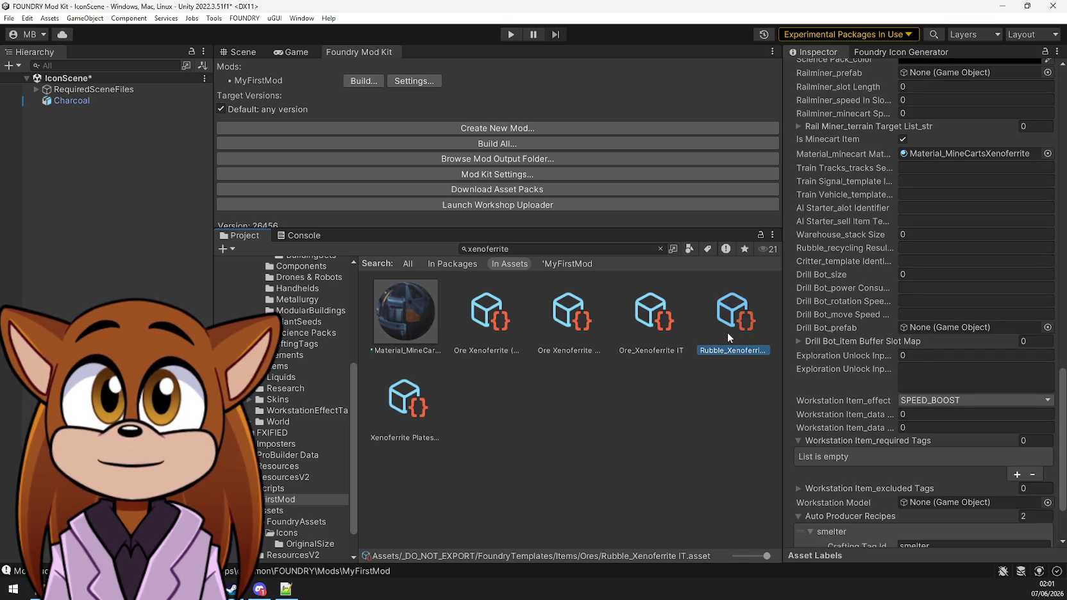
{"action": "left_click", "coordinate": [637, 327]}
{"action": "left_click", "coordinate": [396, 420]}
{"action": "scroll", "coordinate": [843, 461], "scroll_direction": "down", "scroll_amount": 1}
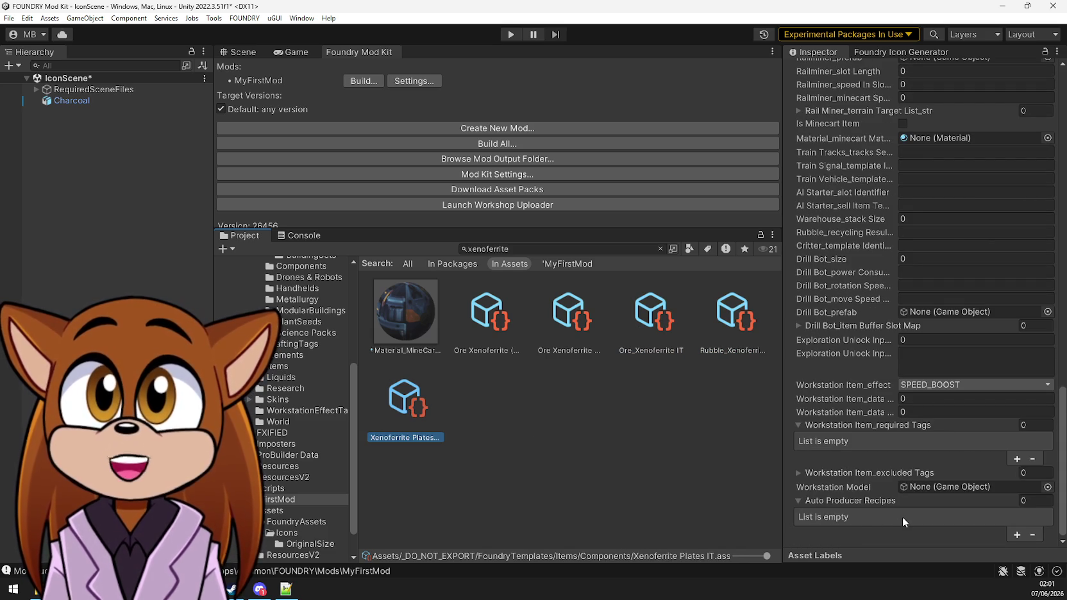
{"action": "left_click", "coordinate": [621, 313]}
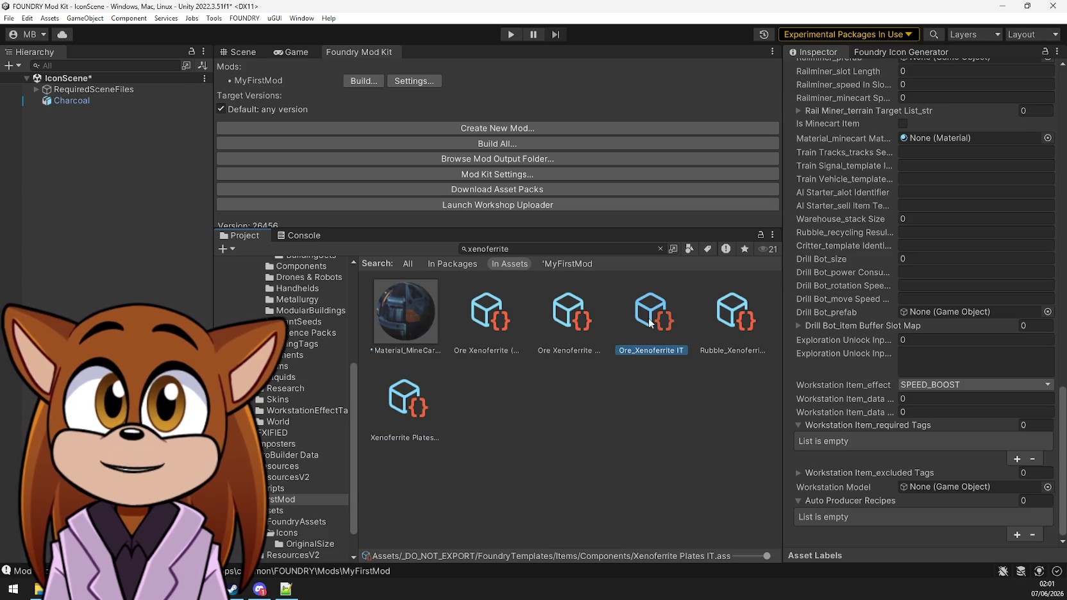
{"action": "left_click", "coordinate": [614, 327]}
{"action": "left_click", "coordinate": [649, 317]}
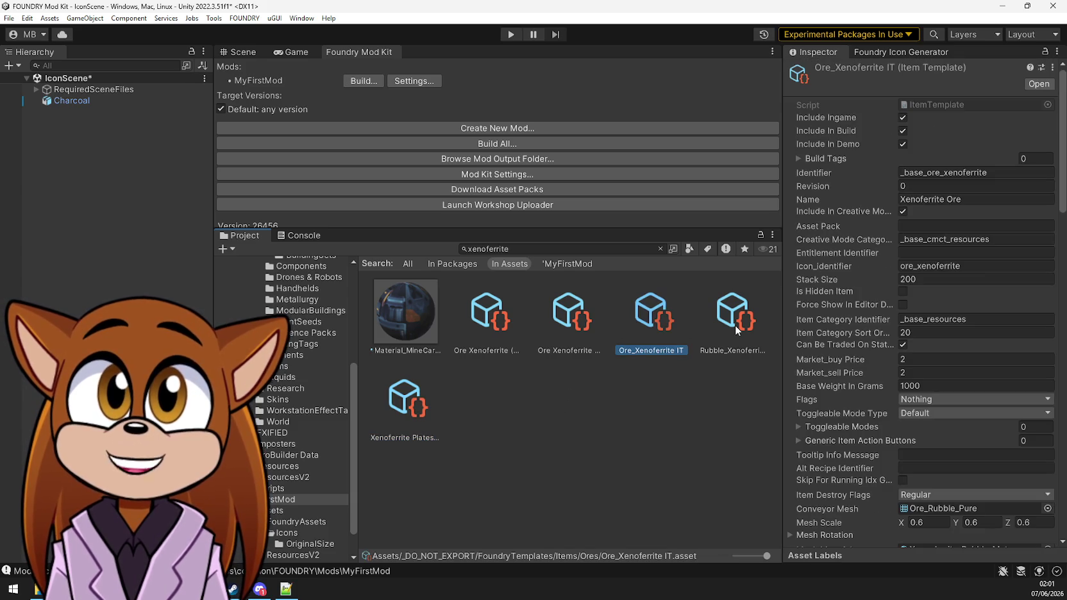
{"action": "left_click", "coordinate": [736, 325]}
Search 'biomass' and view the Biomass IT template's empty Auto Producer Recipes
{"action": "double_click", "coordinate": [505, 250]}
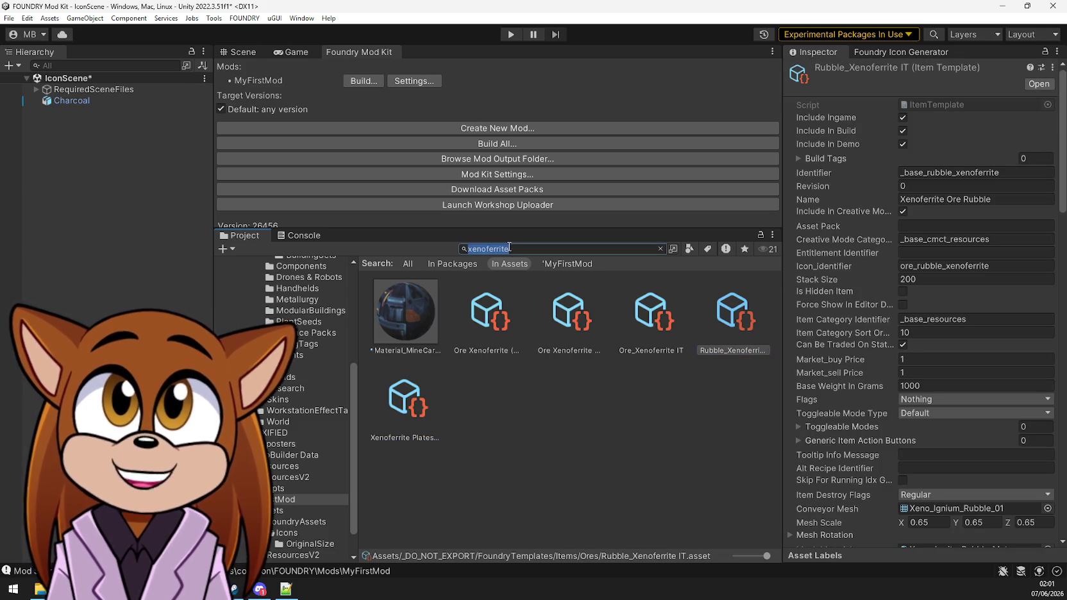
{"action": "type", "text": "biomass"}
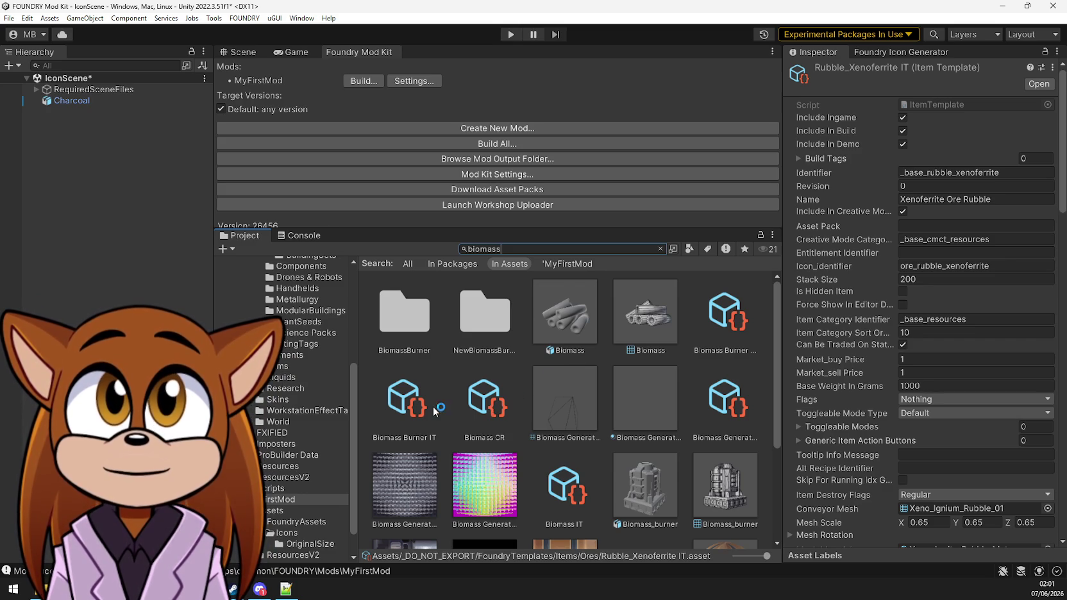
{"action": "scroll", "coordinate": [494, 410], "scroll_direction": "down", "scroll_amount": 2}
{"action": "left_click", "coordinate": [580, 442]}
{"action": "scroll", "coordinate": [903, 477], "scroll_direction": "down", "scroll_amount": 5}
{"action": "scroll", "coordinate": [904, 477], "scroll_direction": "down", "scroll_amount": 10}
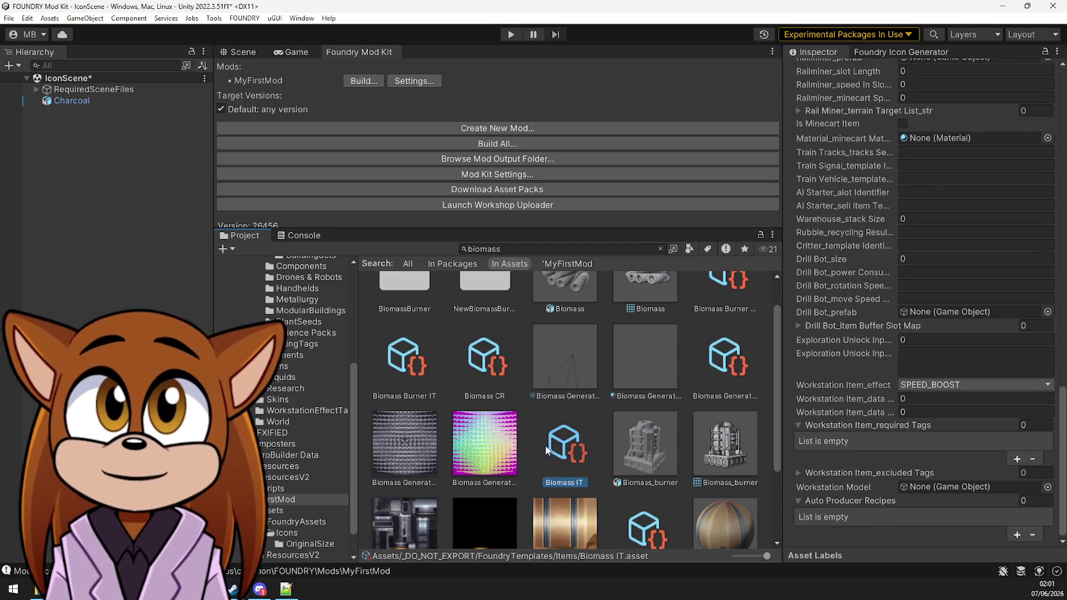
{"action": "left_click", "coordinate": [280, 500]}
{"action": "left_click", "coordinate": [280, 502]}
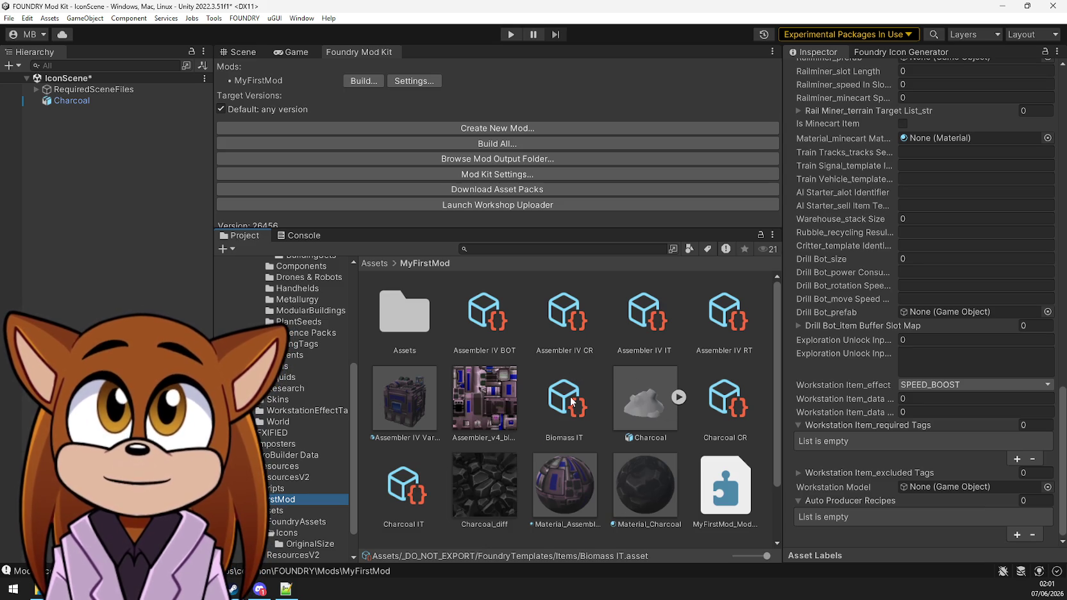
Add a Biomass IT auto producer recipe with tag smelter and identifier _base_charcoal
{"action": "left_click", "coordinate": [569, 391]}
{"action": "left_click", "coordinate": [1016, 535]}
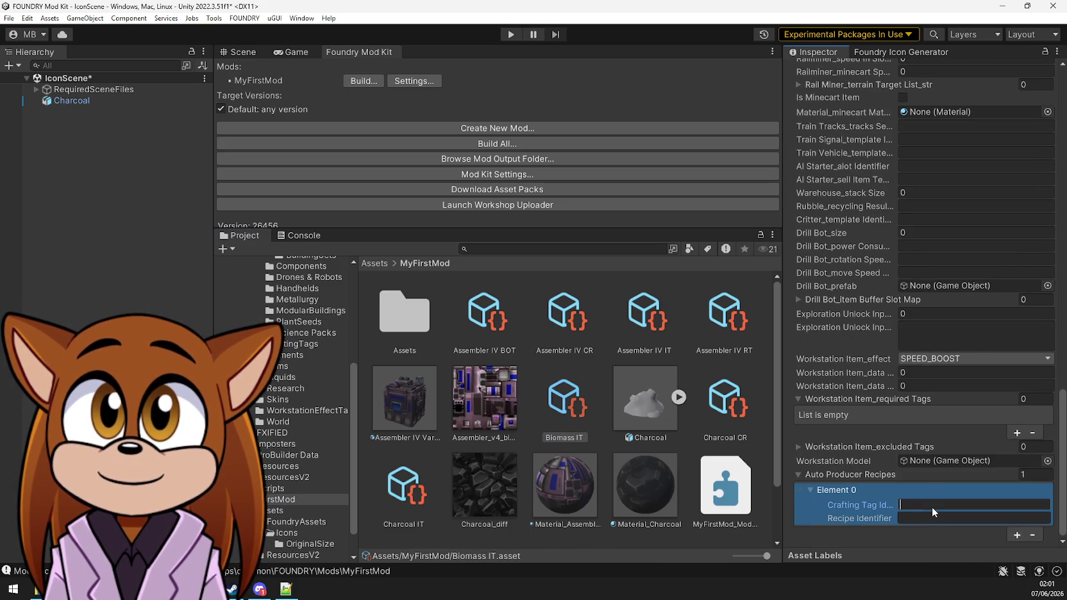
{"action": "type", "text": "smelter"}
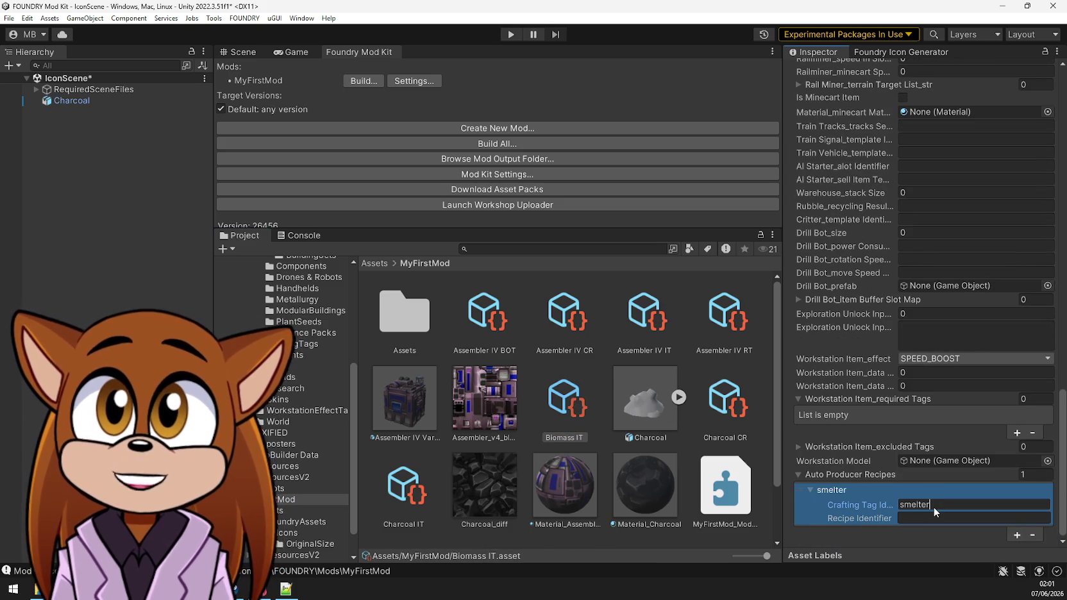
{"action": "left_click", "coordinate": [919, 517]}
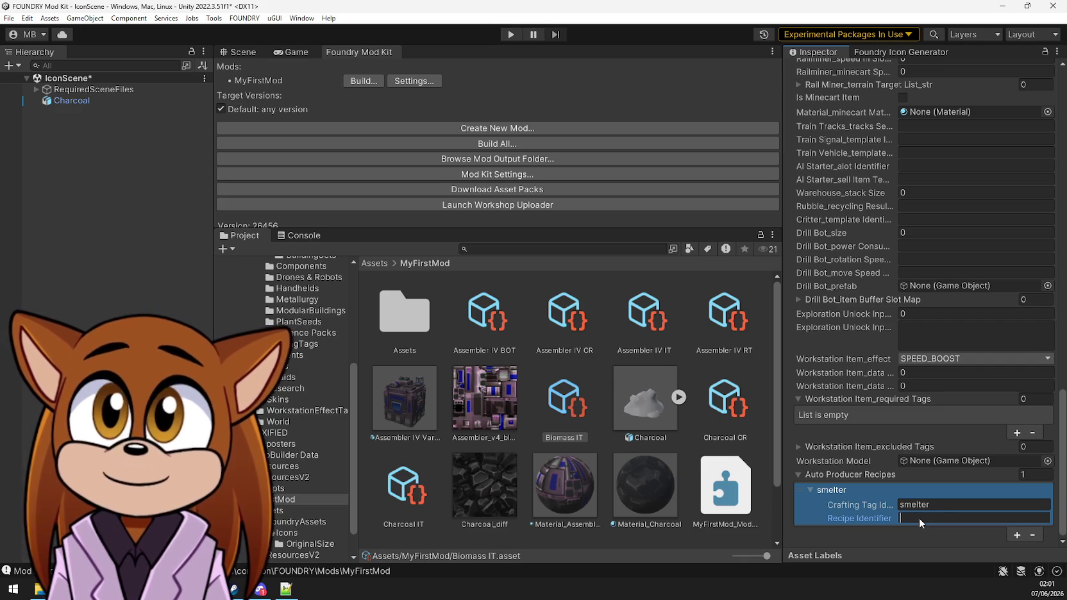
{"action": "type", "text": "_base"}
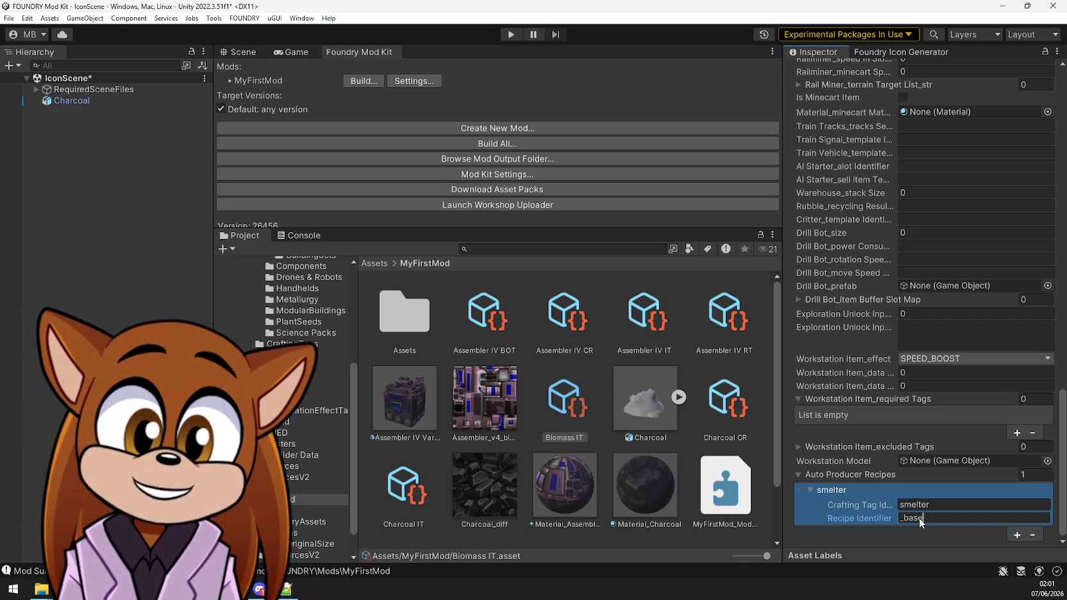
{"action": "type", "text": "_charcoal"}
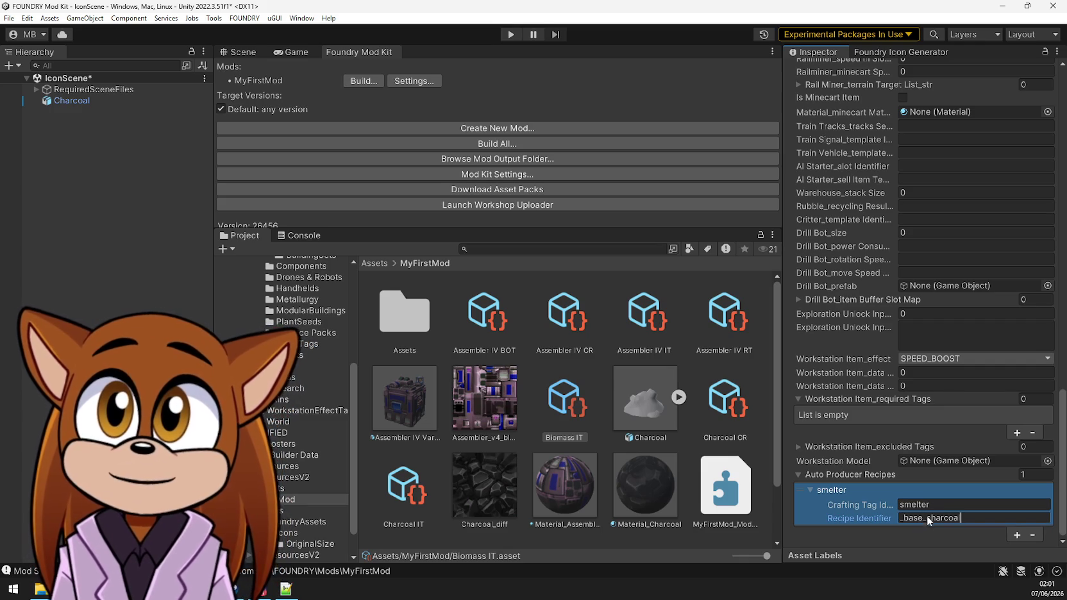
Copy Rubble_Xenoferrite's two-smelter Auto Producer Recipes list for reuse on Biomass IT
{"action": "left_click", "coordinate": [552, 248]}
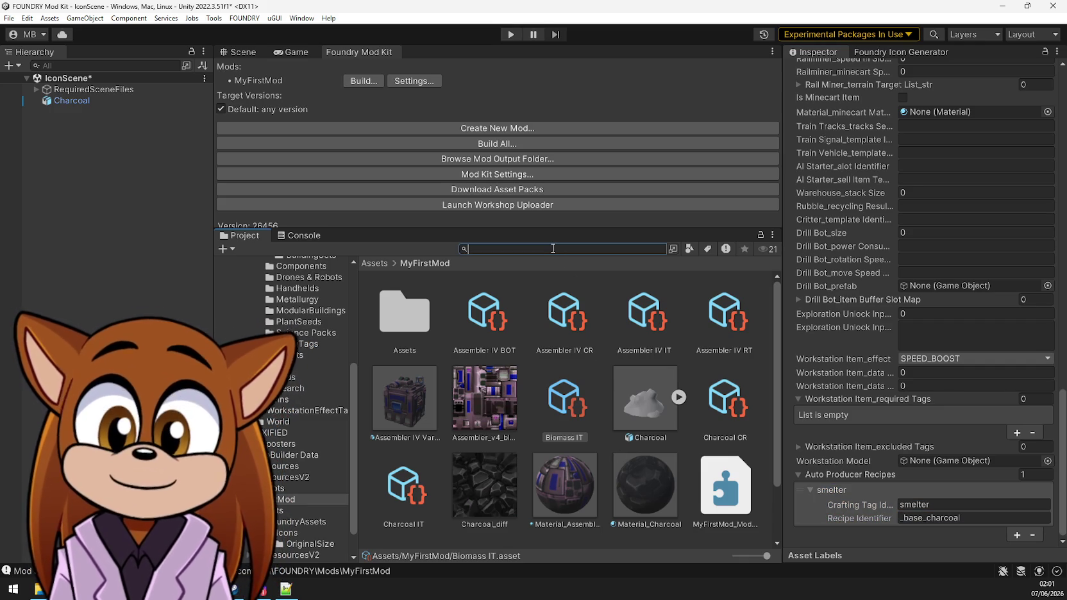
{"action": "type", "text": "xenoferrite"}
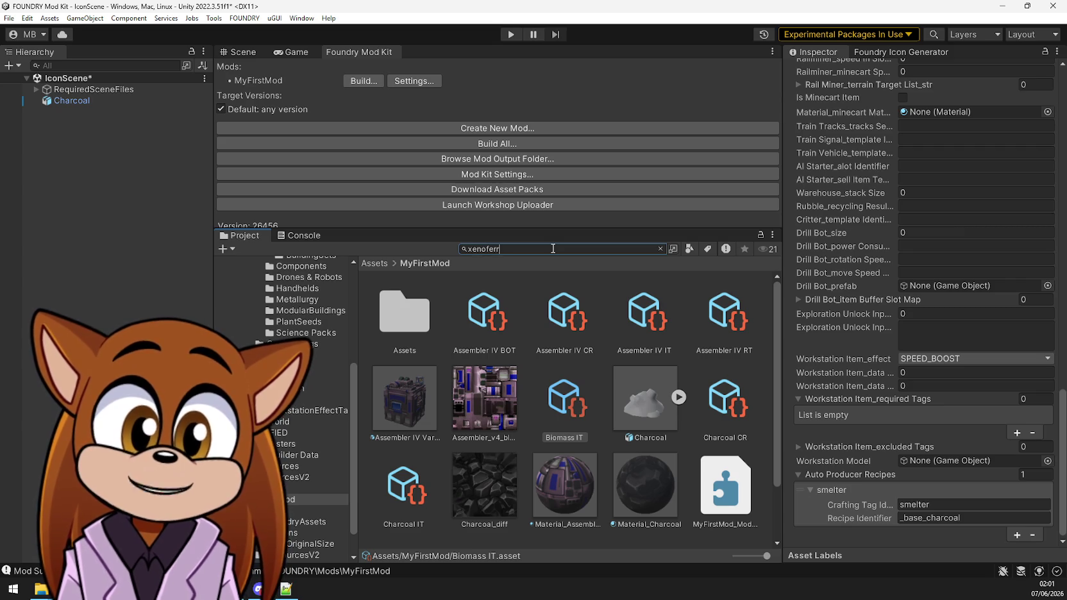
{"action": "left_click", "coordinate": [737, 330]}
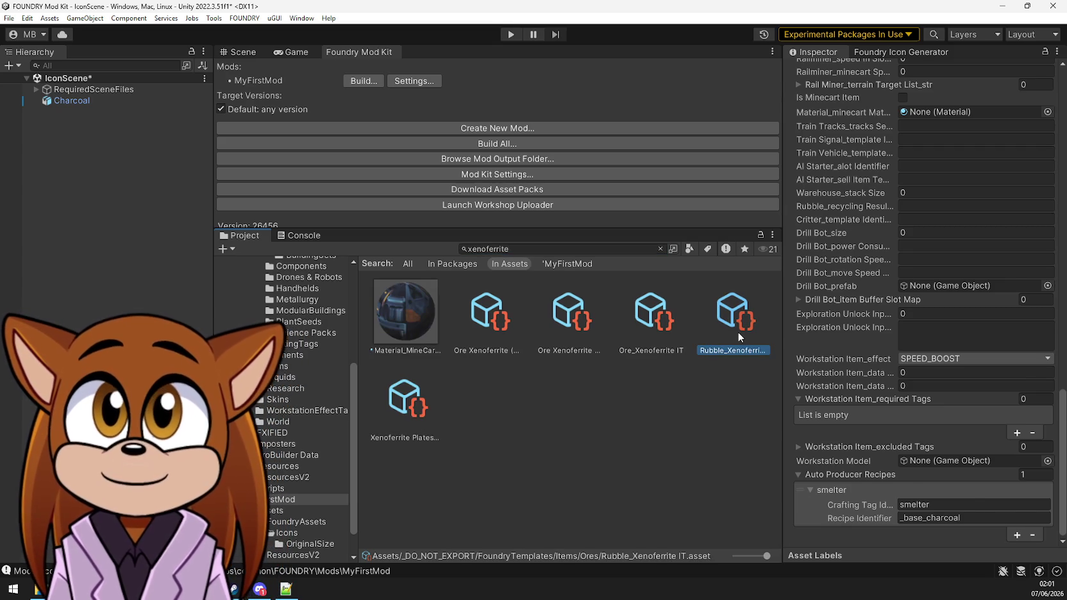
{"action": "scroll", "coordinate": [901, 474], "scroll_direction": "down", "scroll_amount": 3}
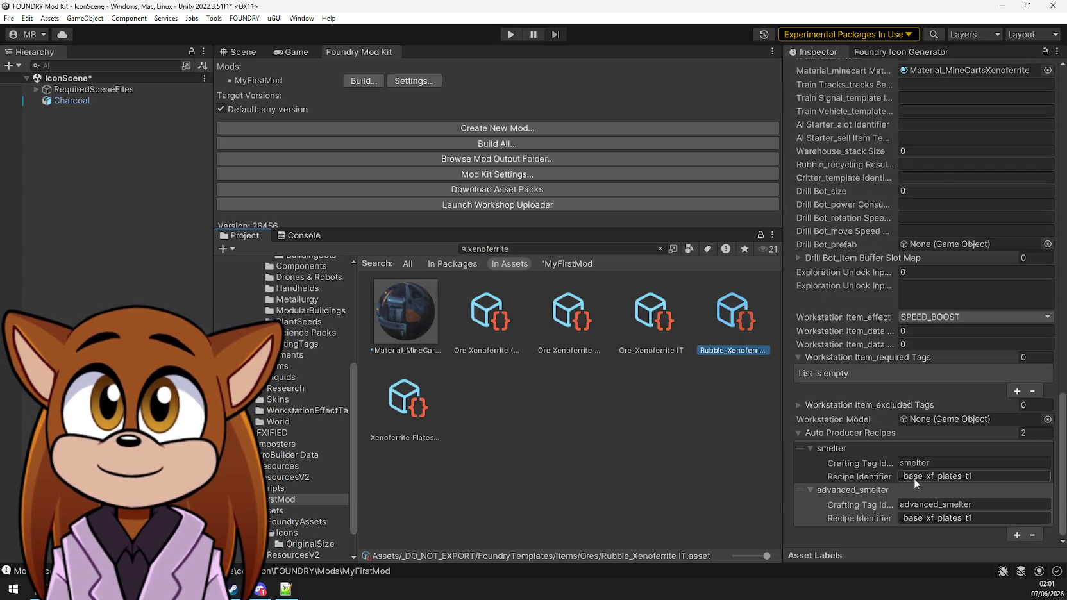
{"action": "left_click", "coordinate": [980, 485]}
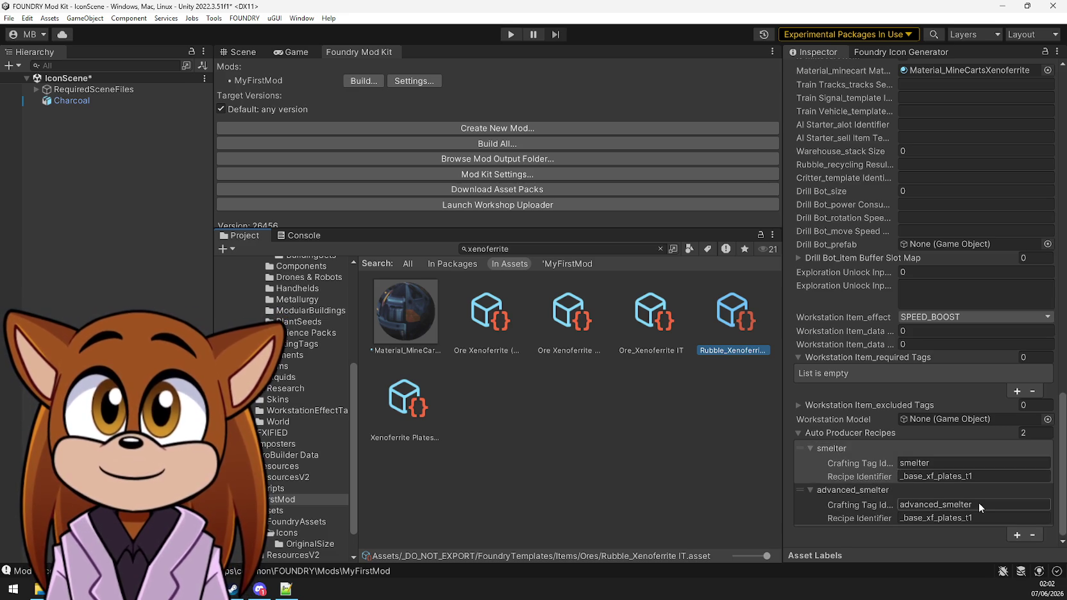
{"action": "right_click", "coordinate": [823, 430]}
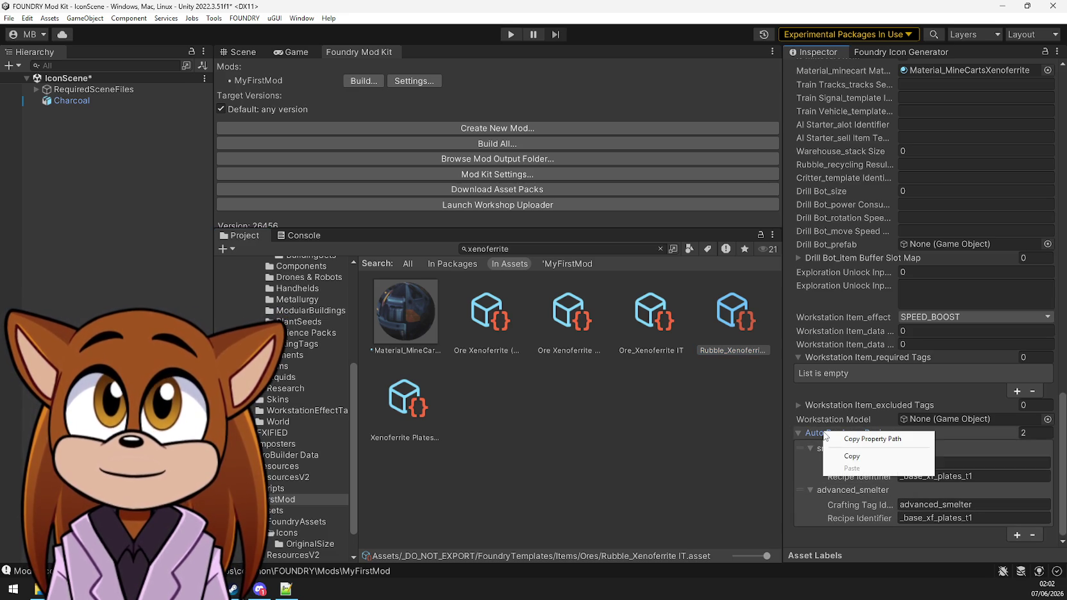
{"action": "left_click", "coordinate": [852, 457]}
{"action": "left_click", "coordinate": [286, 499]}
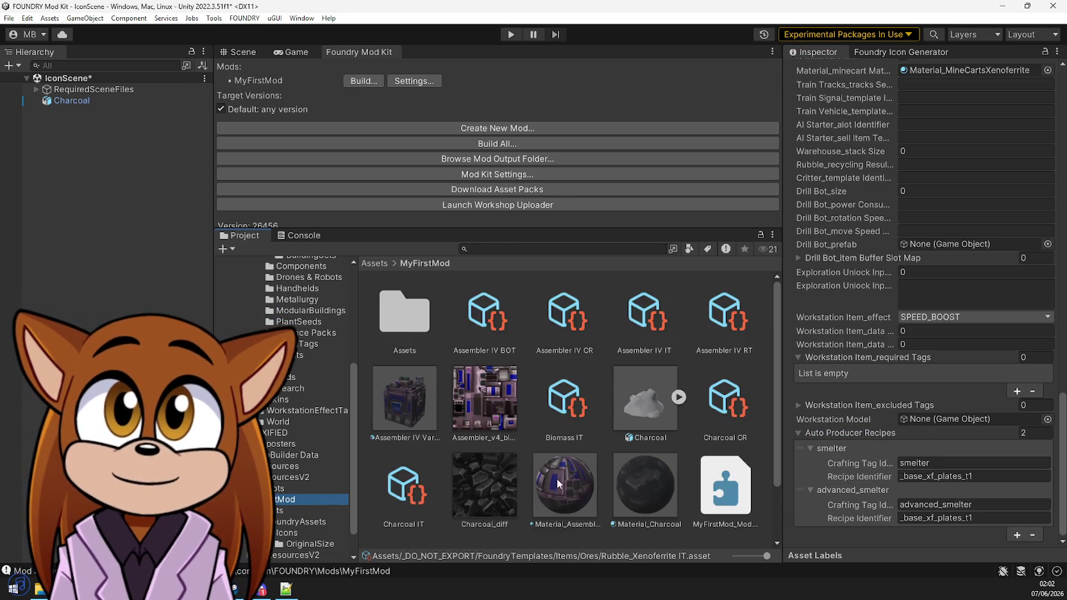
{"action": "left_click", "coordinate": [567, 409]}
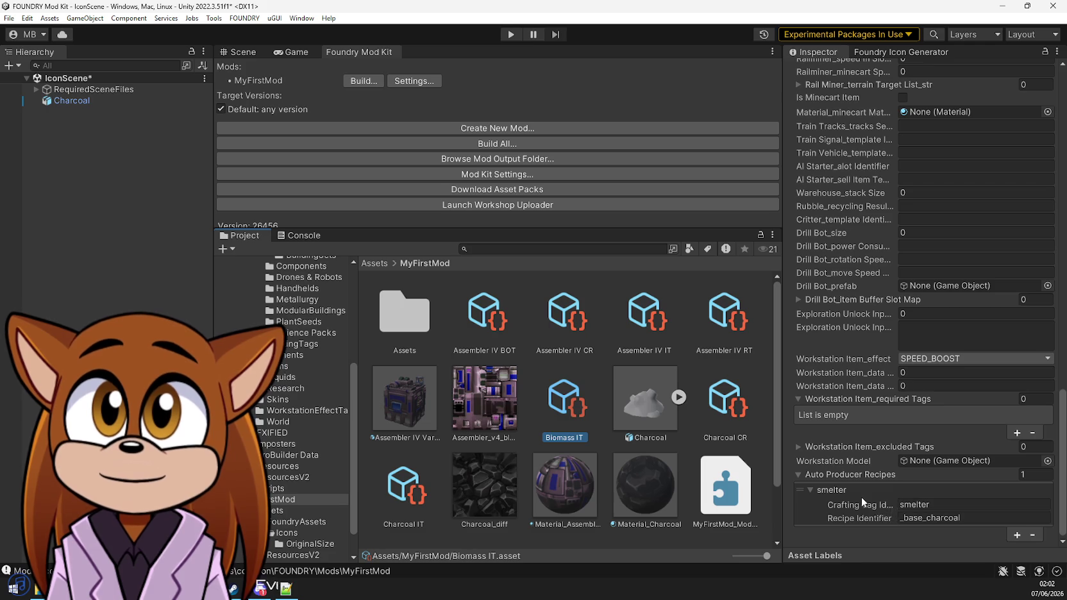
Paste the copied smelter/advanced_smelter recipe list onto Biomass IT
{"action": "right_click", "coordinate": [854, 492]}
{"action": "left_click", "coordinate": [884, 528]}
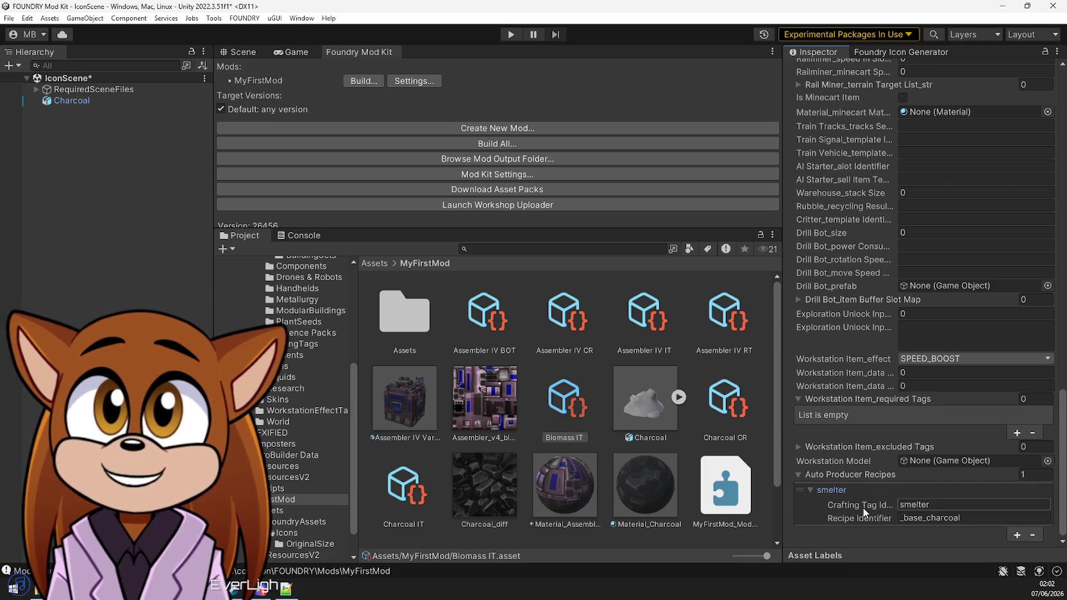
{"action": "right_click", "coordinate": [848, 481]}
{"action": "left_click", "coordinate": [871, 505]}
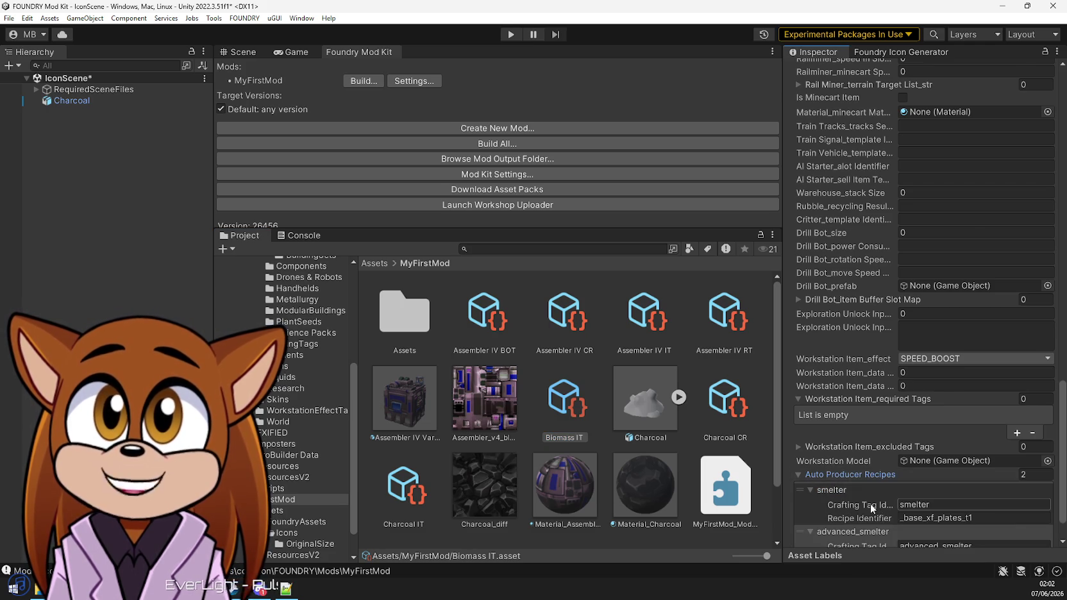
Set the smelter recipe's identifier to _base_charcoal
{"action": "left_click", "coordinate": [977, 478]}
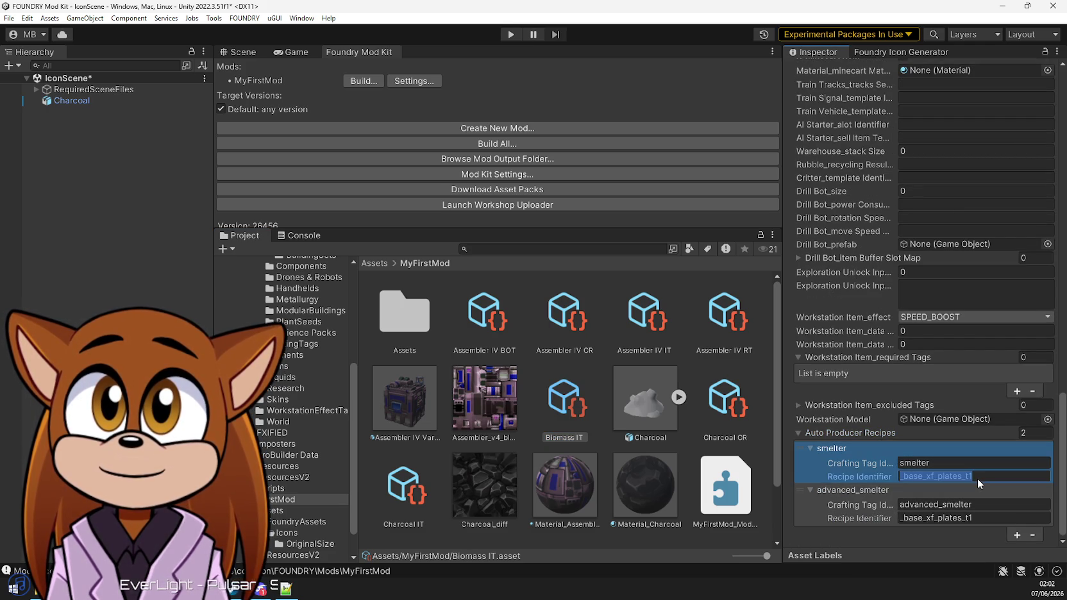
{"action": "type", "text": "_base_charcoal"}
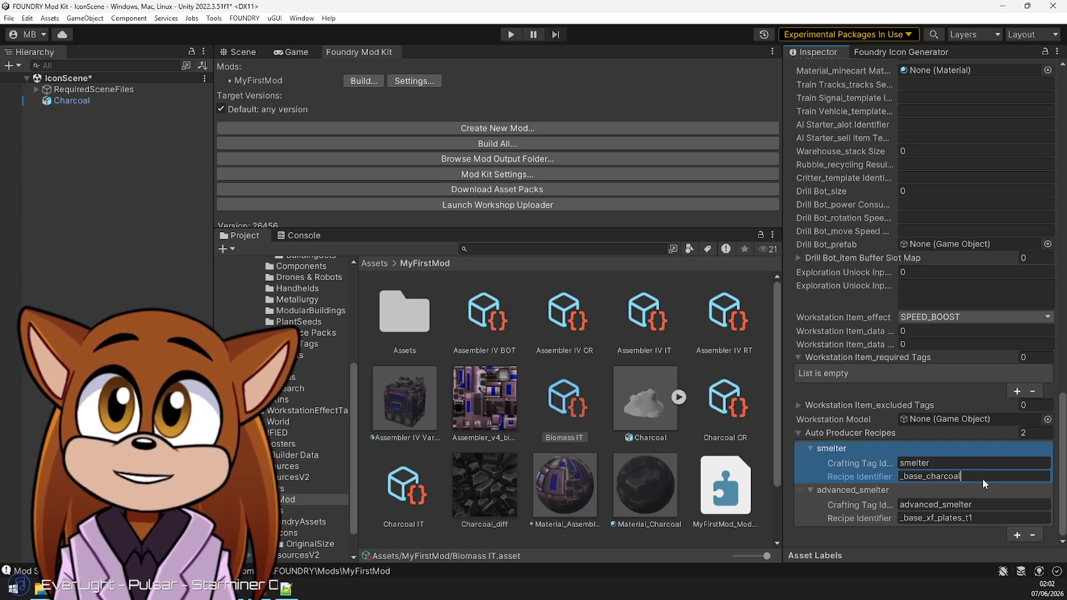
{"action": "key", "text": "ctrl+v"}
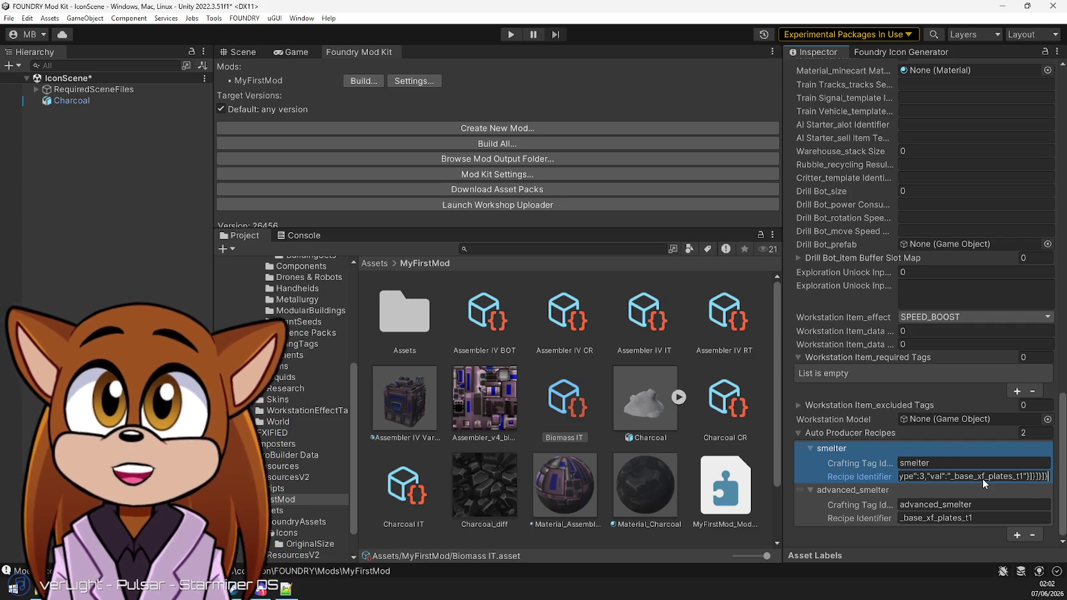
{"action": "key", "text": "ctrl+a"}
{"action": "key", "text": "BackSpace"}
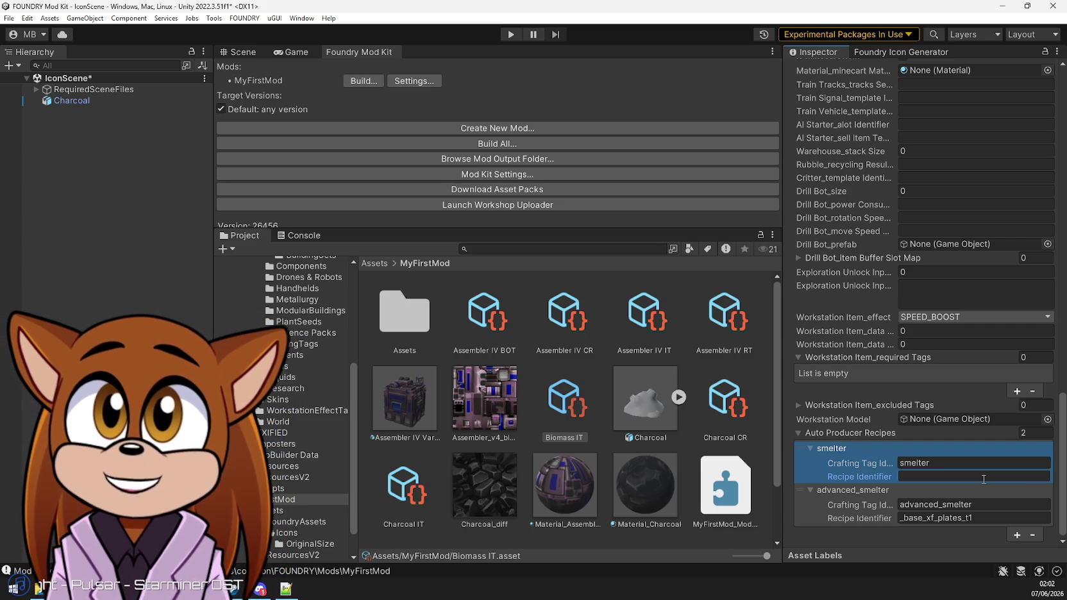
{"action": "type", "text": "_base_xf_plates_t1"}
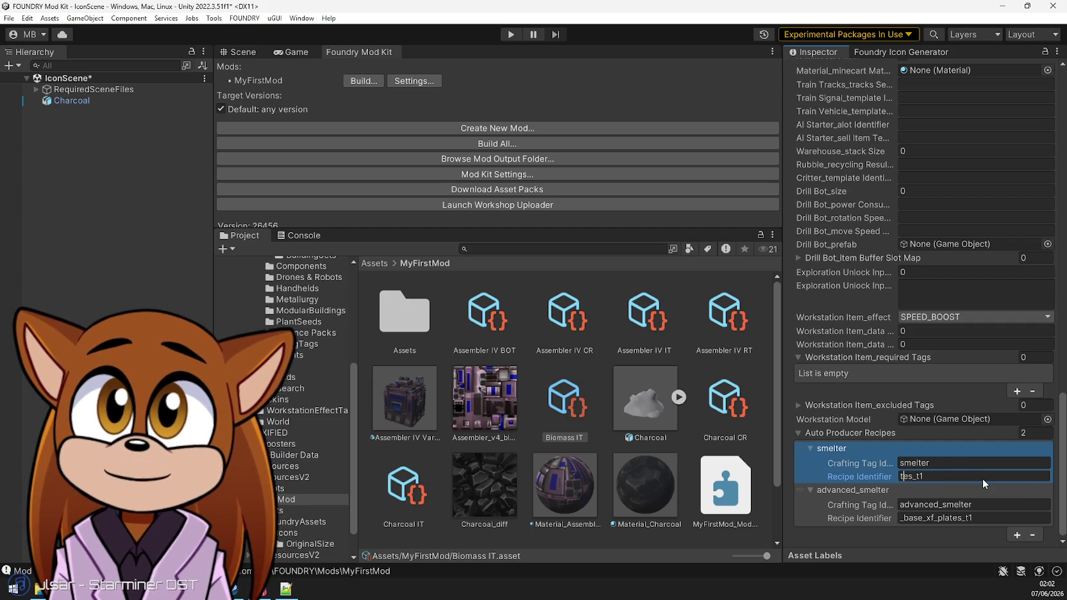
{"action": "key", "text": "ctrl+a"}
{"action": "key", "text": "BackSpace"}
{"action": "type", "text": "_base_charco"}
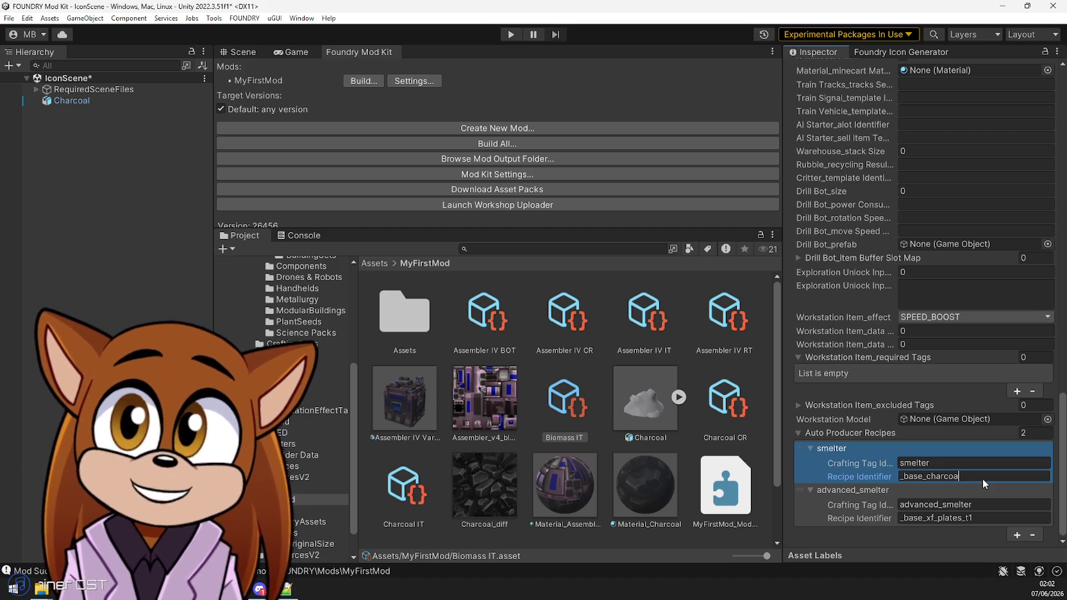
{"action": "key", "text": "ctrl+a"}
{"action": "key", "text": "ctrl+c"}
Set the advanced_smelter identifier to _base_charcoal as well and build the mod
{"action": "left_click", "coordinate": [975, 518]}
{"action": "key", "text": "ctrl+v"}
{"action": "left_click", "coordinate": [963, 531]}
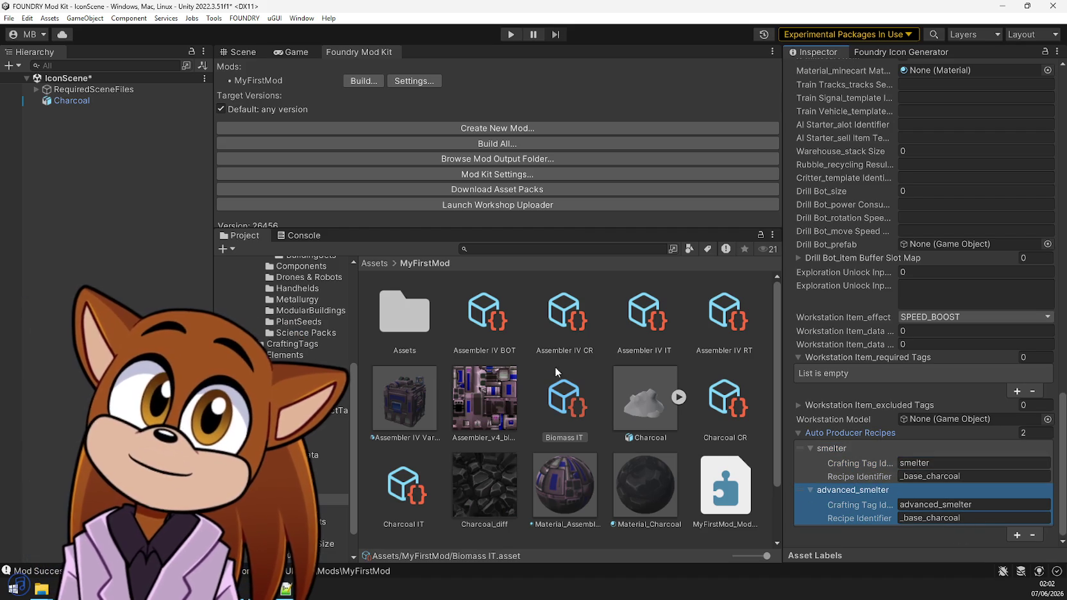
{"action": "left_click", "coordinate": [372, 81]}
{"action": "left_click", "coordinate": [428, 130]}
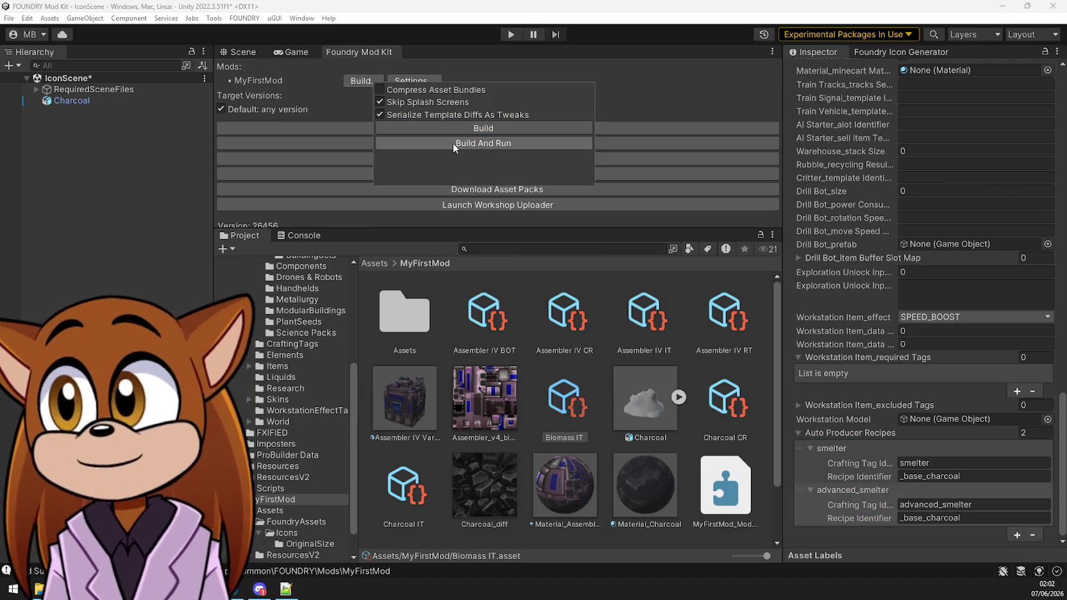
Build the mod with Build And Run to relaunch Foundry
{"action": "left_click", "coordinate": [452, 143]}
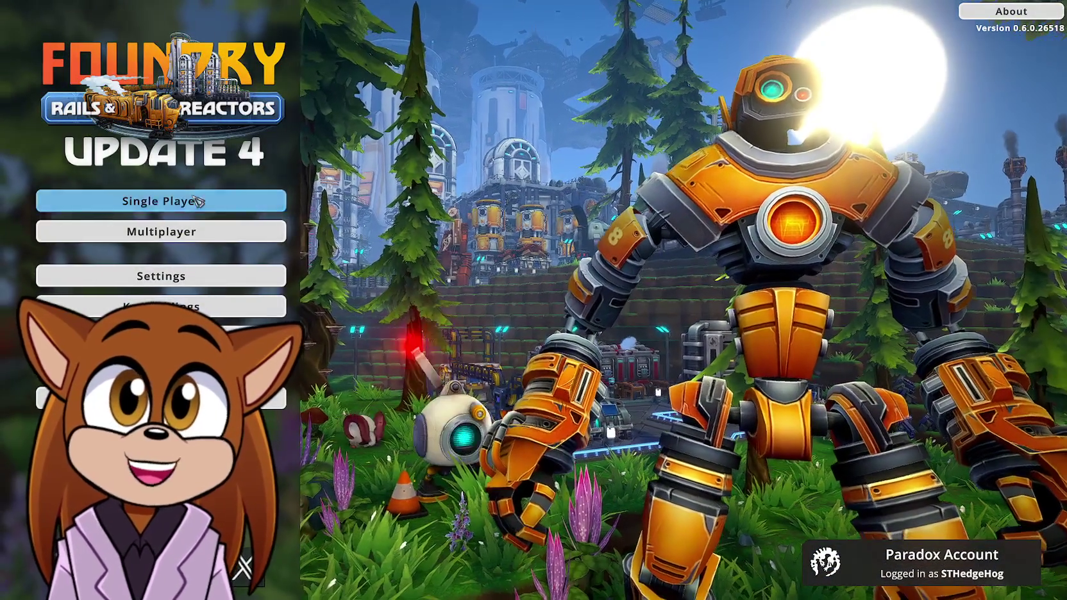
Load the saved world and drag Biomass into the small smelter's input to make Charcoal
{"action": "left_click", "coordinate": [250, 202]}
{"action": "left_click", "coordinate": [193, 231]}
{"action": "left_click", "coordinate": [787, 213]}
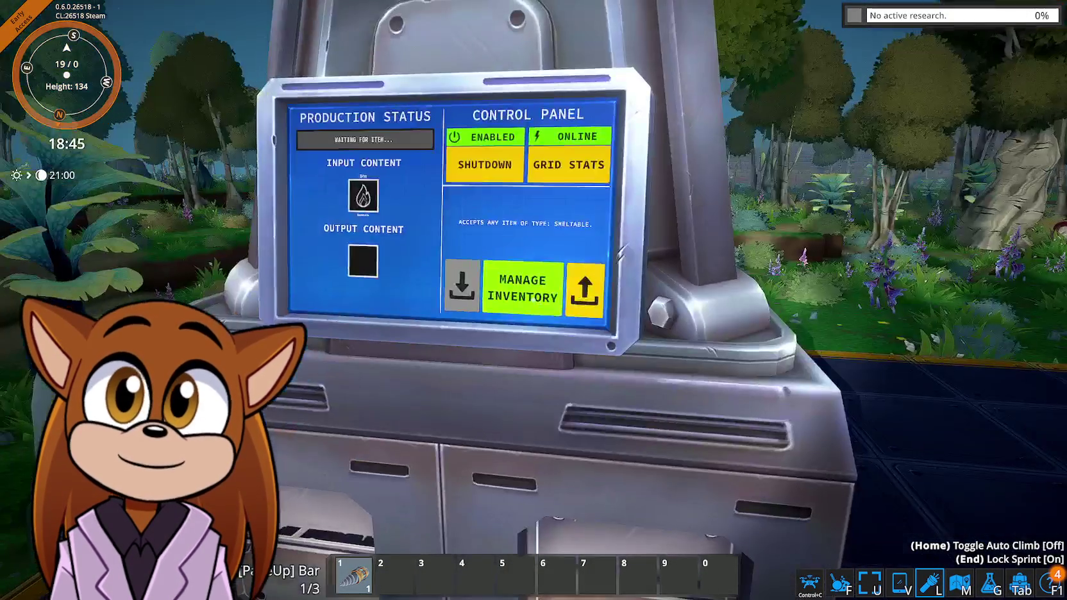
{"action": "left_click", "coordinate": [533, 300]}
{"action": "mouse_move", "coordinate": [816, 267]}
{"action": "left_mouse_down"}
{"action": "mouse_move", "coordinate": [800, 302]}
{"action": "mouse_move", "coordinate": [257, 295]}
{"action": "left_mouse_up"}
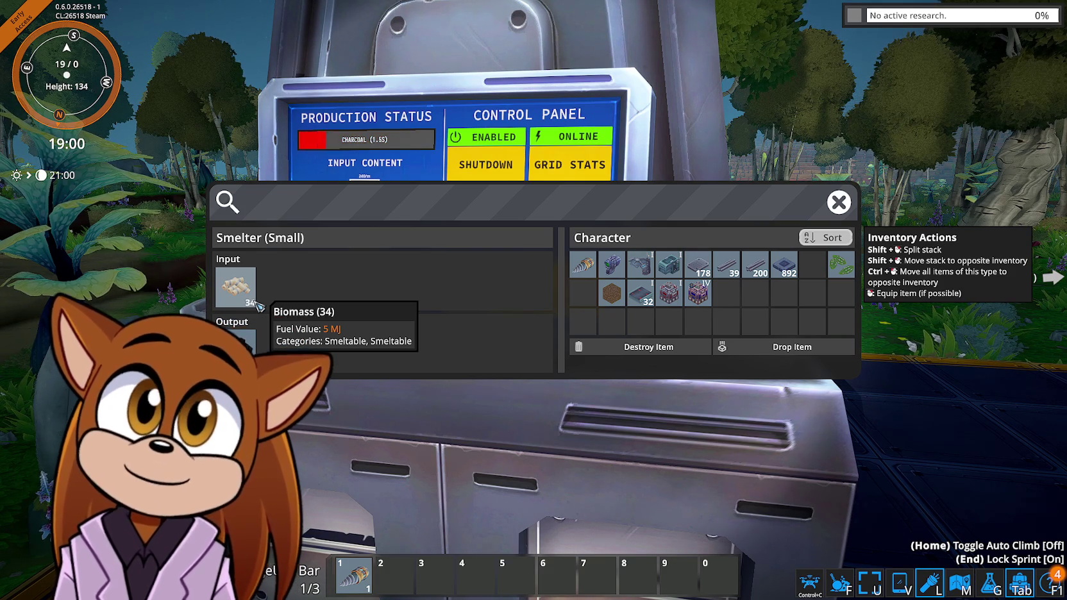
{"action": "key", "text": "Escape"}
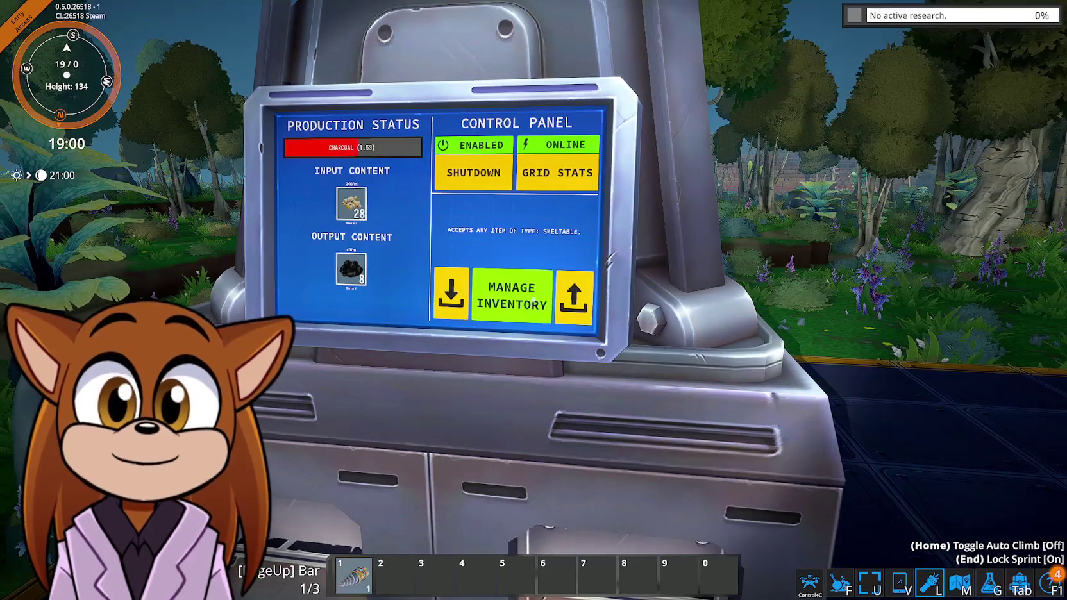
{"action": "key", "text": "Tab"}
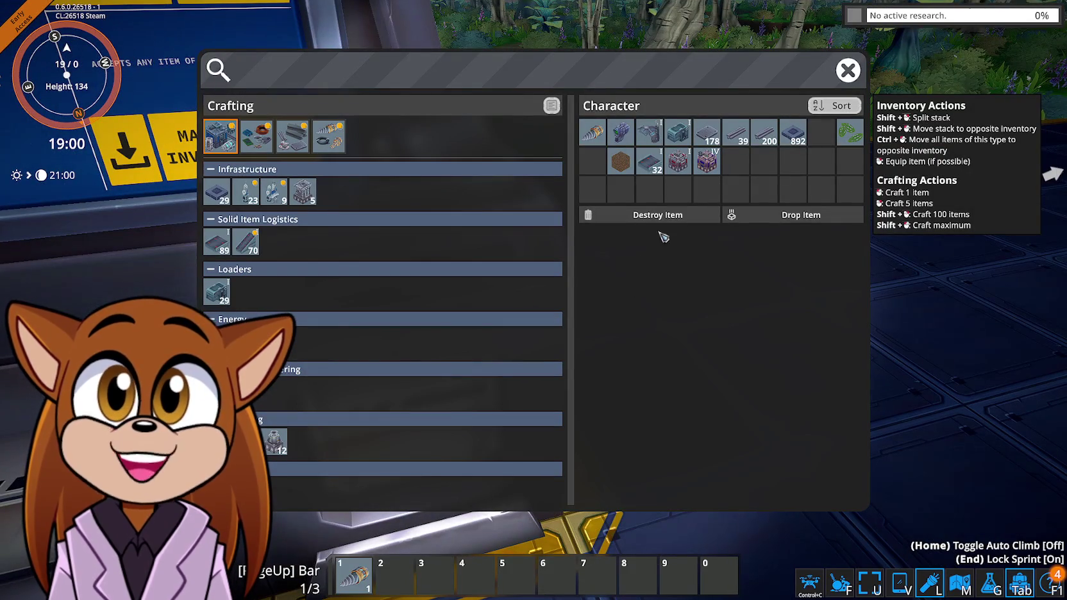
Lay conveyors from the smelter and confirm the inventory's 2 Charcoal rated 50 MJ fuel
{"action": "left_click", "coordinate": [649, 164]}
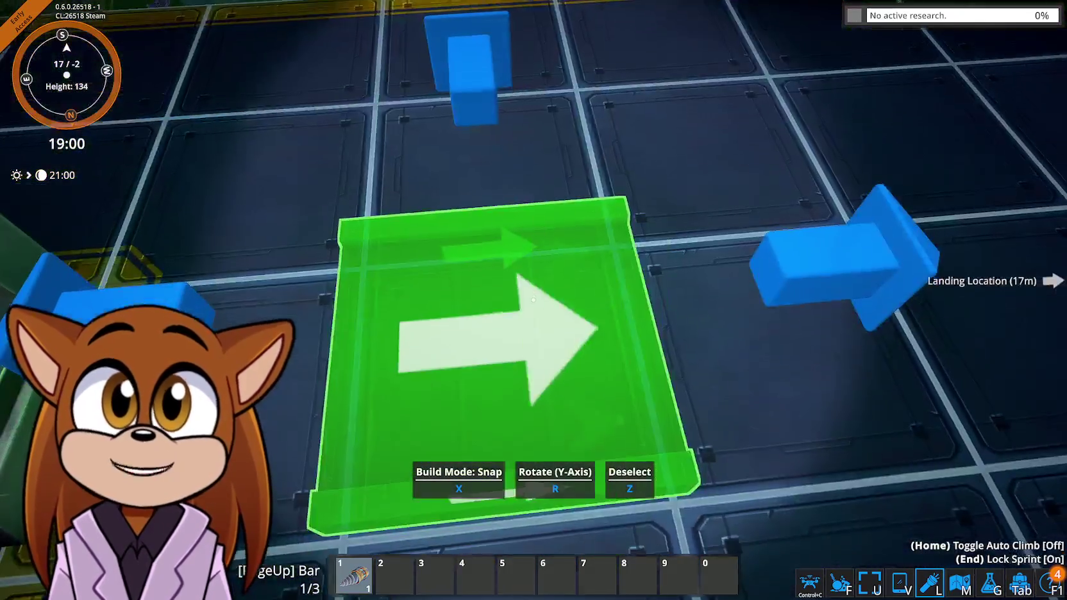
{"action": "left_click_drag", "start_coordinate": [533, 299], "coordinate": [534, 300]}
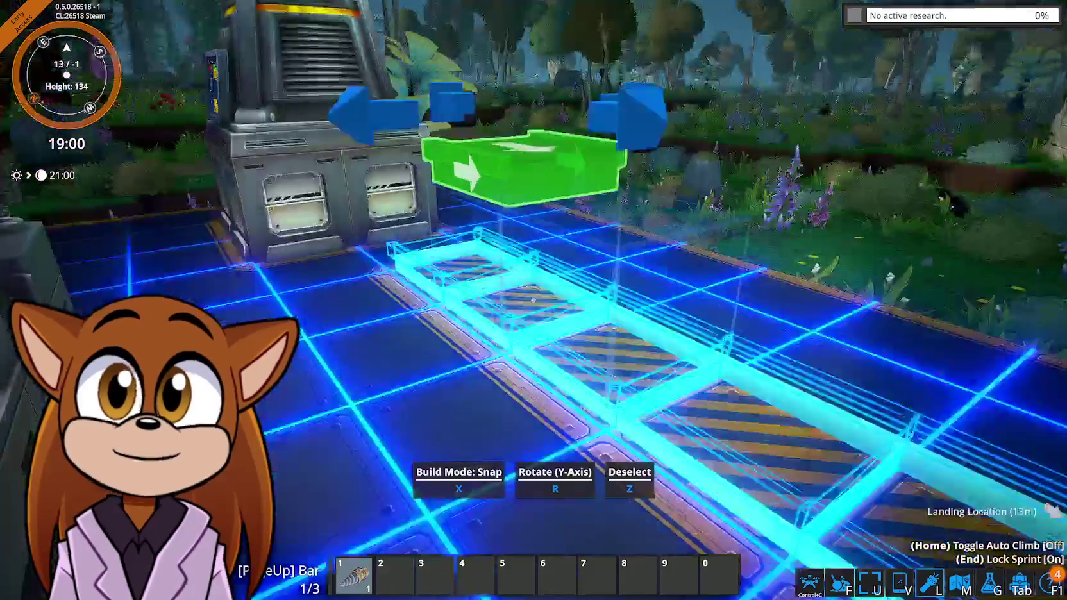
{"action": "key", "text": "Tab"}
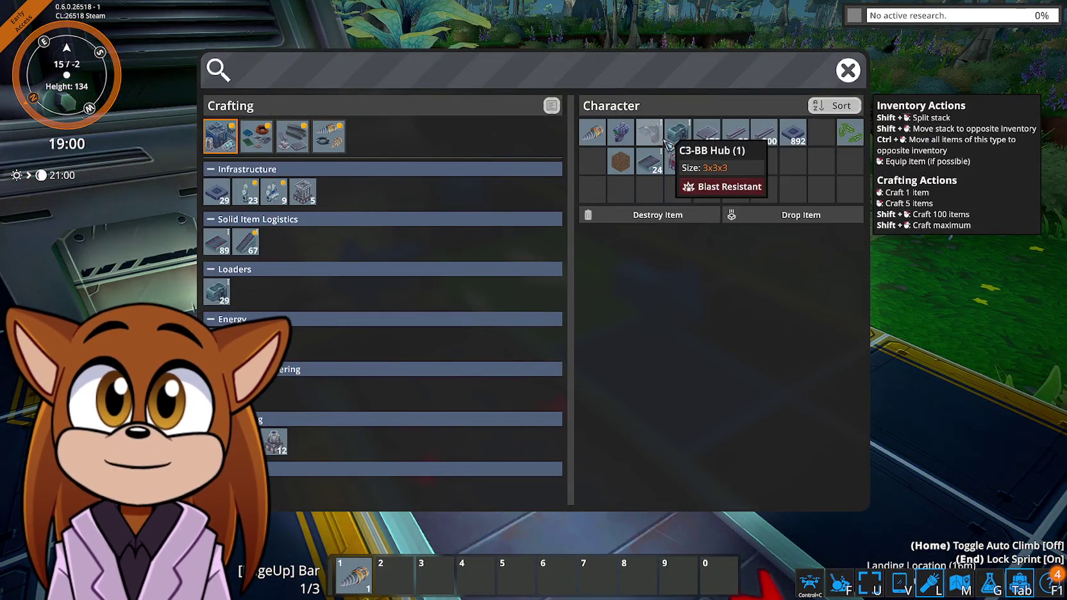
{"action": "left_click", "coordinate": [664, 145]}
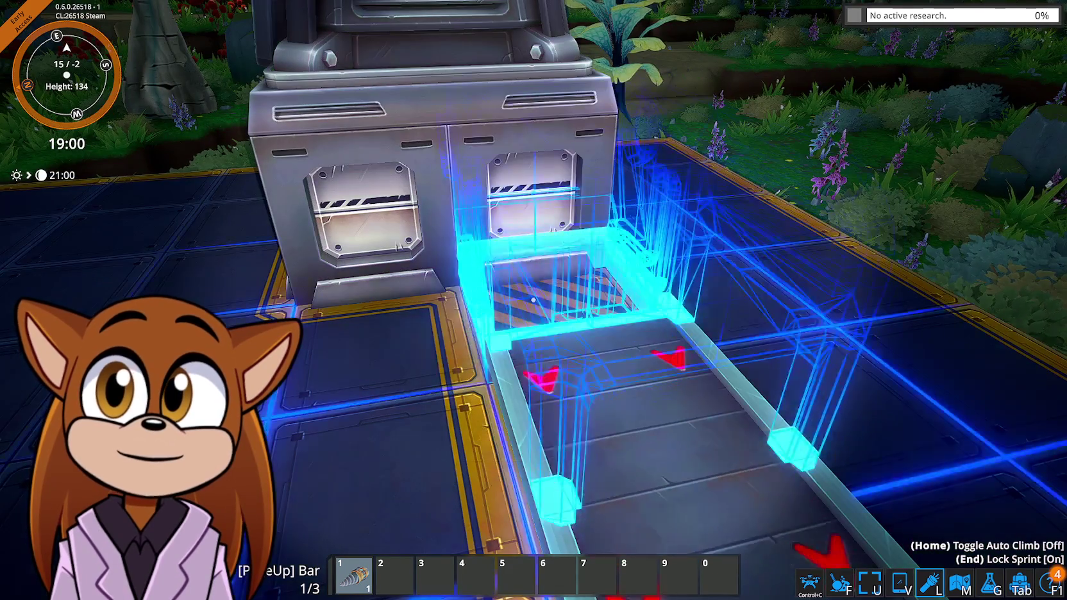
{"action": "key", "text": "Escape"}
{"action": "key", "text": "Escape"}
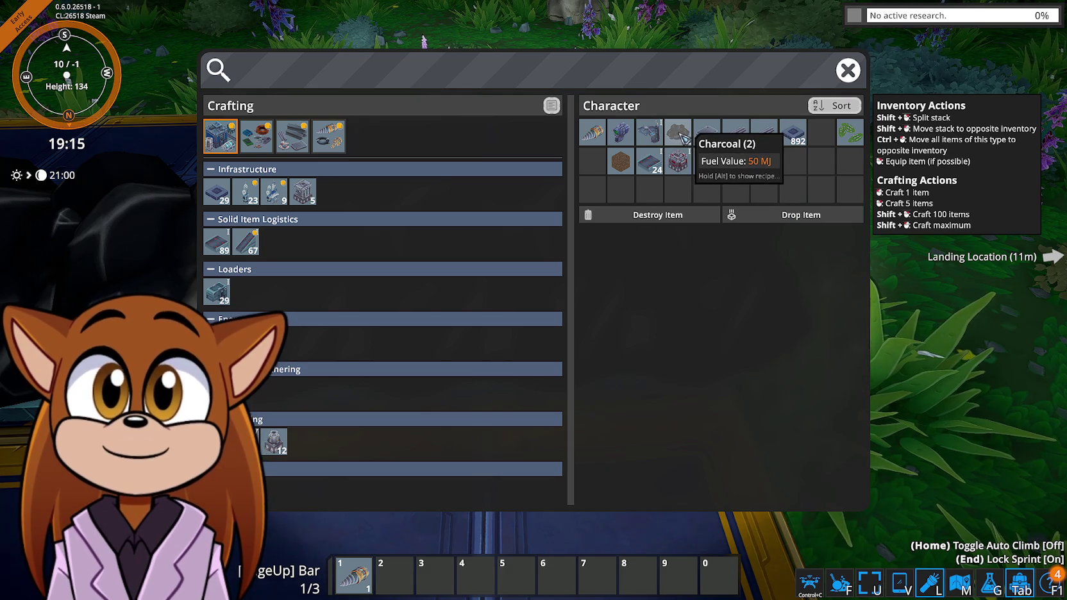
{"action": "key", "text": "Tab"}
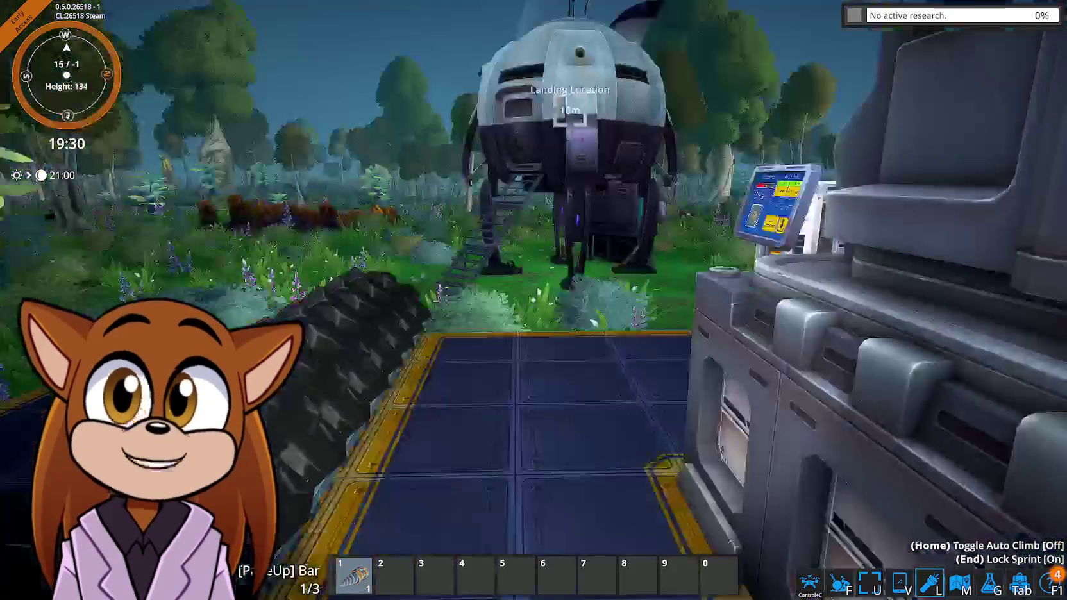
Take the Biomass fuel out of the Biomass Burner and try Charcoal in its fuel slot
{"action": "key", "text": "e"}
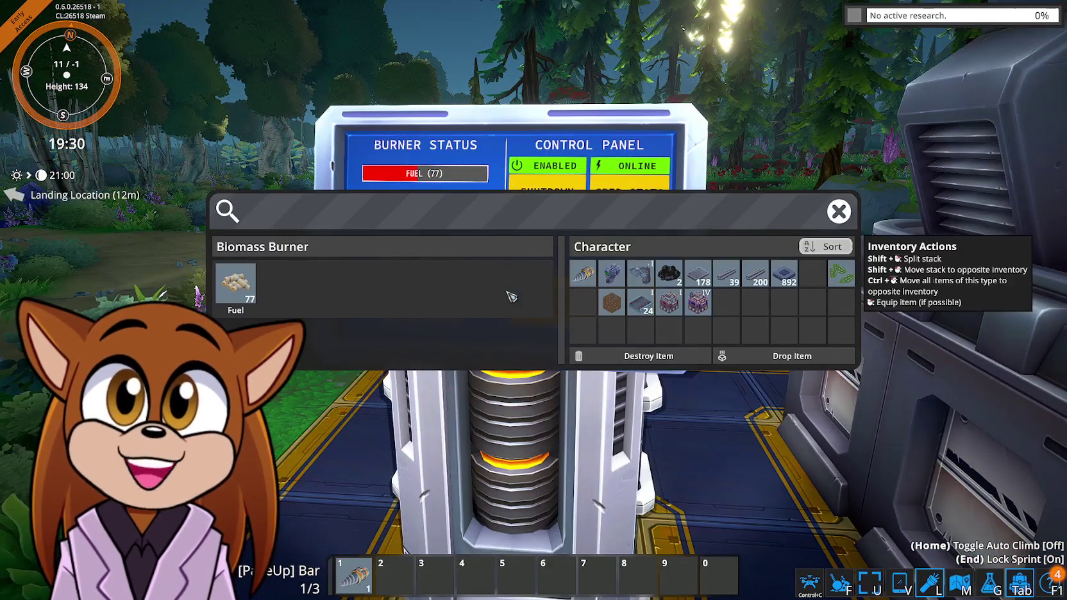
{"action": "left_click", "coordinate": [244, 290], "text": "shift"}
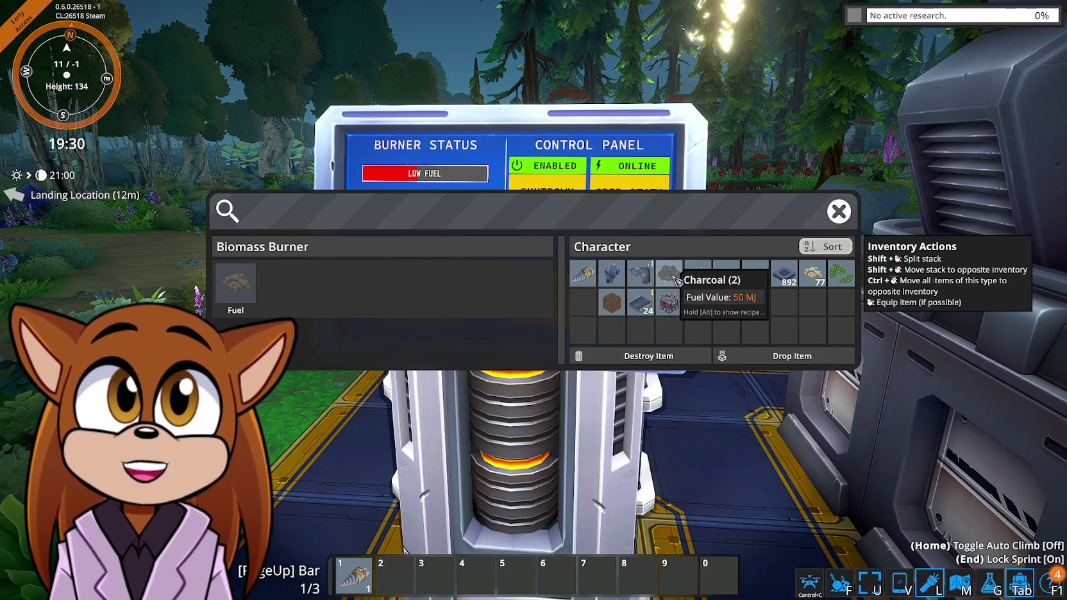
{"action": "mouse_move", "coordinate": [668, 274]}
{"action": "left_mouse_down"}
{"action": "mouse_move", "coordinate": [241, 292]}
{"action": "mouse_move", "coordinate": [255, 245]}
{"action": "left_mouse_up"}
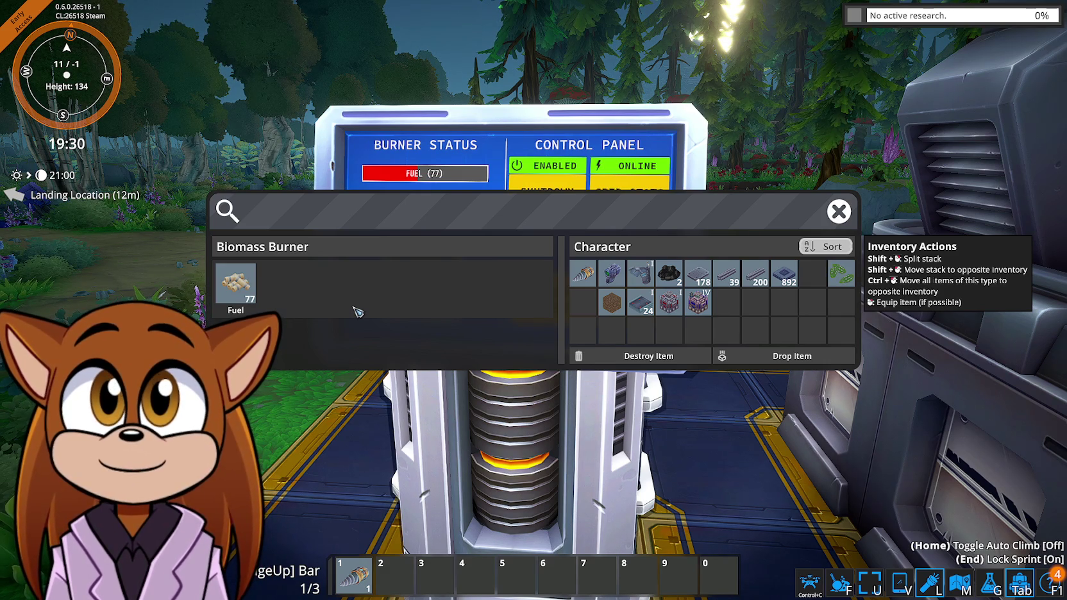
{"action": "key", "text": "Escape"}
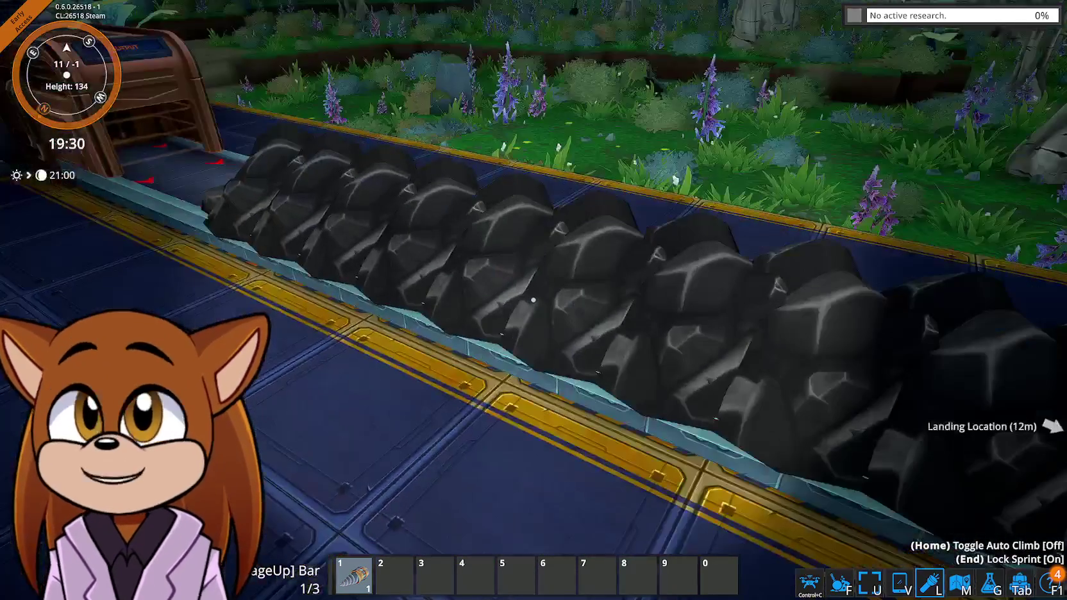
Walk along the coal conveyor to the smelter and check its status screen
{"action": "key", "text": "w"}
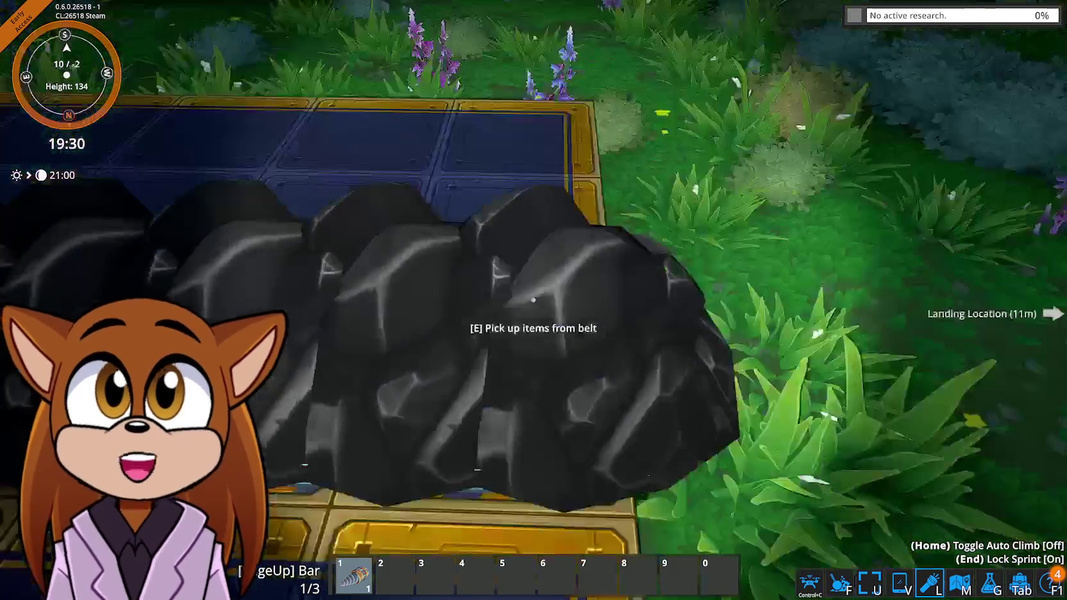
{"action": "key", "text": "space"}
{"action": "key", "text": "w"}
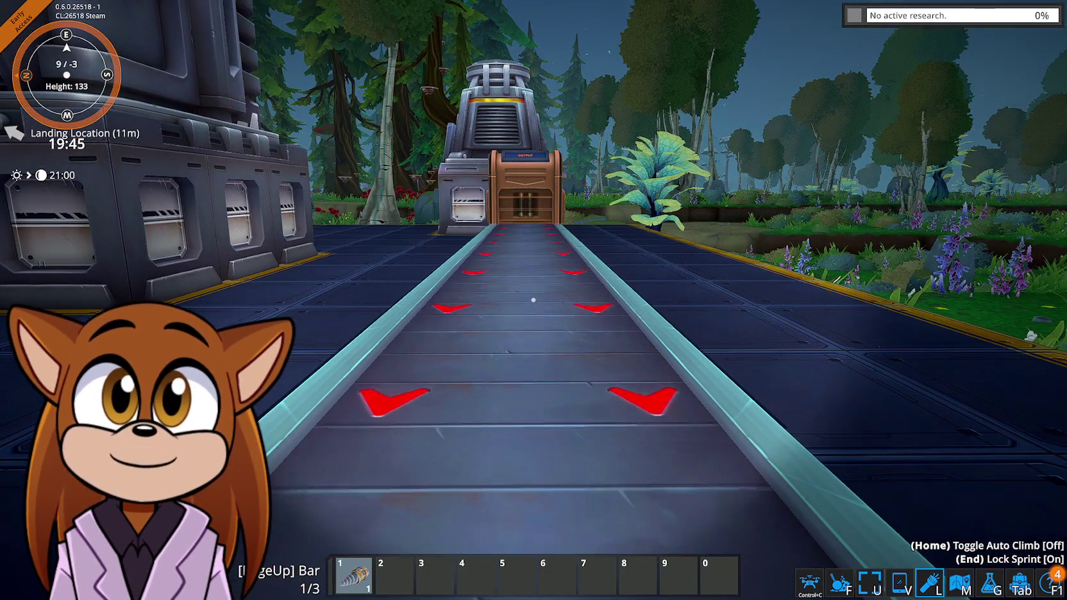
{"action": "key", "text": "w"}
{"action": "key", "text": "w"}
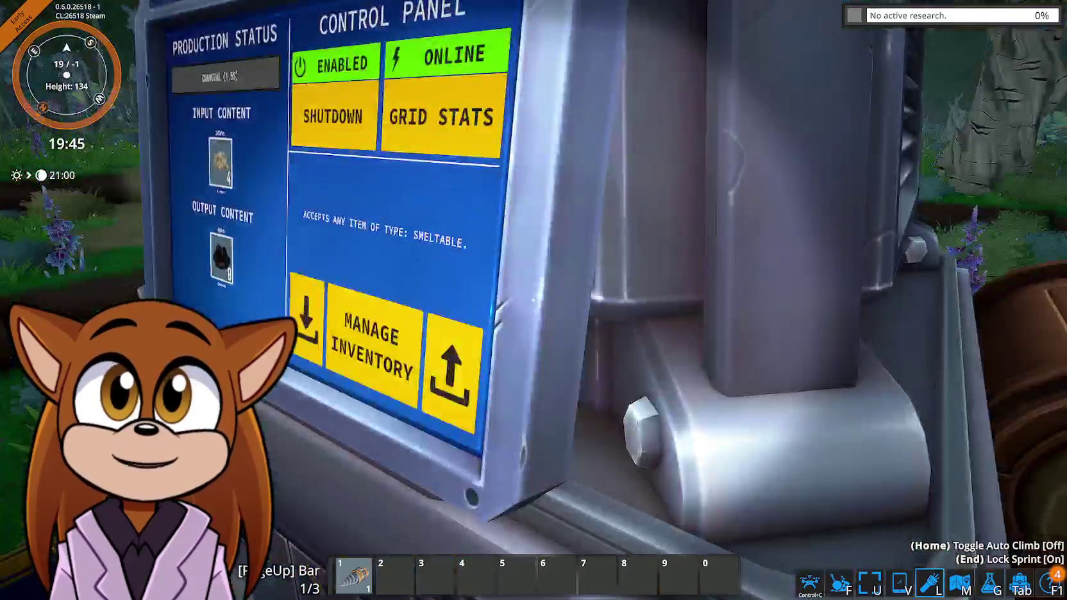
{"action": "key", "text": "w"}
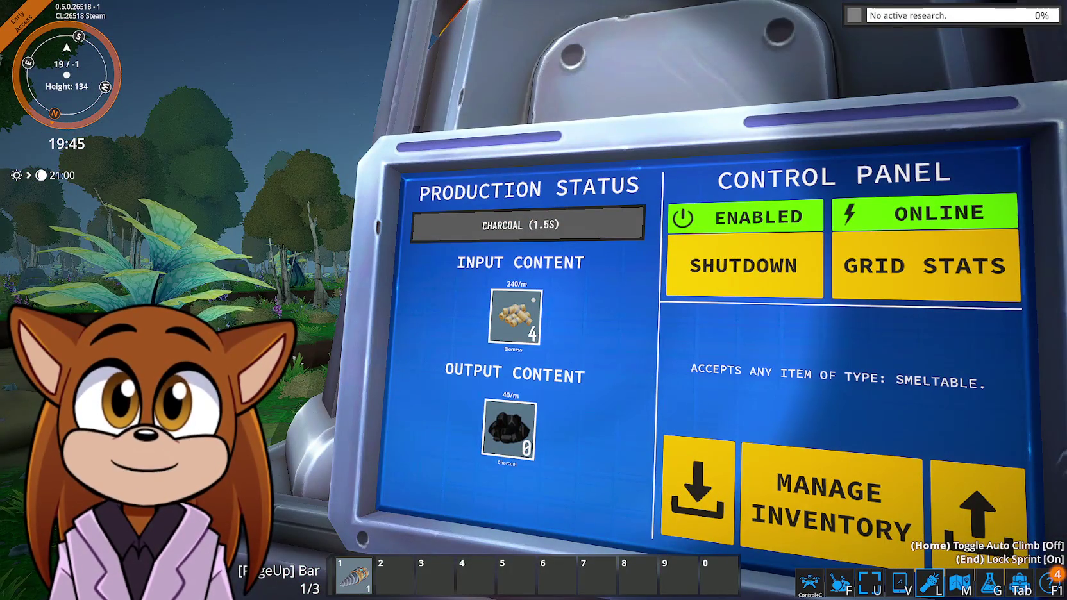
{"action": "key", "text": "s"}
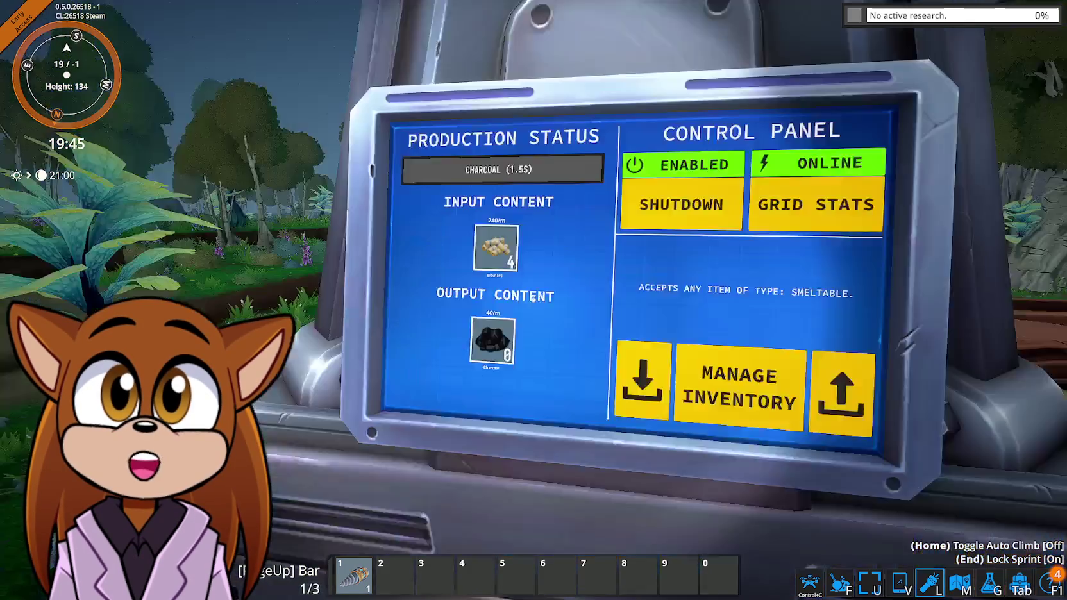
{"action": "key", "text": "w"}
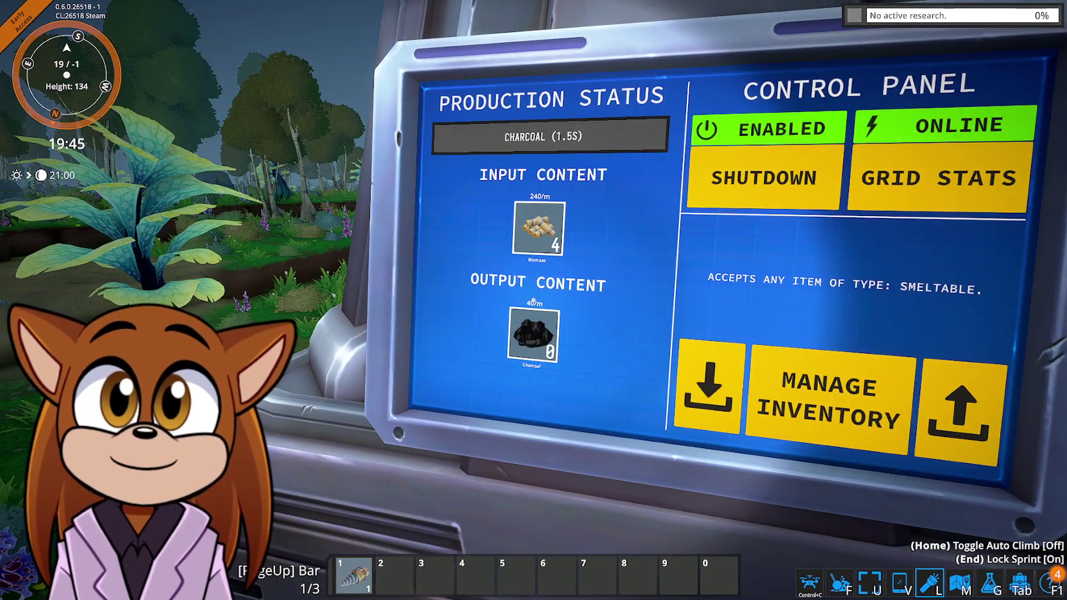
{"action": "key", "text": "s"}
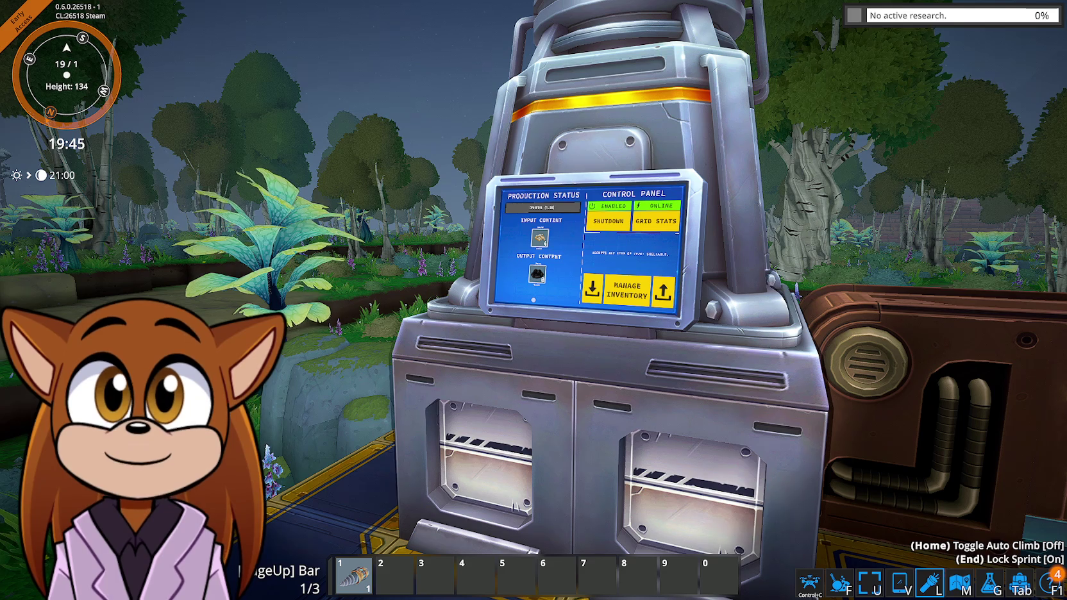
{"action": "key", "text": "w"}
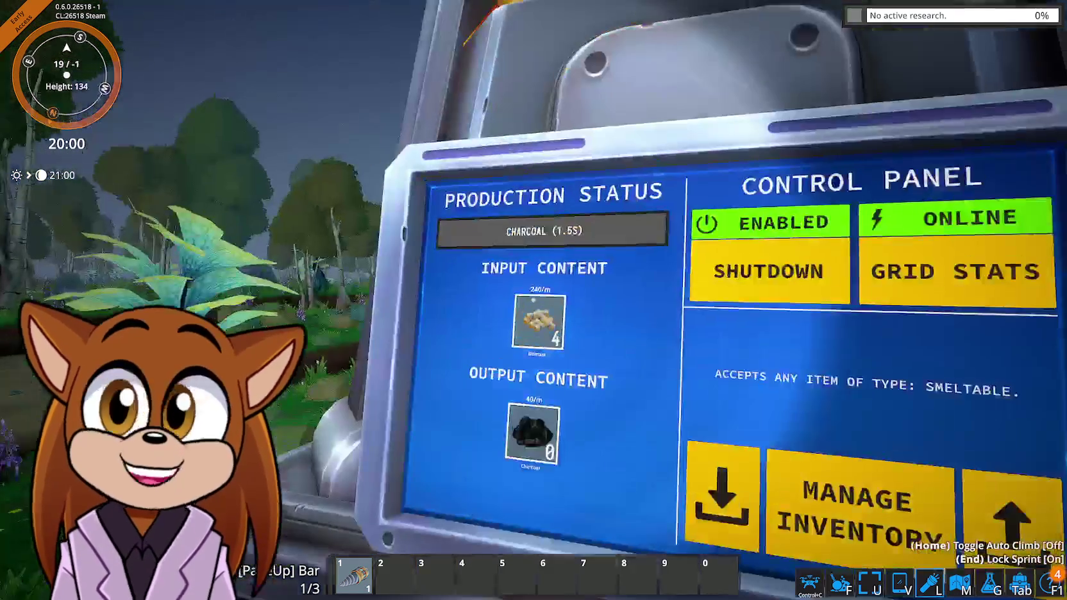
{"action": "key", "text": "s"}
Save the game over Testest, confirm the overwrite, and exit to the desktop
{"action": "key", "text": "Escape"}
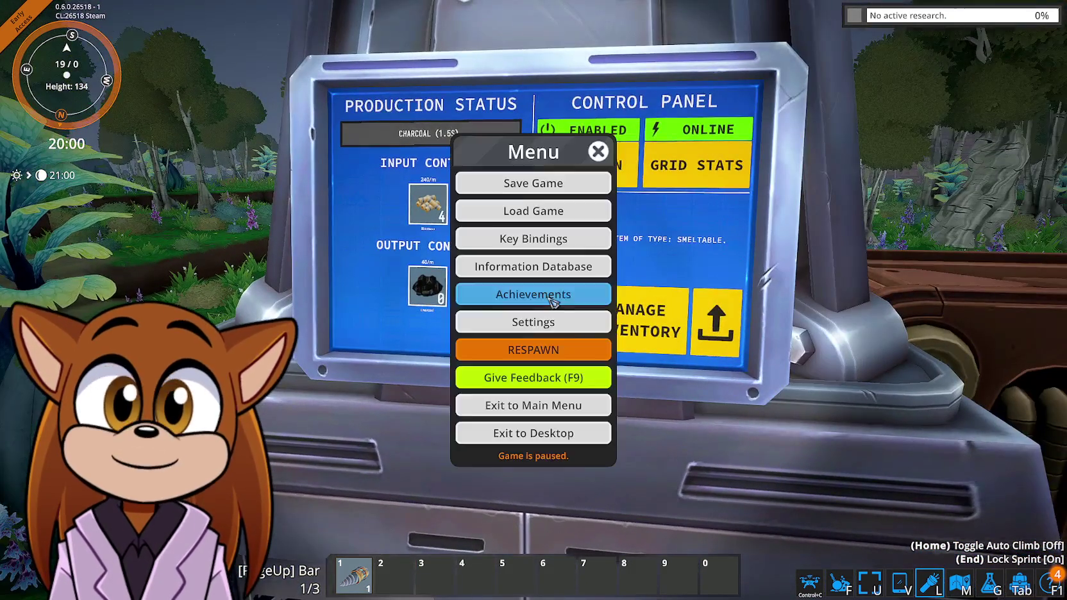
{"action": "left_click", "coordinate": [564, 185]}
{"action": "left_click", "coordinate": [611, 145]}
{"action": "left_click", "coordinate": [522, 359]}
{"action": "left_click", "coordinate": [551, 436]}
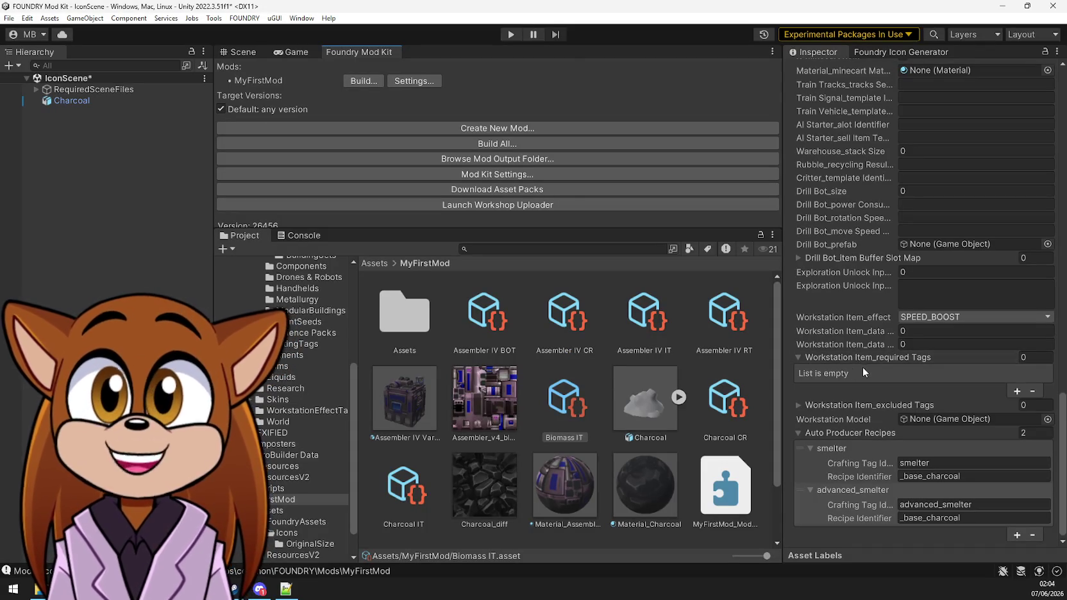
Set Charcoal CR's Time Ms to 15000 and Build And Run the mod
{"action": "left_click", "coordinate": [721, 414]}
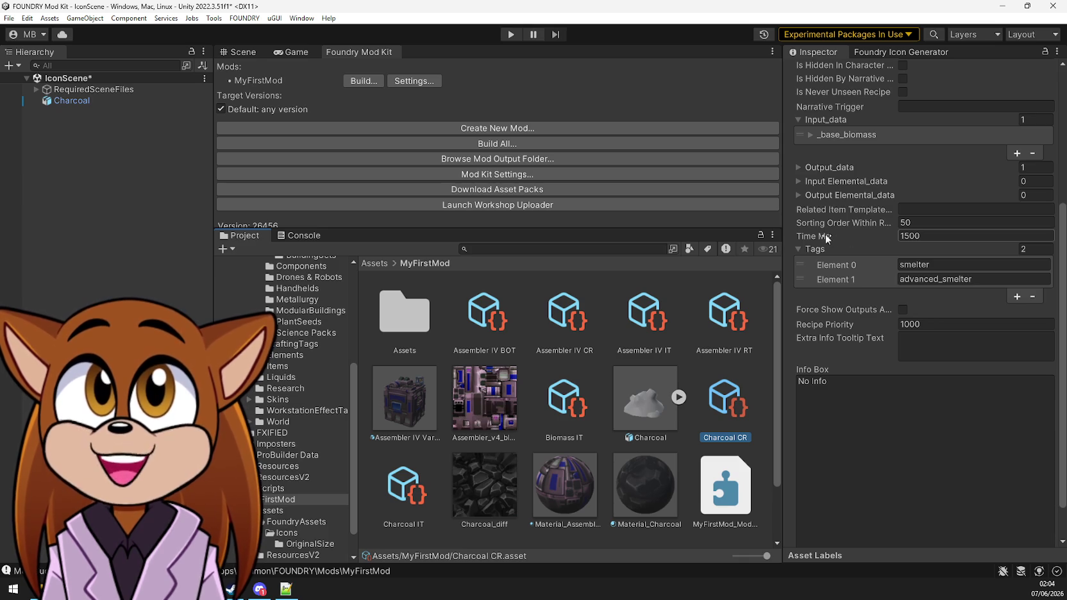
{"action": "left_click", "coordinate": [907, 233]}
{"action": "left_click", "coordinate": [941, 235]}
{"action": "type", "text": "0"}
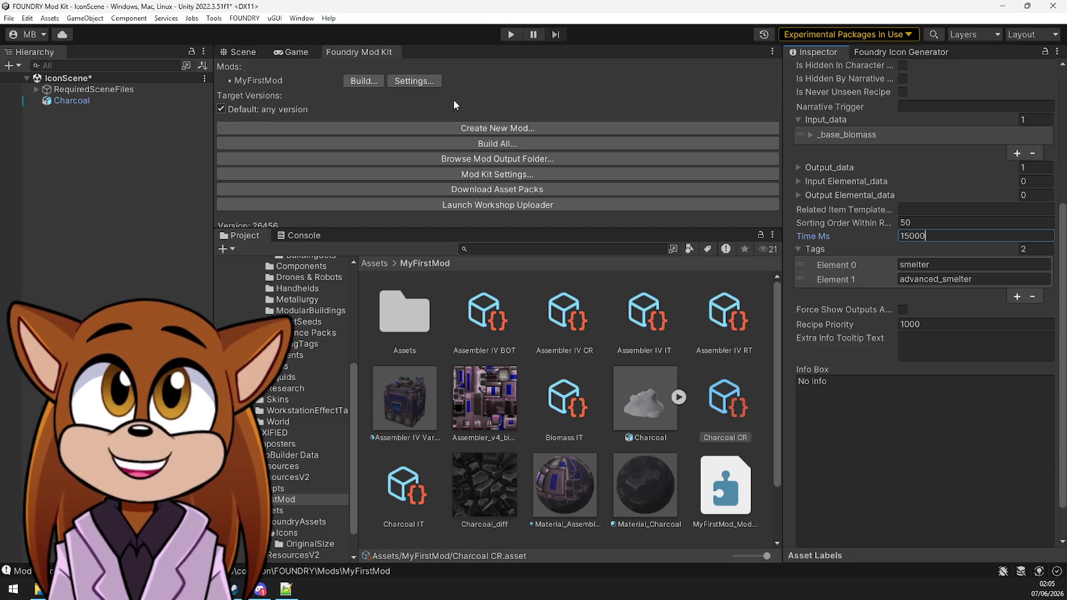
{"action": "left_click", "coordinate": [363, 81]}
{"action": "left_click", "coordinate": [430, 144]}
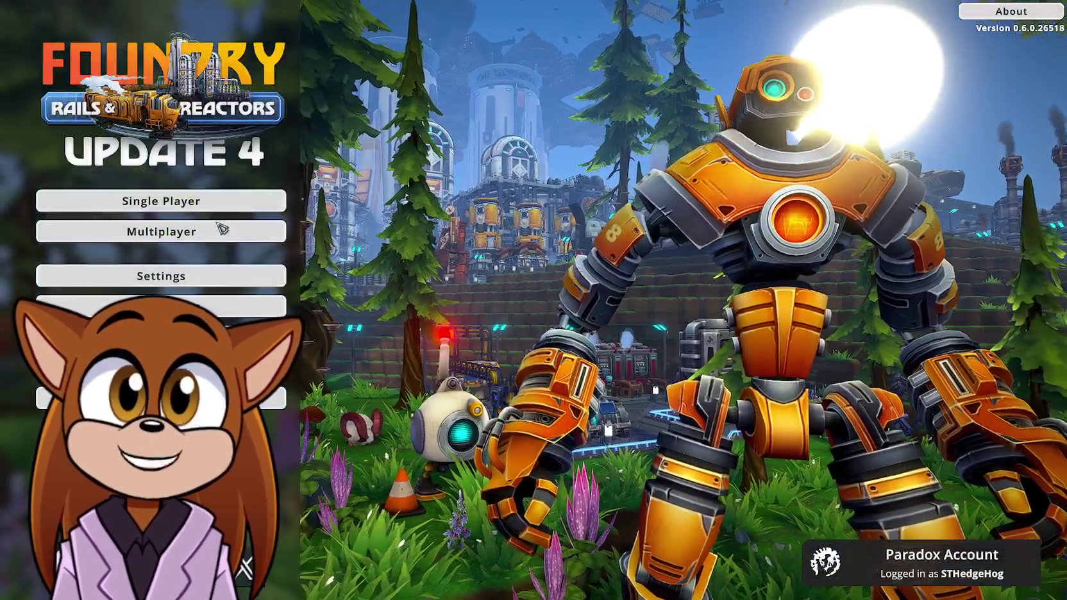
Load the Testest save from the Single Player menu
{"action": "left_click", "coordinate": [221, 231]}
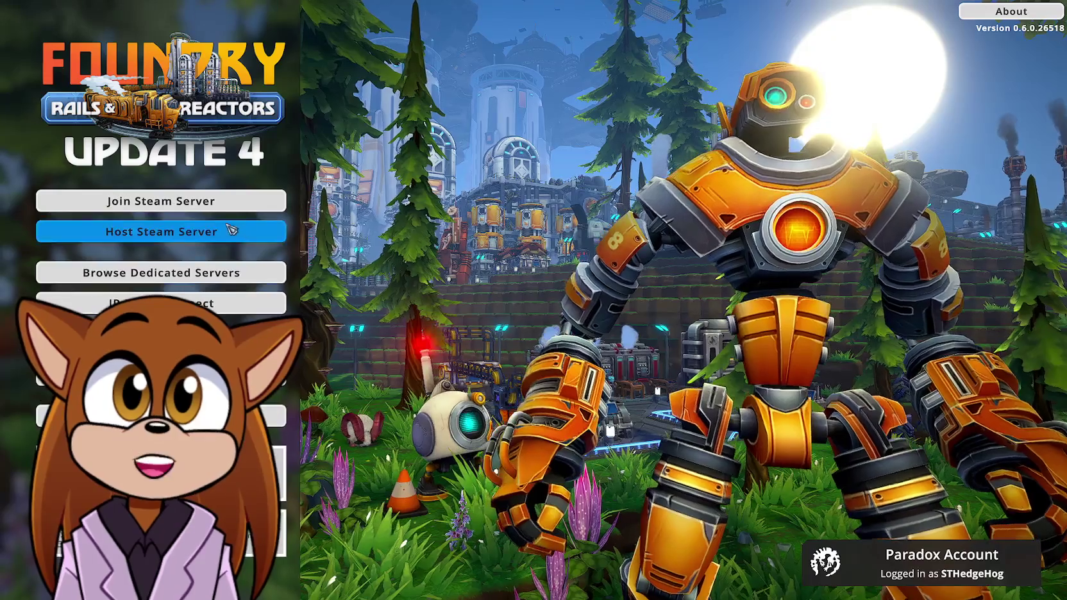
{"action": "key", "text": "Escape"}
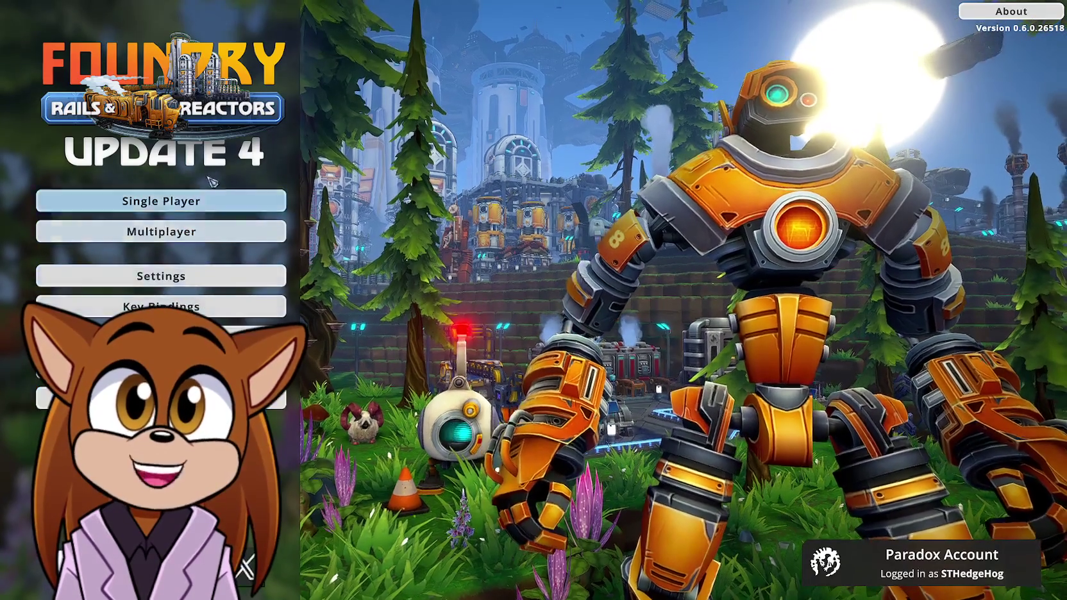
{"action": "left_click", "coordinate": [235, 201]}
{"action": "left_click", "coordinate": [235, 232]}
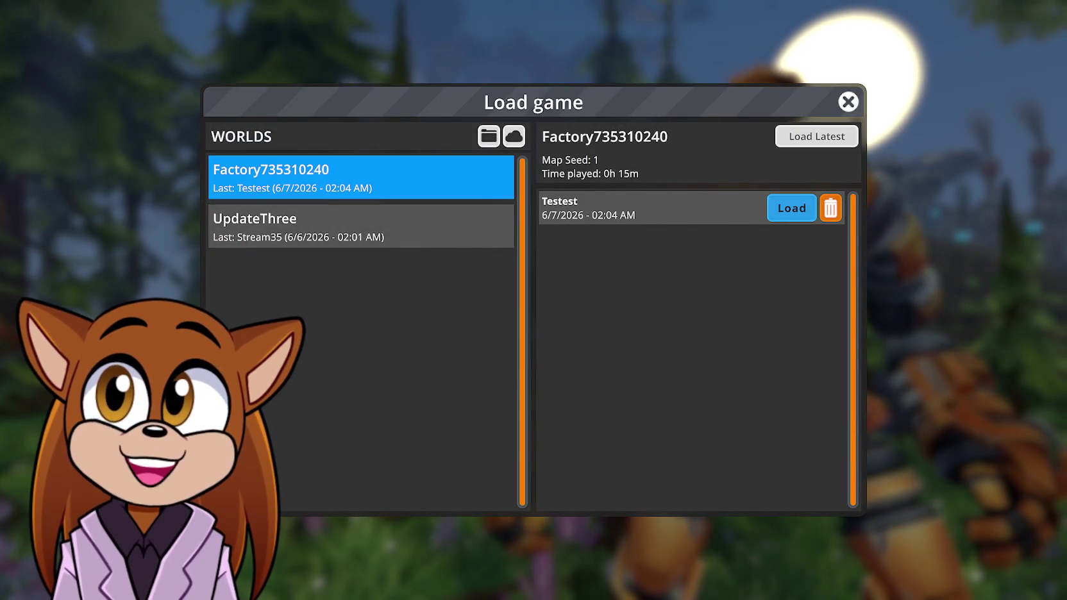
{"action": "left_click", "coordinate": [791, 208]}
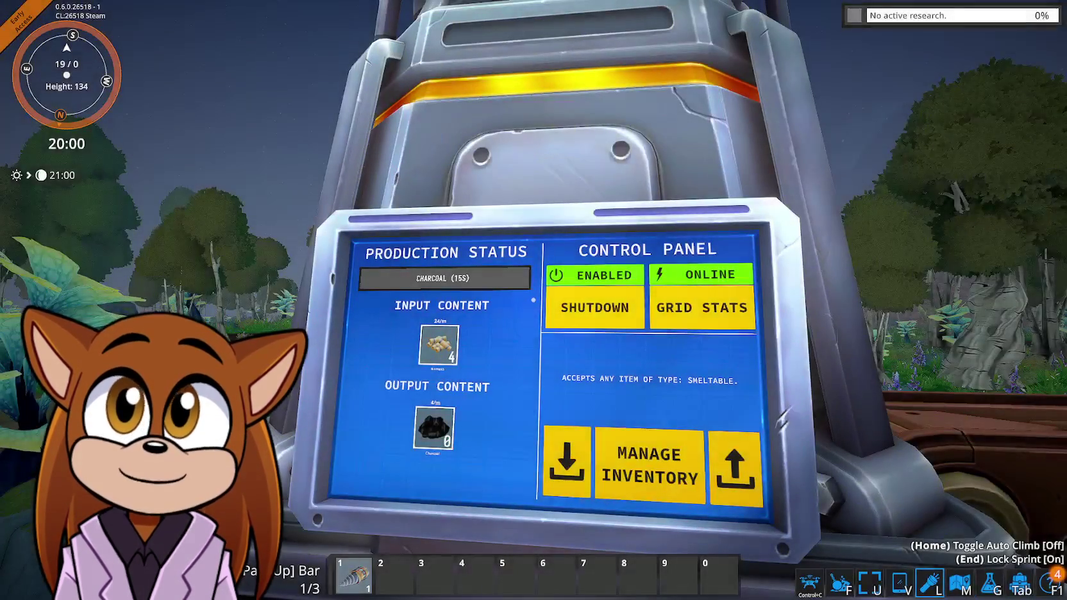
Read the smelter's Production Status showing Charcoal at 15 s, then pause the game
{"action": "key", "text": "w"}
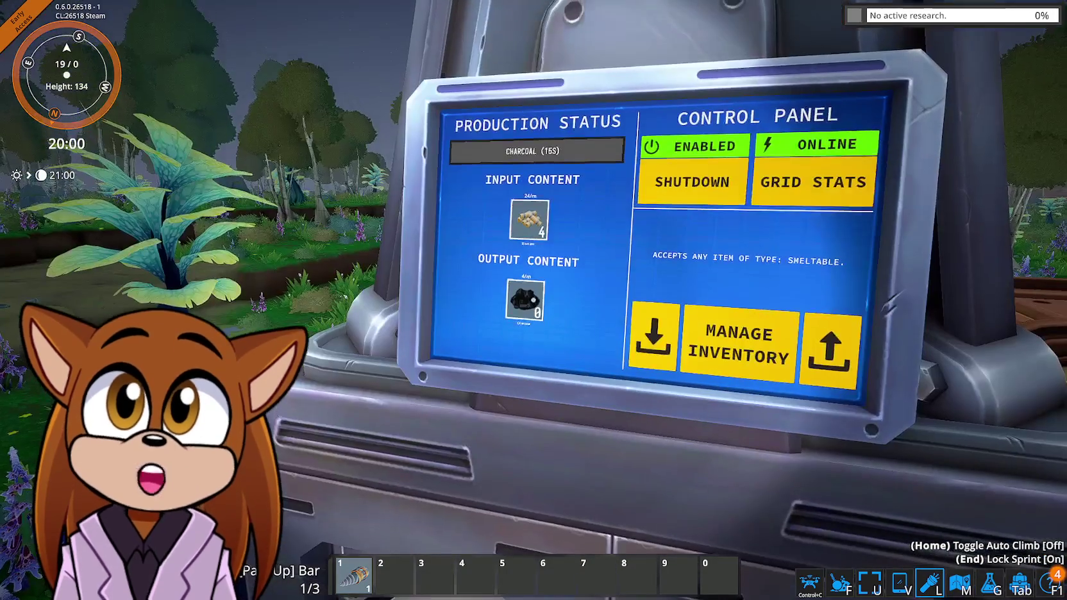
{"action": "key", "text": "w"}
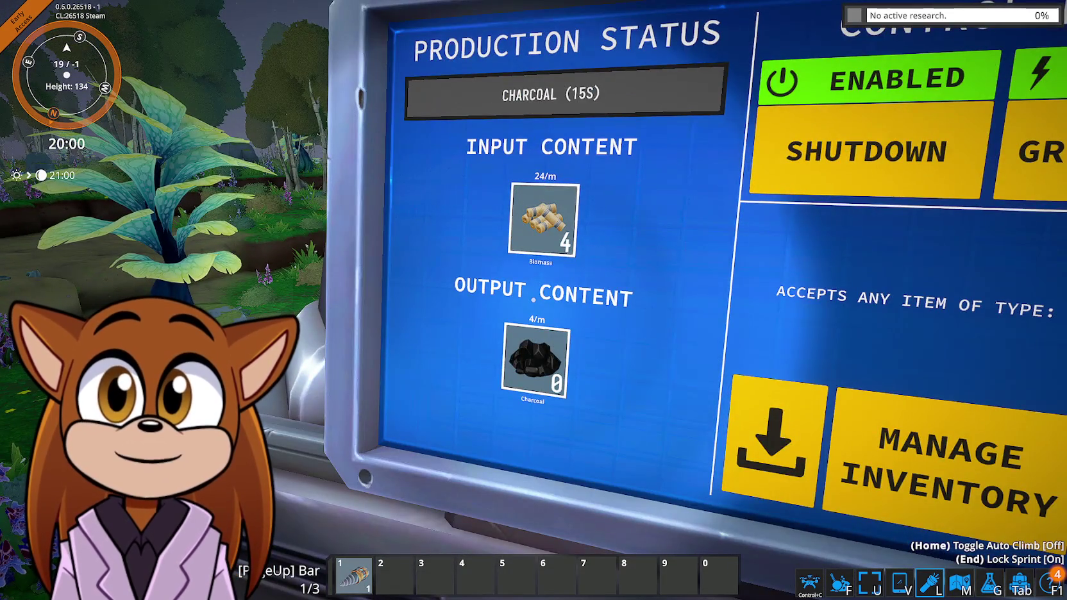
{"action": "key", "text": "s"}
{"action": "key", "text": "w"}
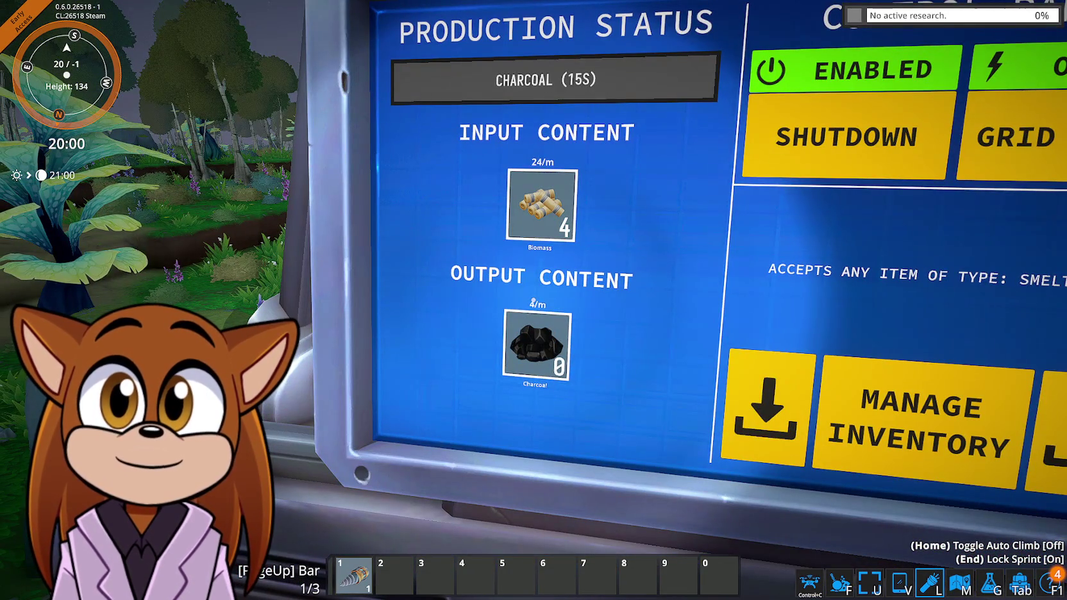
{"action": "key", "text": "s"}
{"action": "key", "text": "w"}
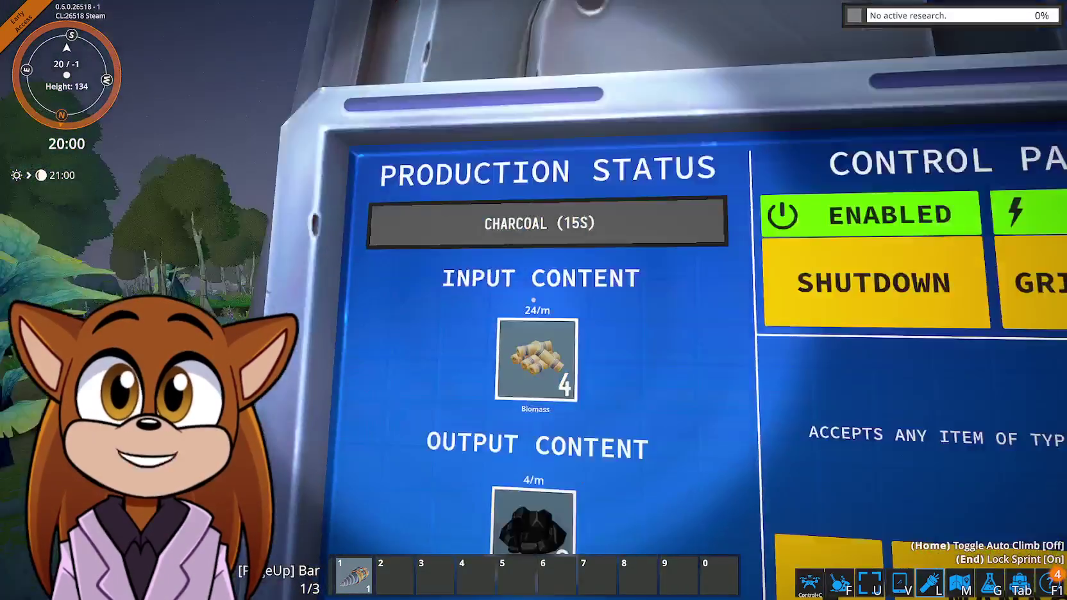
{"action": "key", "text": "s"}
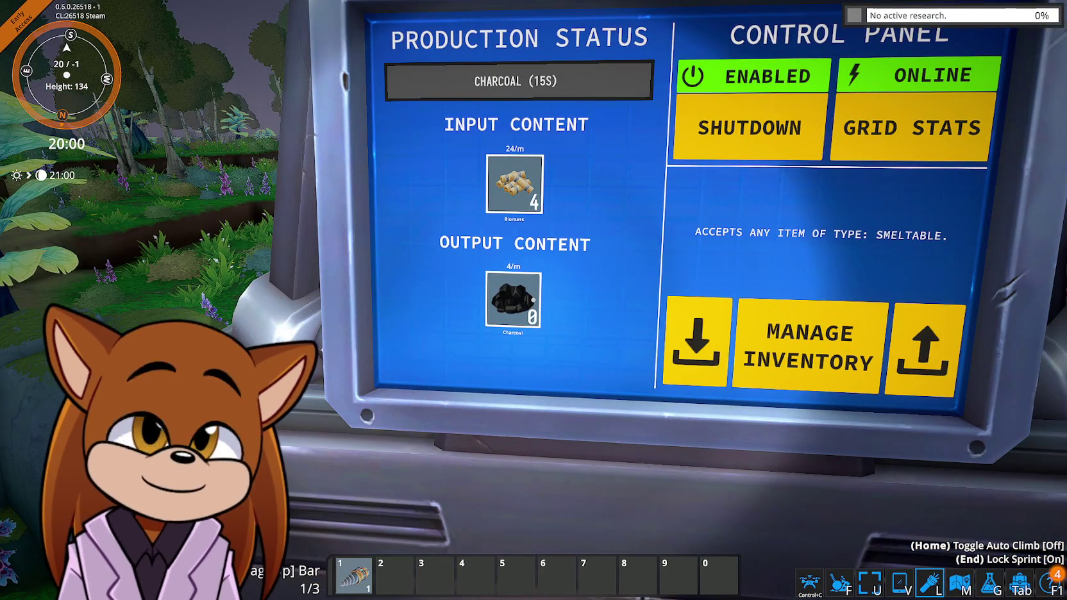
{"action": "key", "text": "s"}
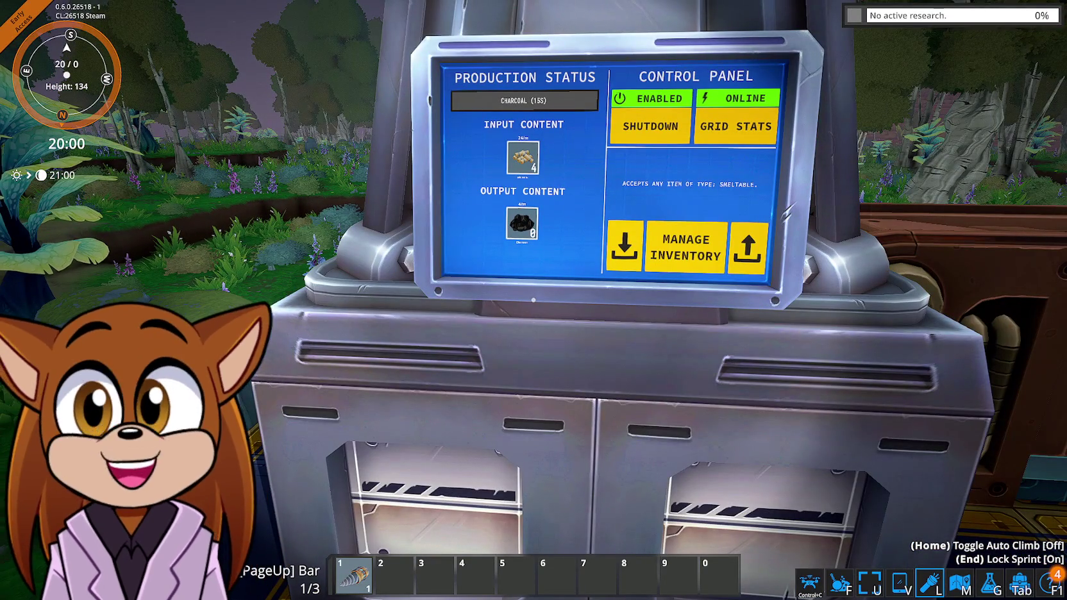
{"action": "key", "text": "w"}
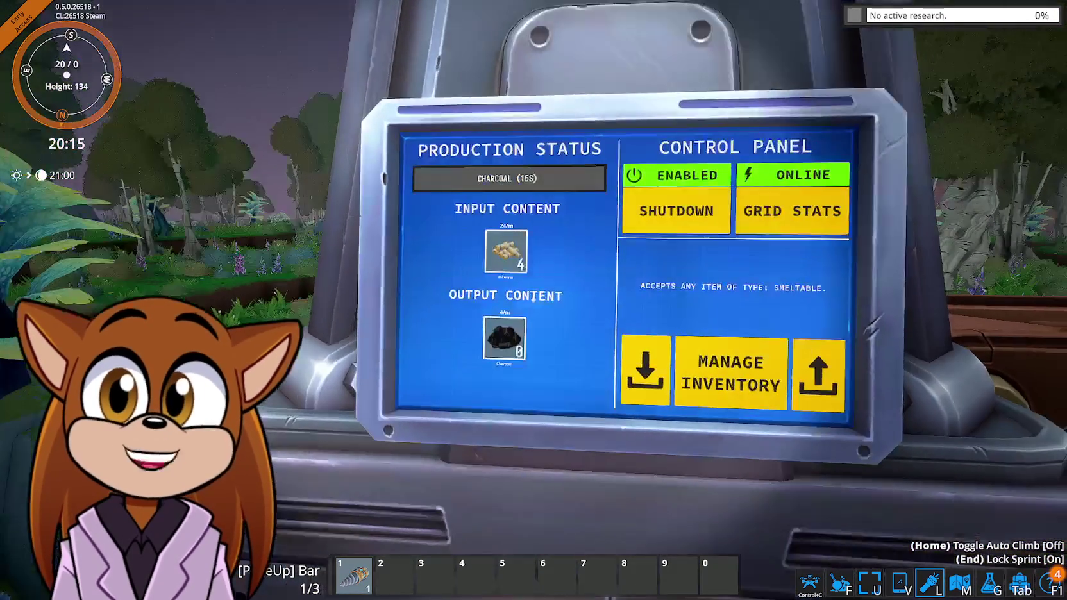
{"action": "key", "text": "s"}
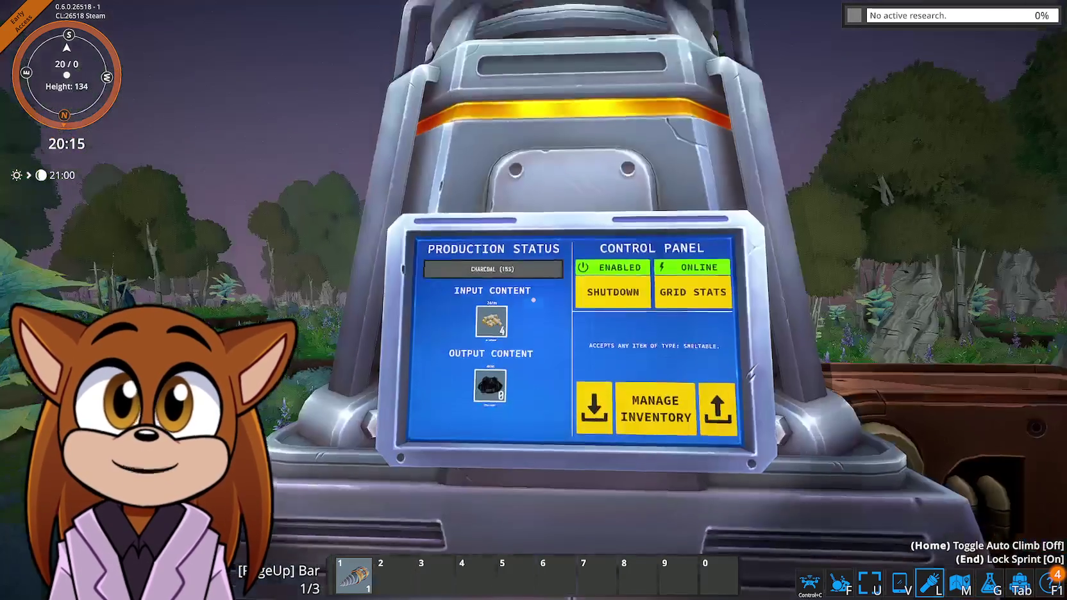
{"action": "mouse_move", "coordinate": [833, 299]}
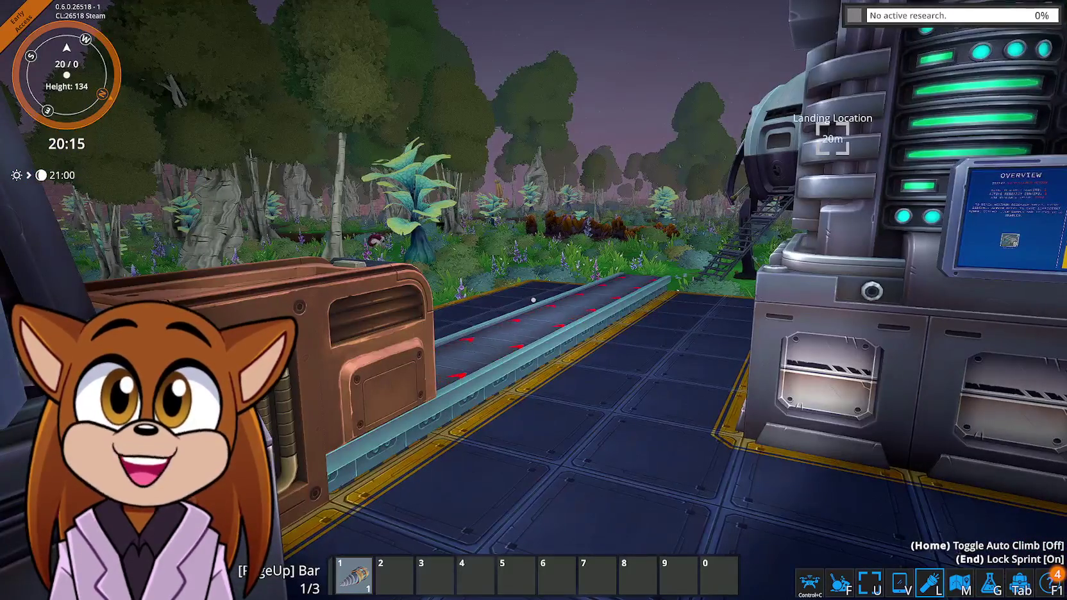
{"action": "mouse_move", "coordinate": [533, 299]}
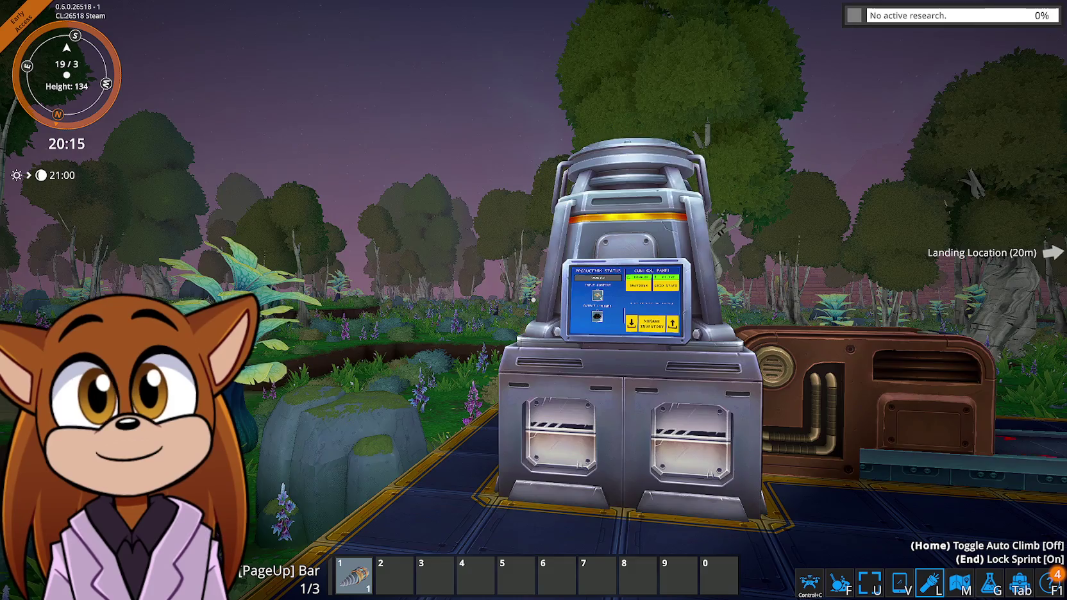
{"action": "key", "text": "Escape"}
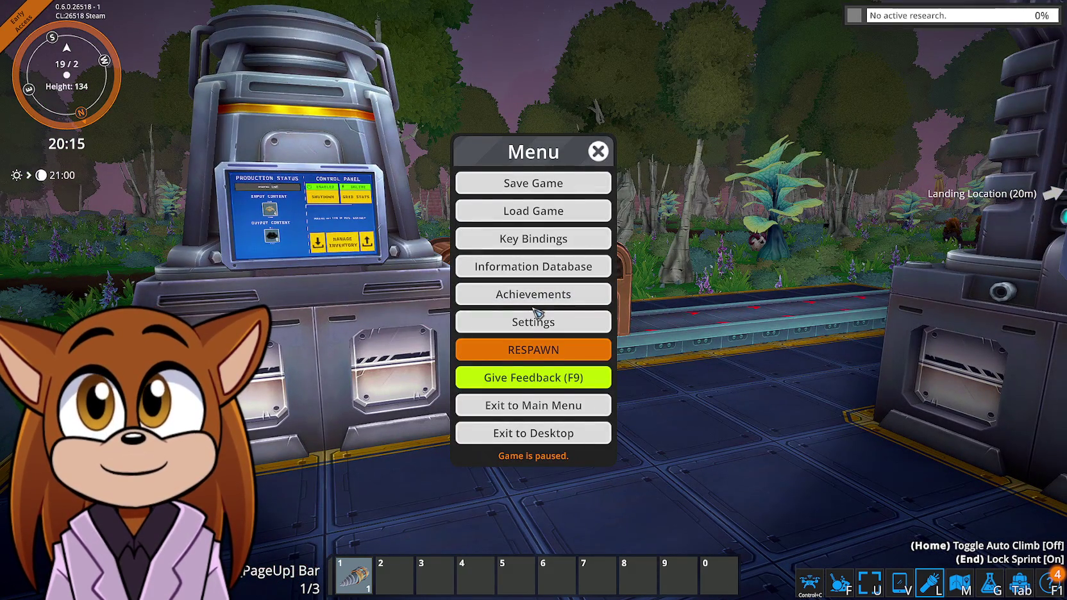
Exit to the main menu, tick LawnCare, NoFog, Duplicationer, Planit and Unfoundry, then apply and restart
{"action": "left_click", "coordinate": [564, 411]}
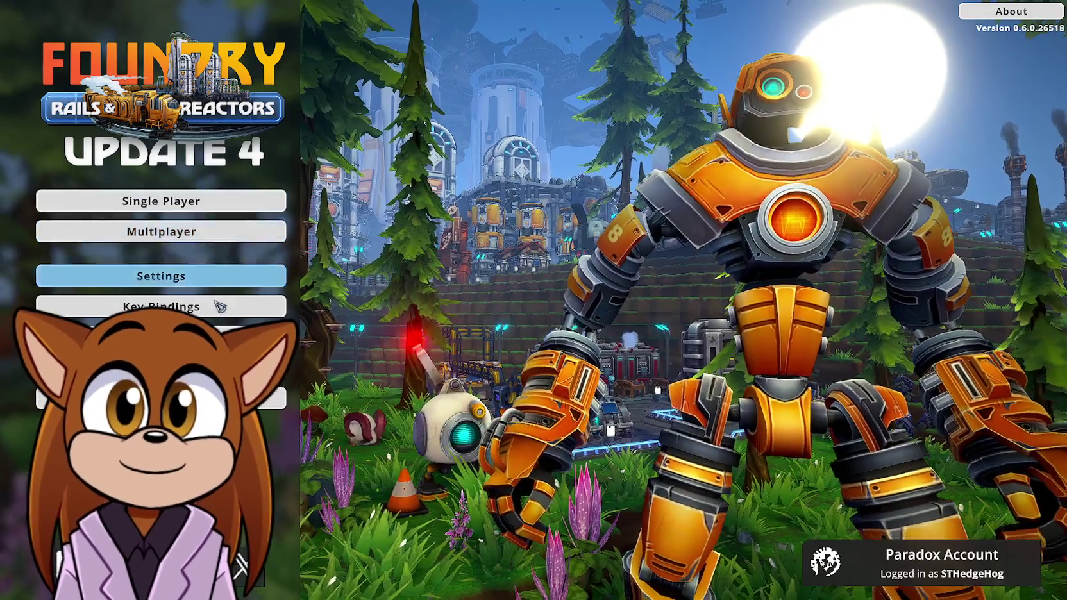
{"action": "left_click", "coordinate": [193, 336]}
{"action": "left_click", "coordinate": [732, 366]}
{"action": "left_click", "coordinate": [732, 304]}
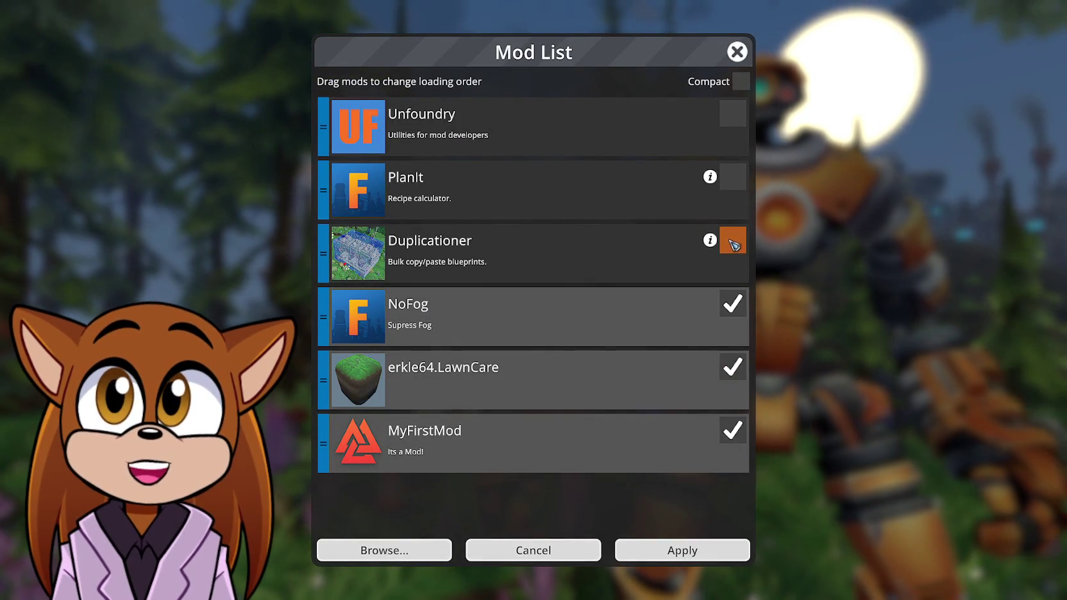
{"action": "left_click", "coordinate": [733, 240]}
{"action": "left_click", "coordinate": [733, 177]}
{"action": "left_click", "coordinate": [733, 113]}
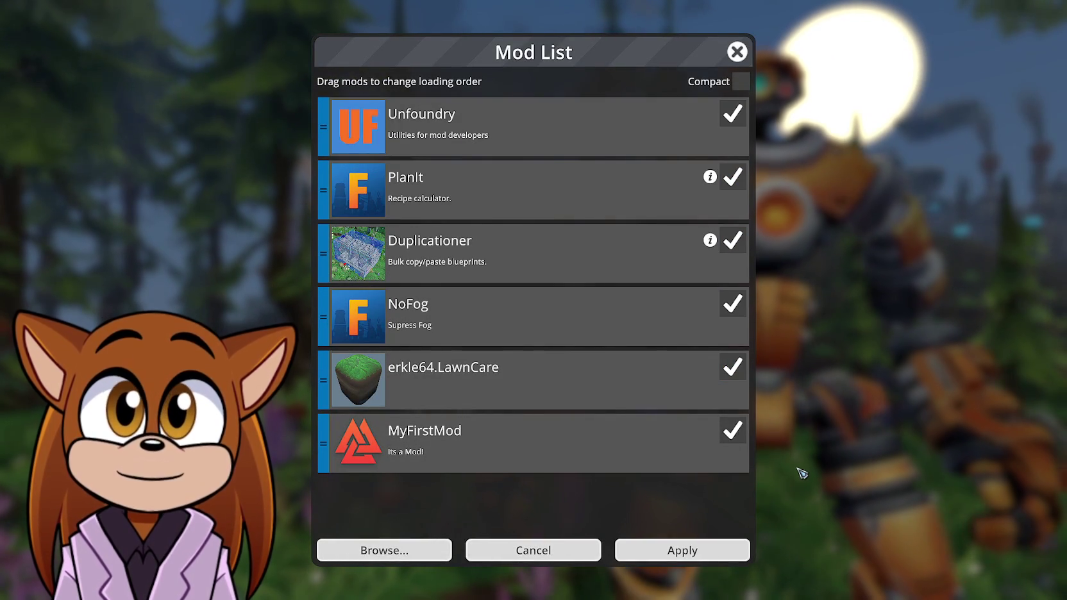
{"action": "left_click", "coordinate": [721, 550]}
{"action": "left_click", "coordinate": [544, 336]}
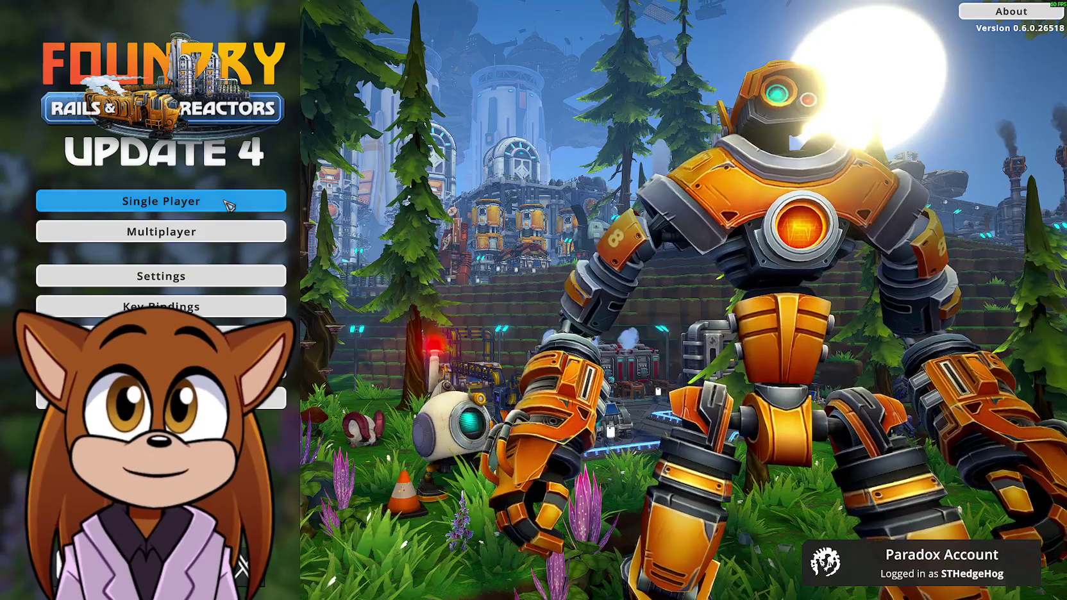
Open the UpdateThree world's saves and accept the Windows Security warning
{"action": "left_click", "coordinate": [218, 203]}
{"action": "left_click", "coordinate": [217, 237]}
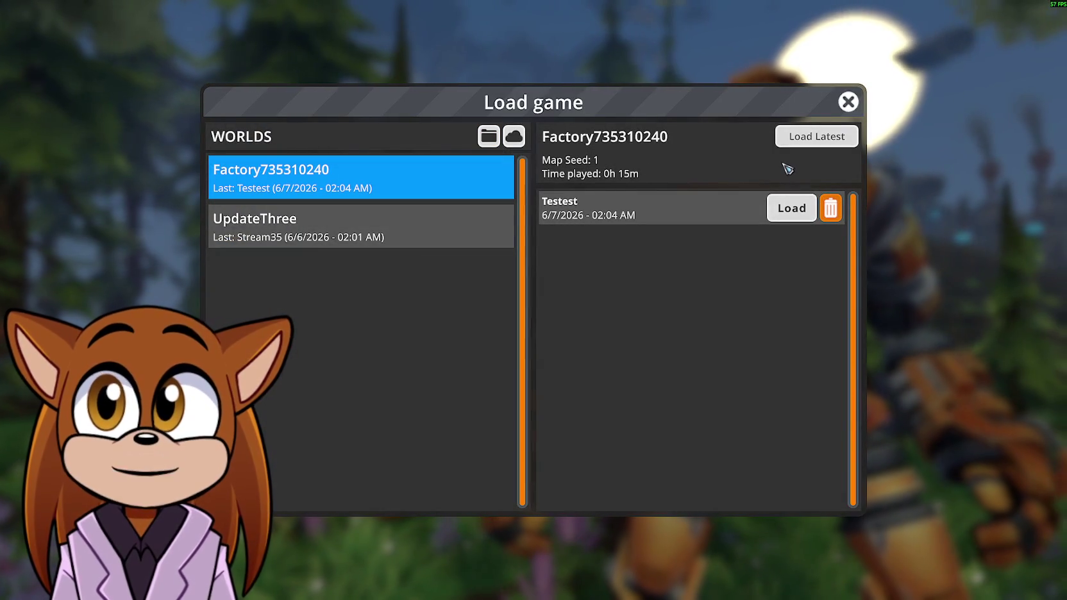
{"action": "left_click", "coordinate": [359, 226]}
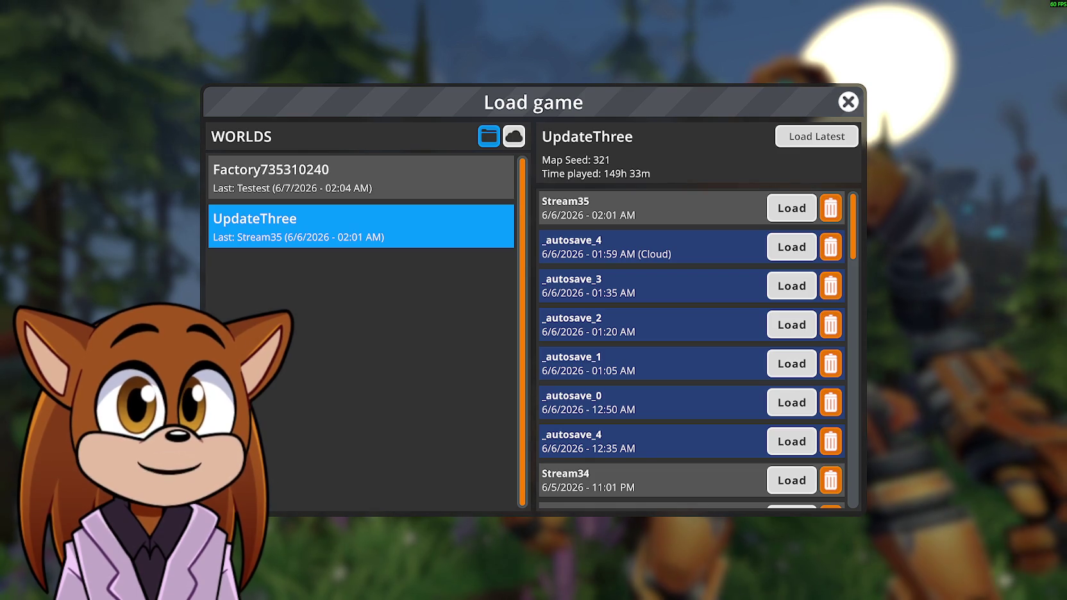
{"action": "left_click_drag", "start_coordinate": [12, 341], "coordinate": [464, 285]}
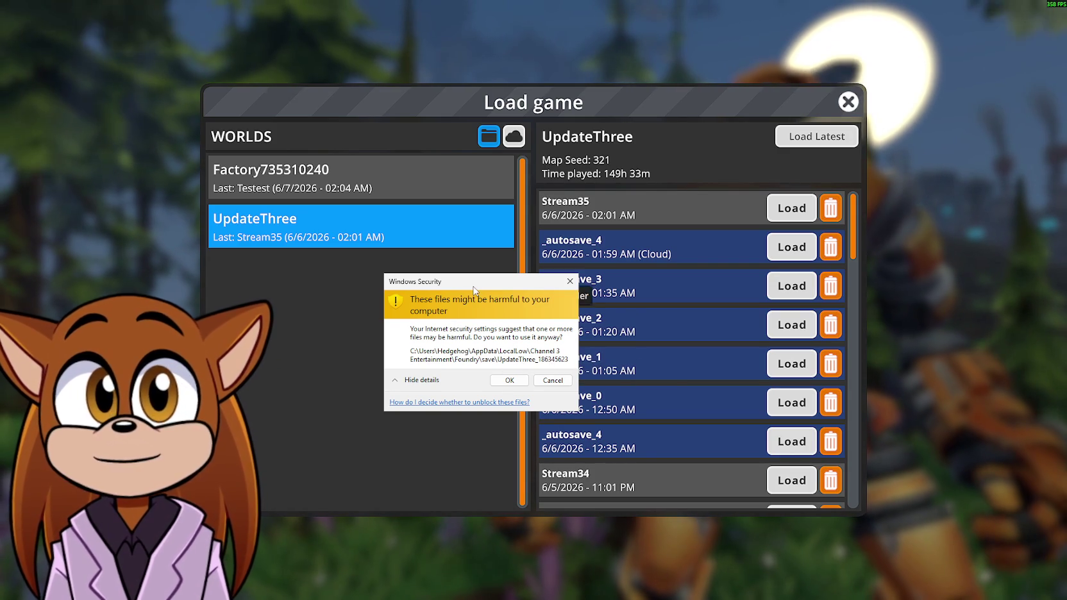
{"action": "left_click_drag", "start_coordinate": [473, 287], "coordinate": [520, 263]}
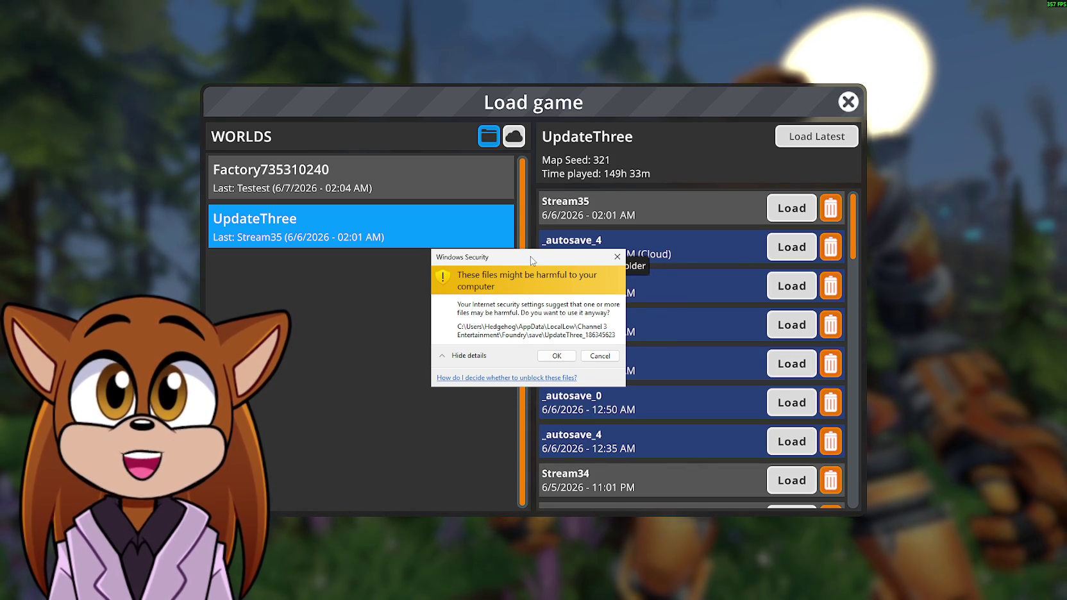
{"action": "left_click", "coordinate": [565, 360]}
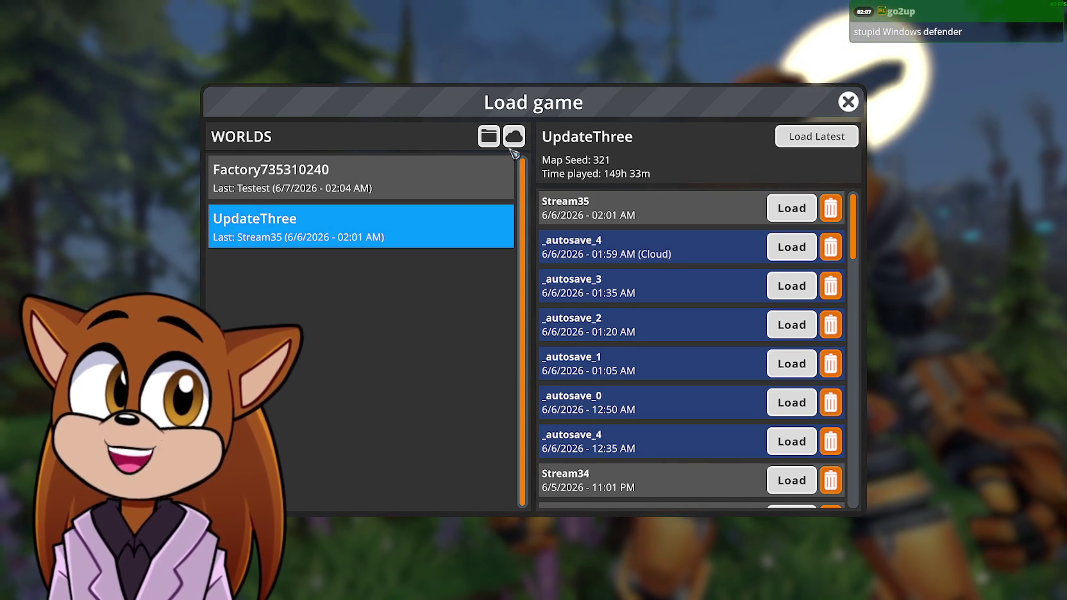
Reopen UpdateThree's save list and load Stream35
{"action": "left_click", "coordinate": [848, 102]}
{"action": "left_click", "coordinate": [225, 234]}
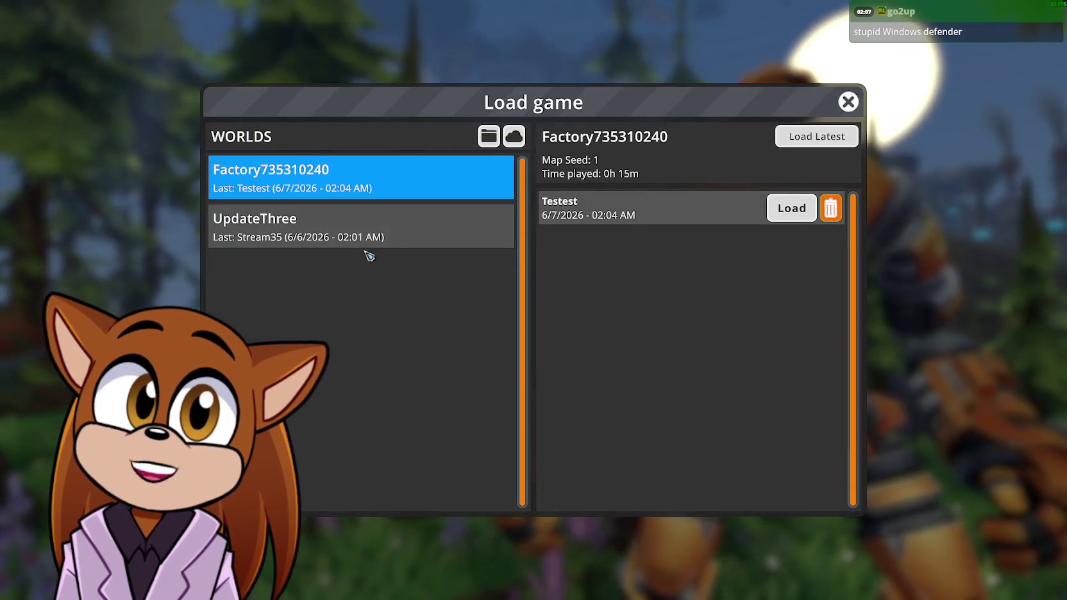
{"action": "left_click", "coordinate": [353, 231]}
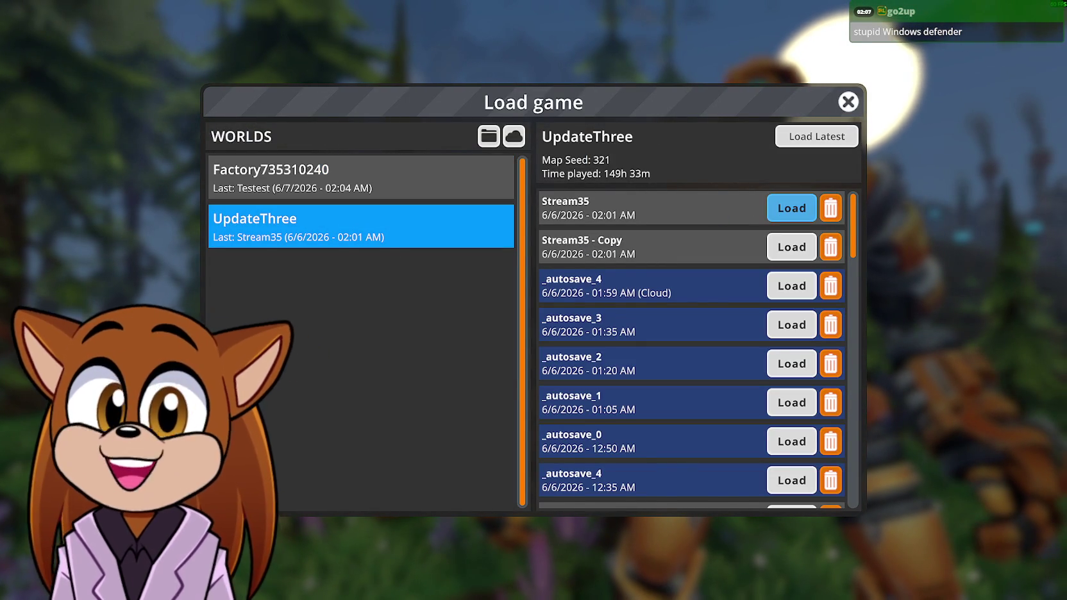
{"action": "left_click", "coordinate": [791, 207]}
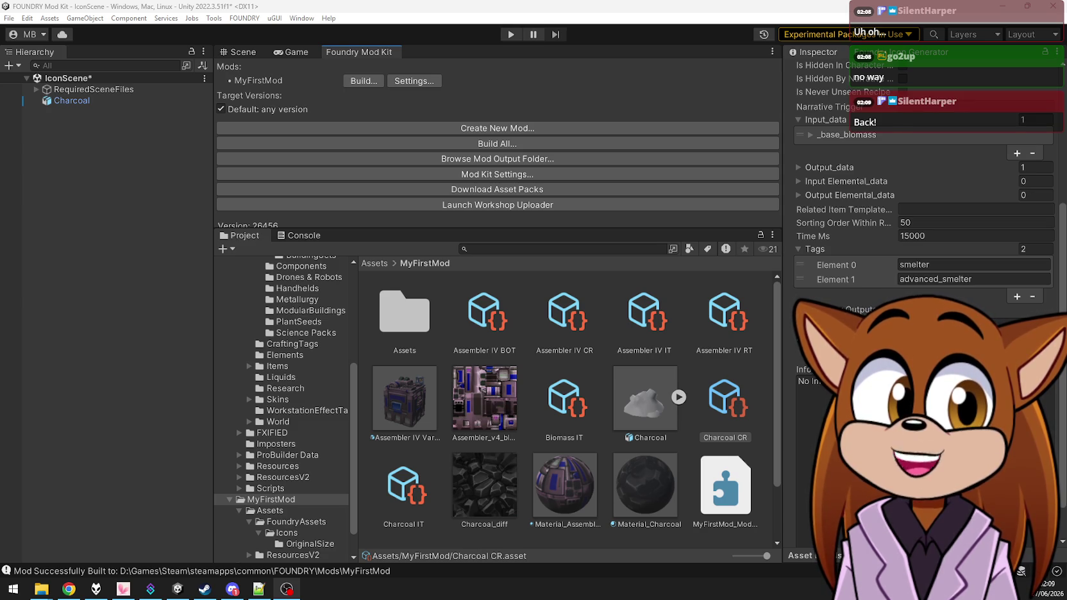
Toggle VTube Studio's webcam Camera OFF then ON, then minimise the window
{"action": "key", "text": "alt+Tab"}
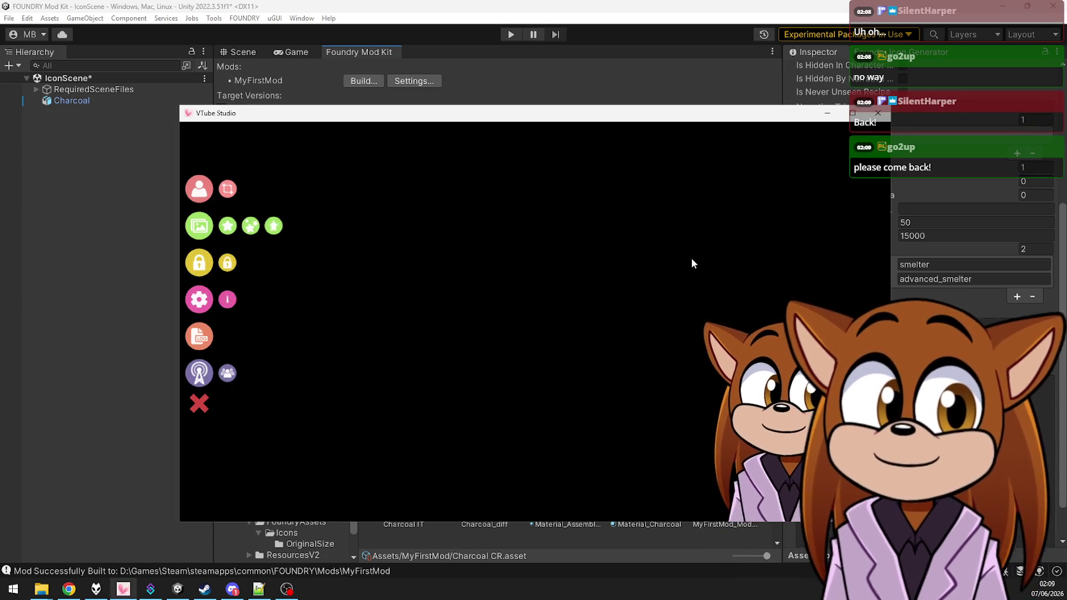
{"action": "left_click", "coordinate": [199, 301]}
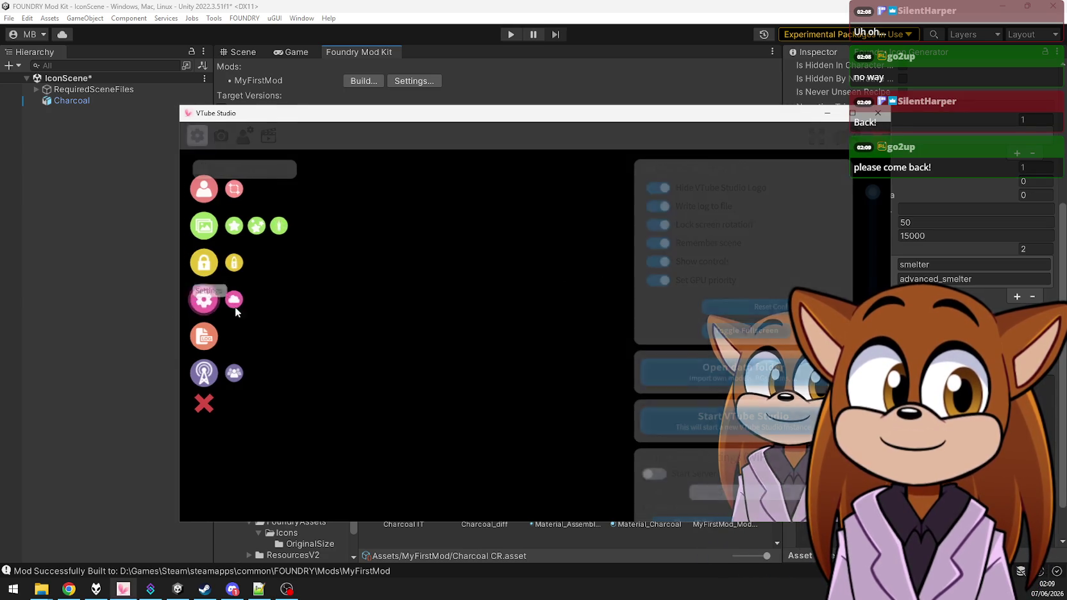
{"action": "left_click", "coordinate": [220, 135]}
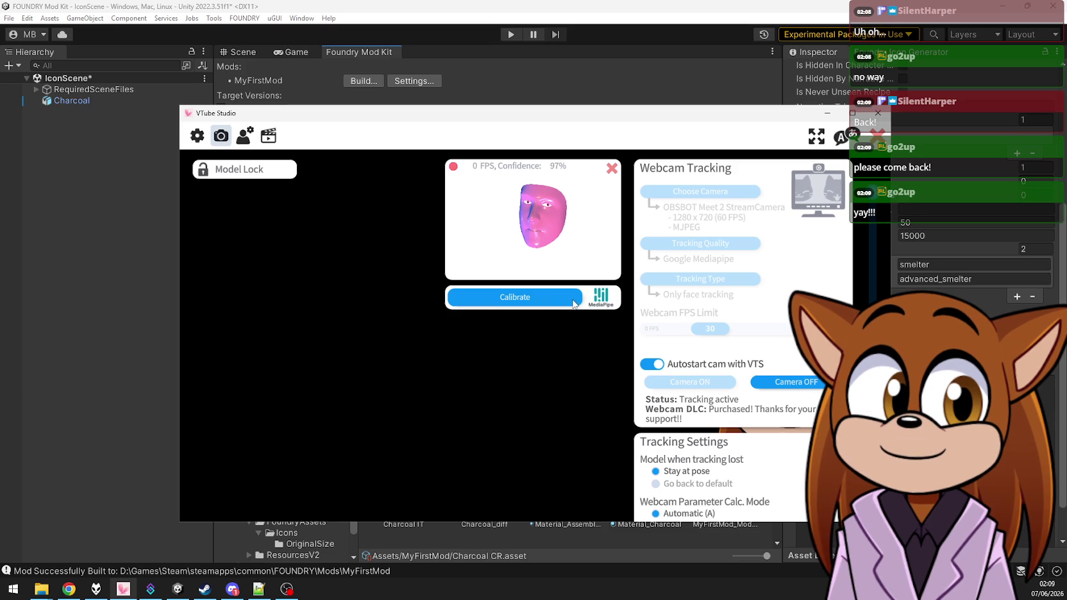
{"action": "left_click", "coordinate": [818, 384]}
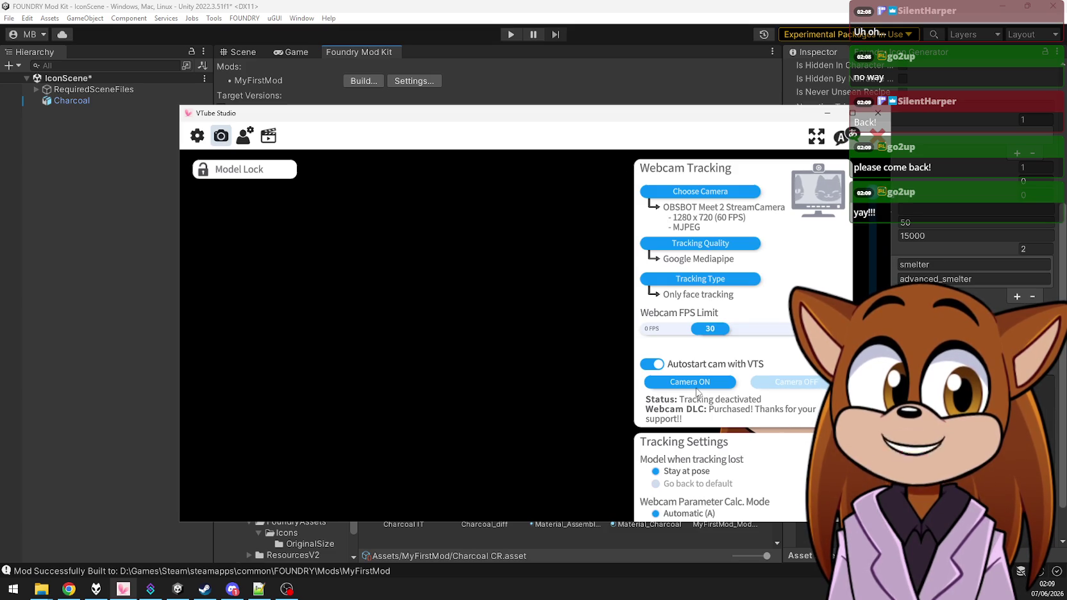
{"action": "left_click", "coordinate": [685, 384]}
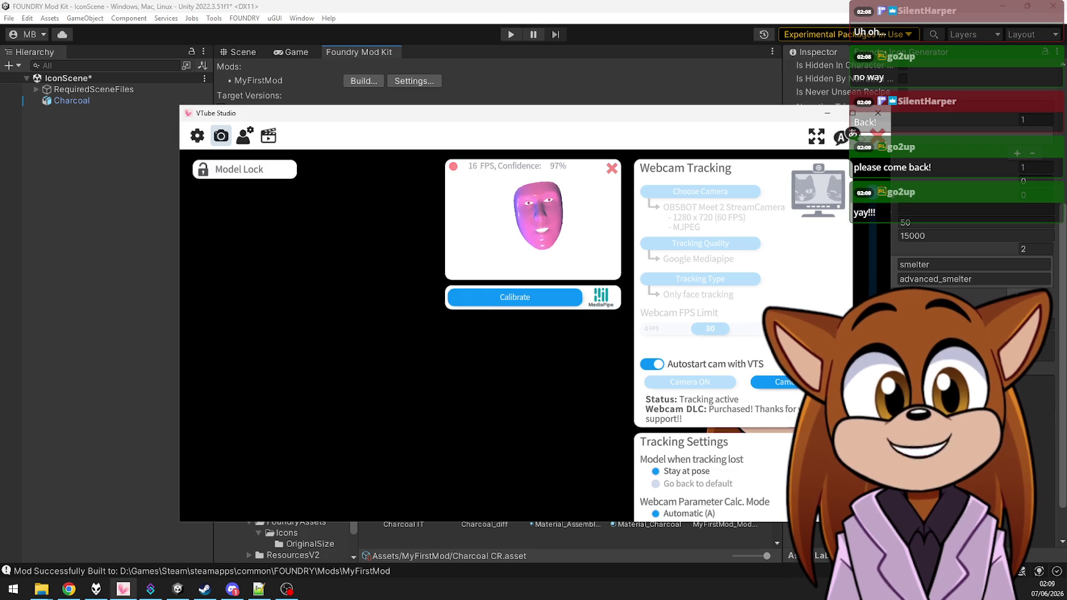
{"action": "left_click", "coordinate": [827, 113]}
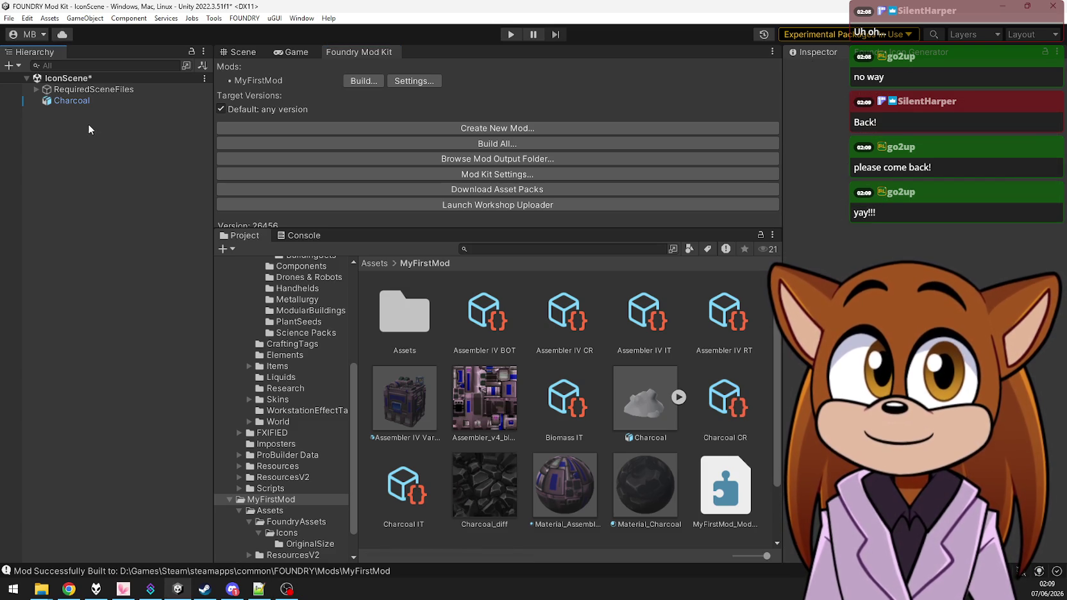
Delete the Charcoal object from the IconScene hierarchy and save with Ctrl+S
{"action": "left_click", "coordinate": [83, 104]}
{"action": "key", "text": "Delete"}
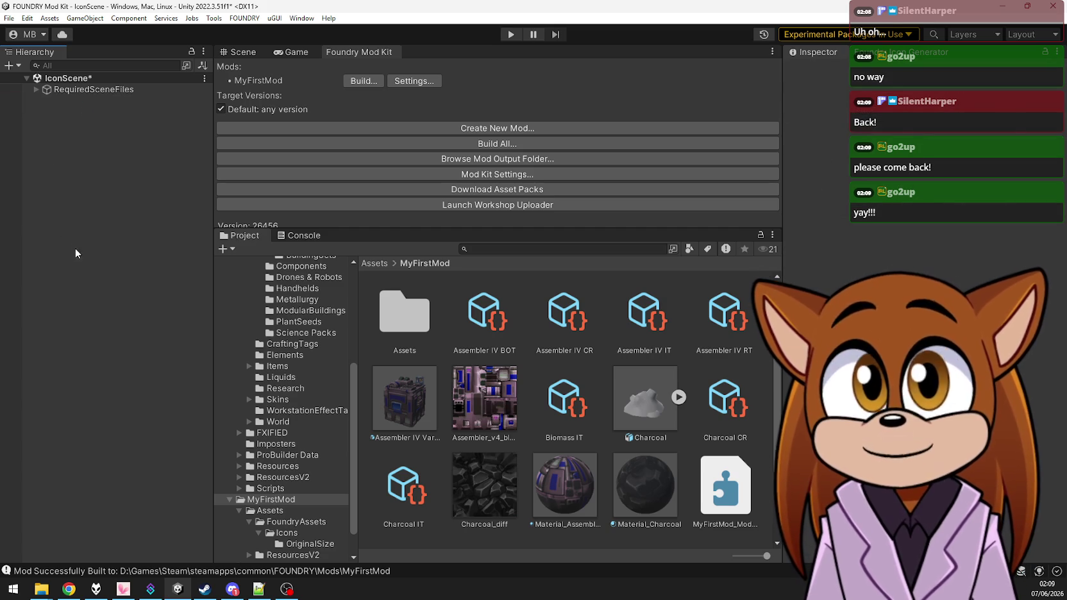
{"action": "key", "text": "ctrl+s"}
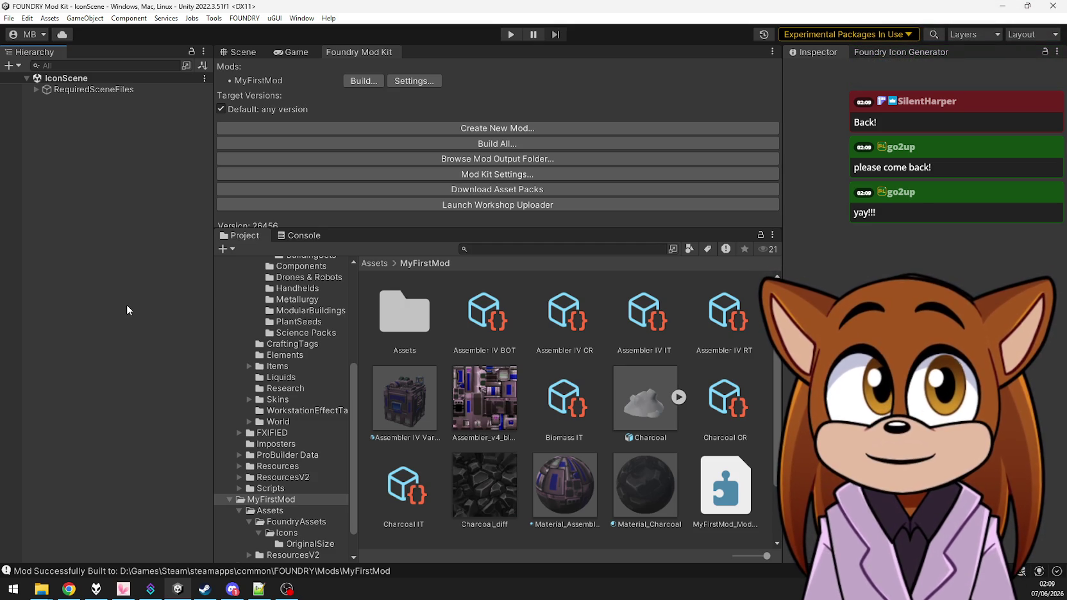
{"action": "key", "text": "alt+Tab"}
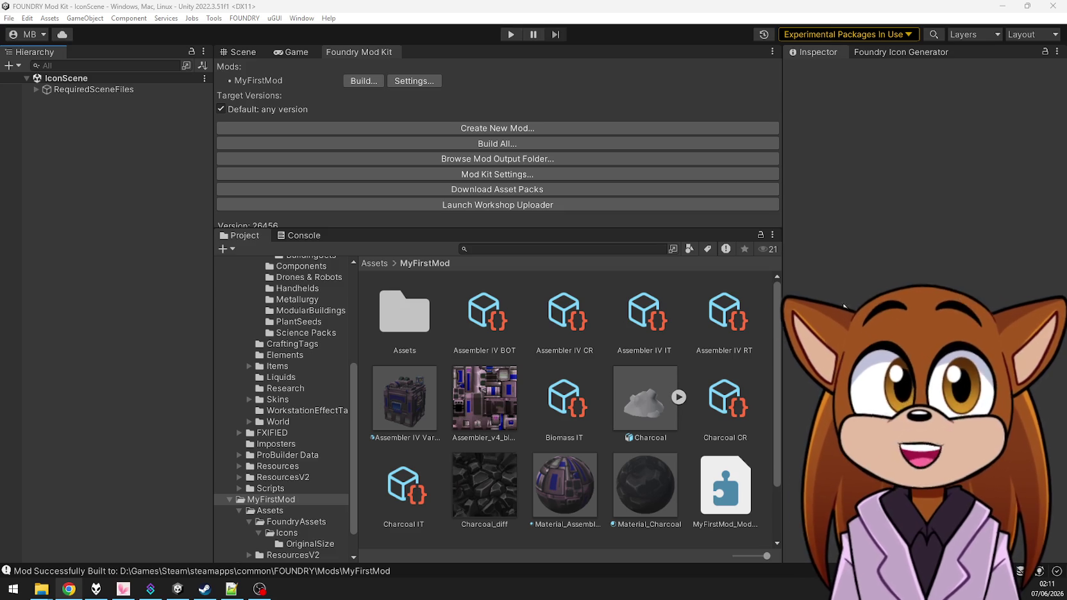
Open and dismiss the Windows Start menu and the Hierarchy context menu
{"action": "left_click", "coordinate": [13, 589]}
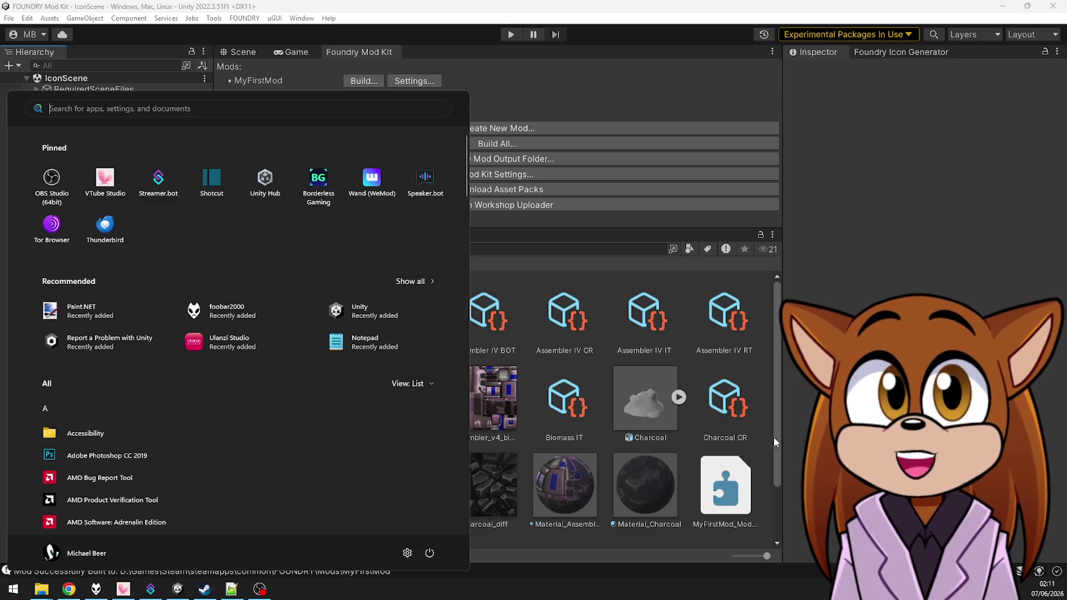
{"action": "key", "text": "Escape"}
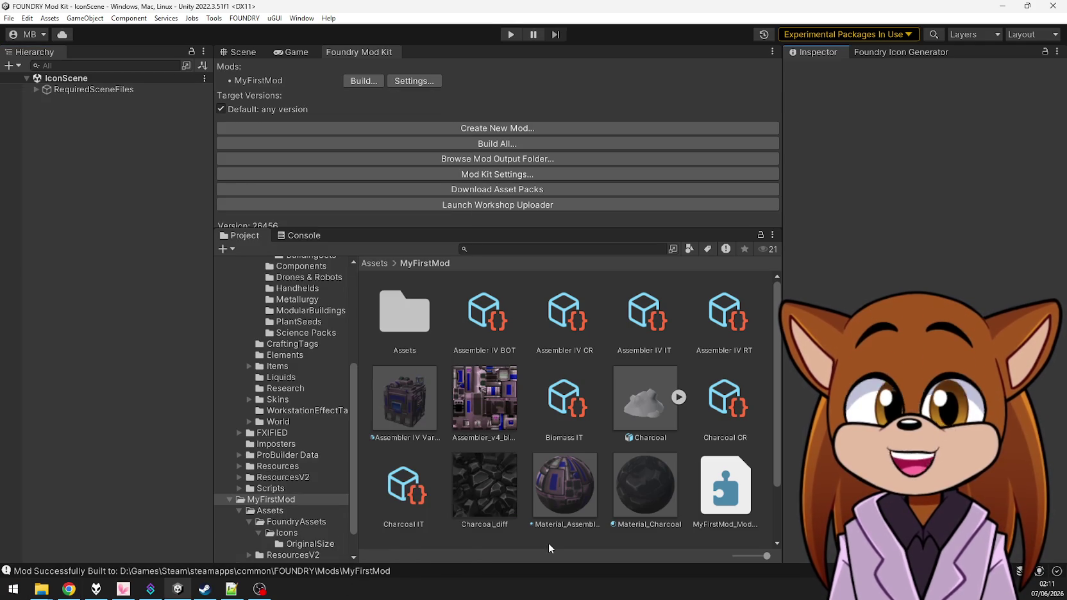
{"action": "right_click", "coordinate": [144, 415]}
{"action": "left_click", "coordinate": [87, 327]}
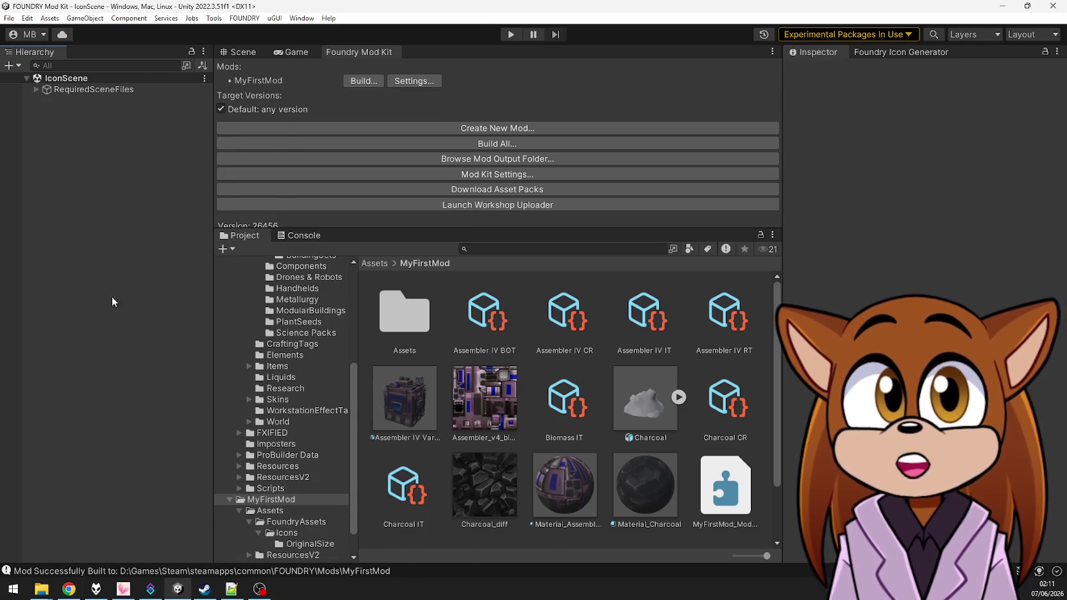